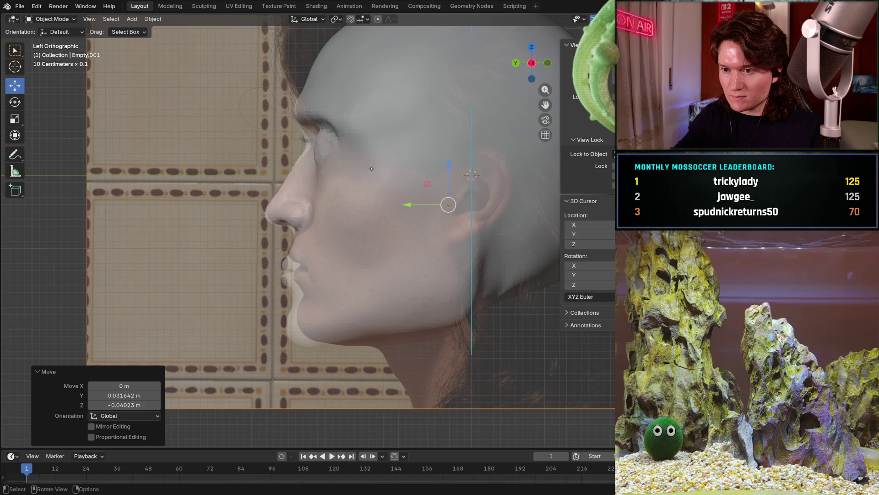
# In the side orthographic view, nudge the reference photo along Y to sit under the head mesh.
pyautogui.moveTo(445, 204)
pyautogui.mouseDown(button='middle')
pyautogui.moveTo(354, 209)
pyautogui.moveTo(365, 206)
pyautogui.mouseUp(button='middle')
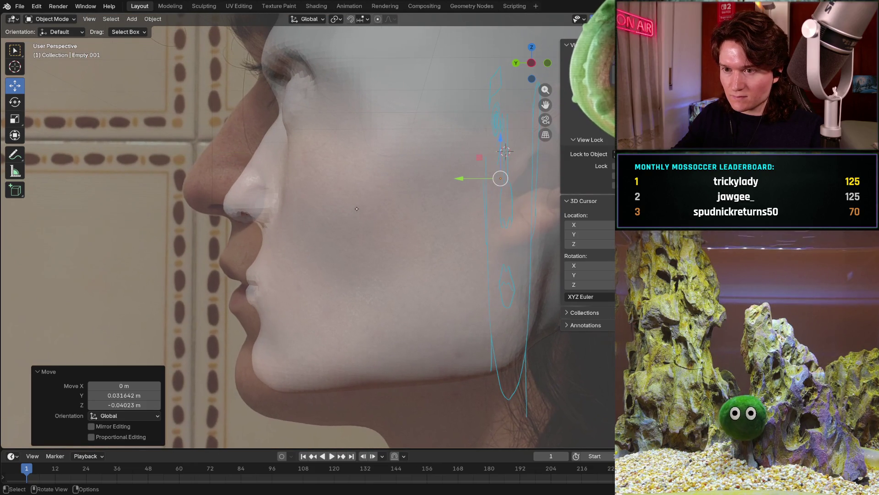
pyautogui.press('ctrl+KP_3')
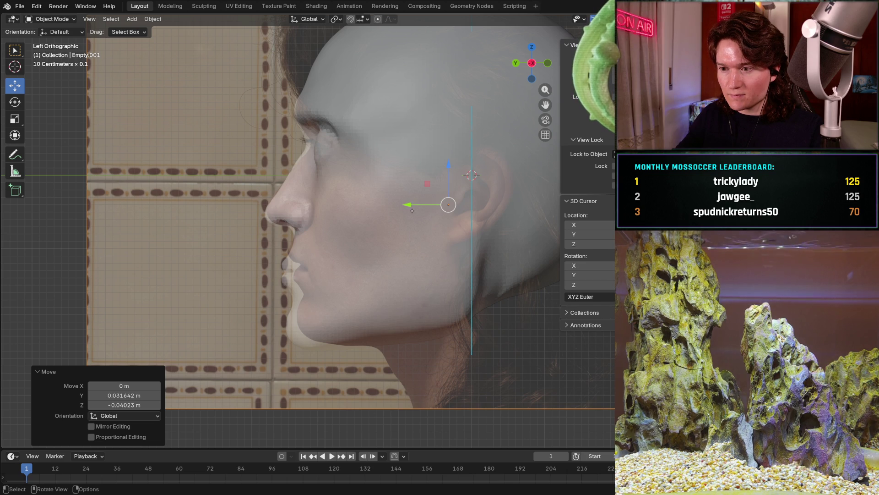
pyautogui.moveTo(409, 205); pyautogui.dragTo(402, 209)
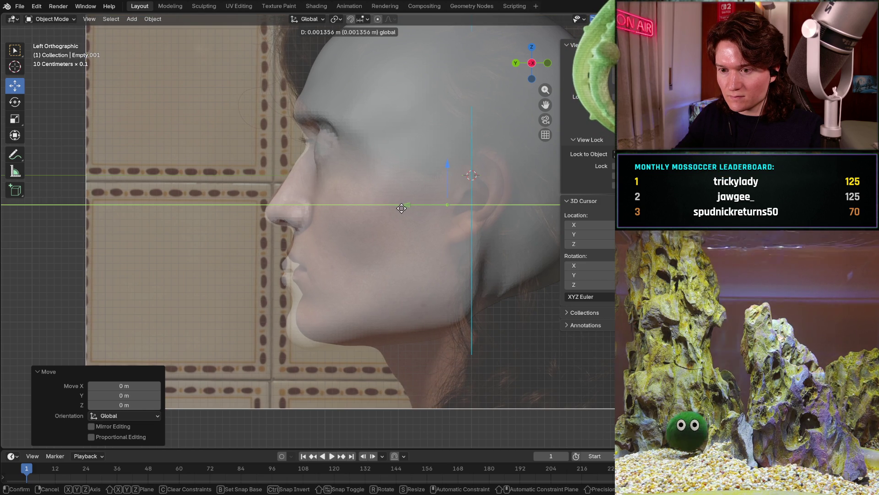
pyautogui.click(402, 208)
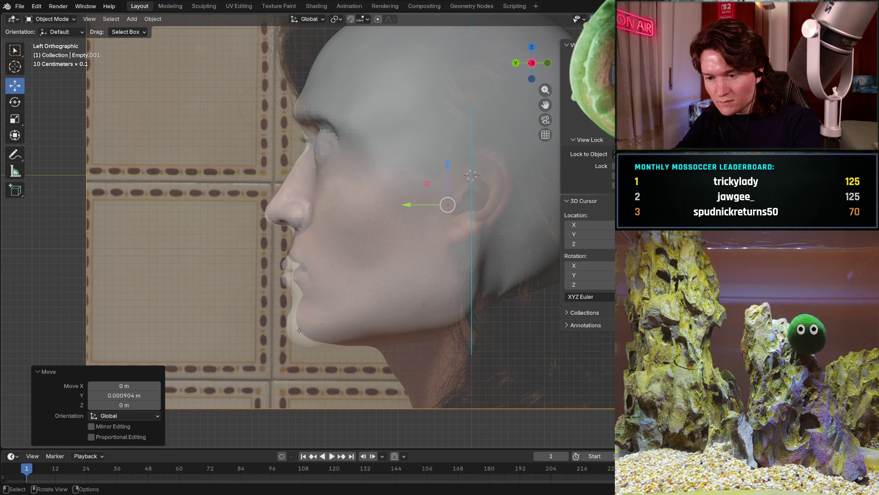
# Flick the head mesh hidden and shown to compare alignment, finishing with it hidden.
pyautogui.press('h')
pyautogui.hotkey('alt', 'h')
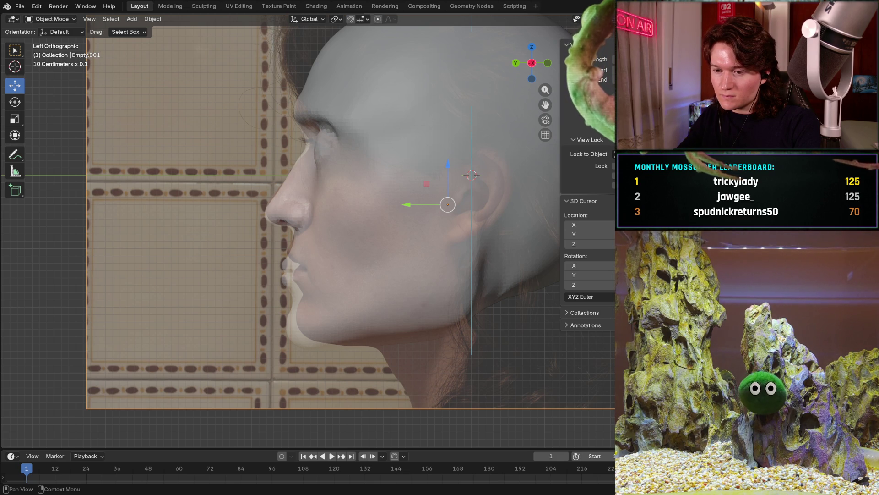
pyautogui.press('h')
pyautogui.hotkey('alt', 'h')
pyautogui.press('h')
pyautogui.hotkey('alt', 'h')
pyautogui.press('h')
pyautogui.hotkey('alt', 'h')
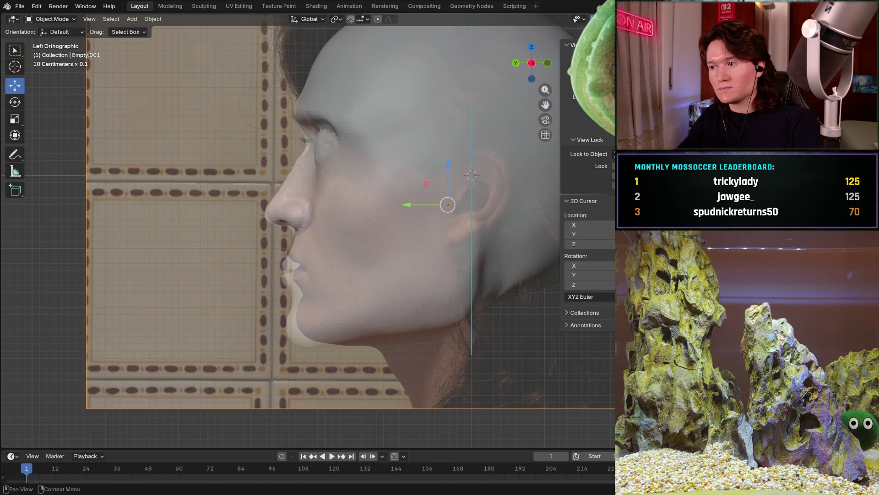
pyautogui.press('h')
pyautogui.hotkey('alt', 'h')
pyautogui.press('h')
pyautogui.hotkey('alt', 'h')
pyautogui.press('h')
pyautogui.hotkey('alt', 'h')
pyautogui.press('h')
pyautogui.hotkey('alt', 'h')
pyautogui.press('h')
pyautogui.hotkey('alt', 'h')
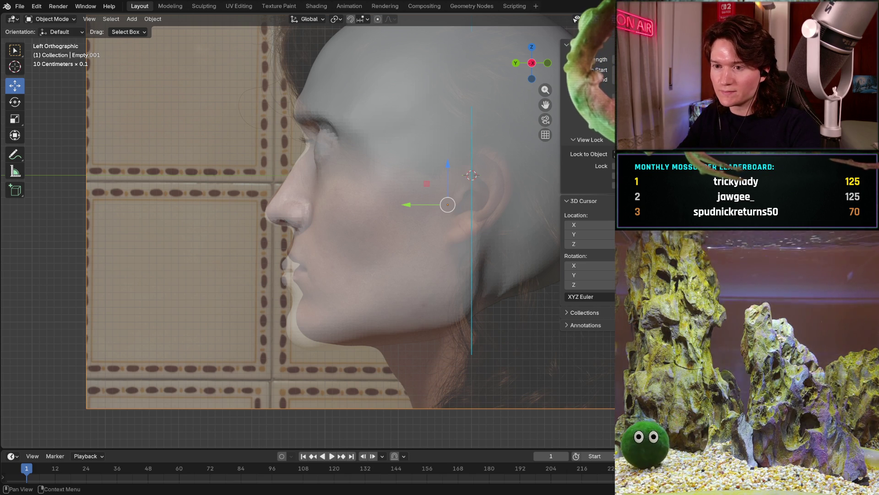
pyautogui.press('h')
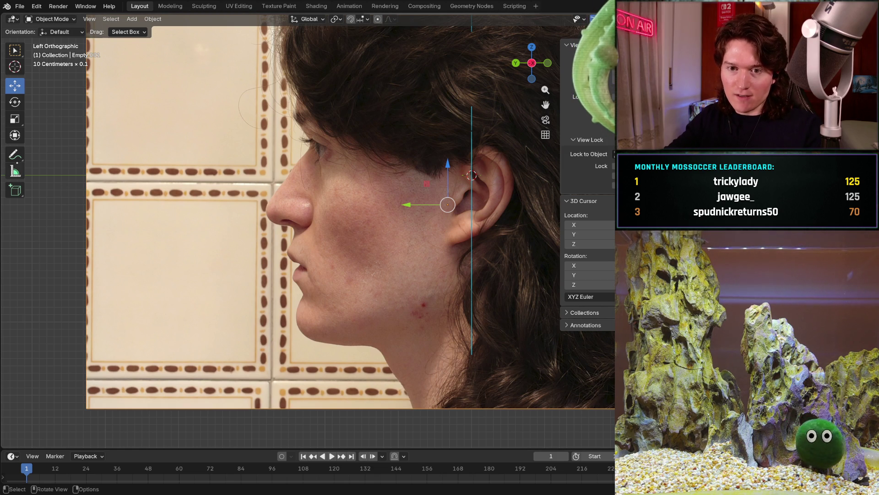
# Switch to the freehand Annotate tool and check the Note annotation layer settings.
pyautogui.moveTo(14, 154); pyautogui.dragTo(15, 155)
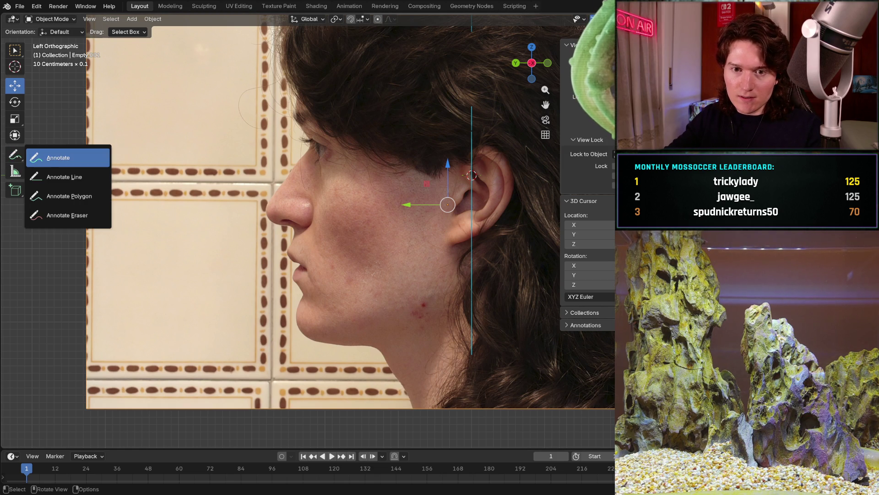
pyautogui.click(69, 157)
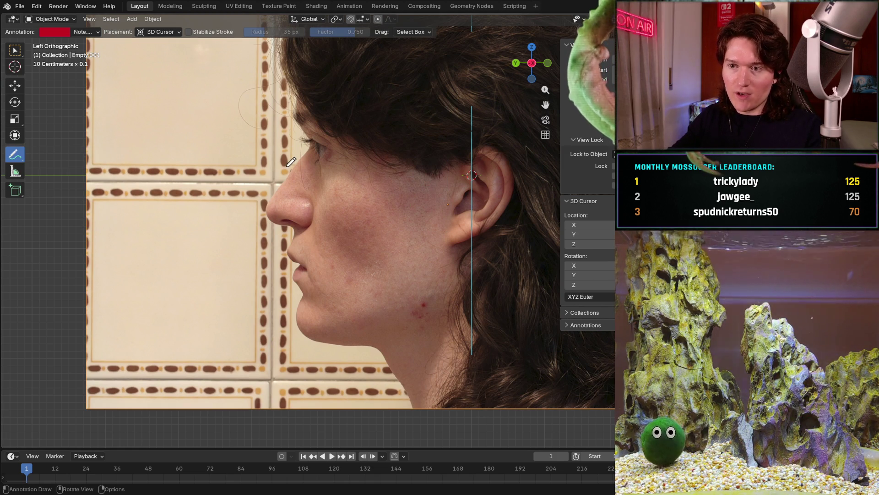
pyautogui.click(83, 33)
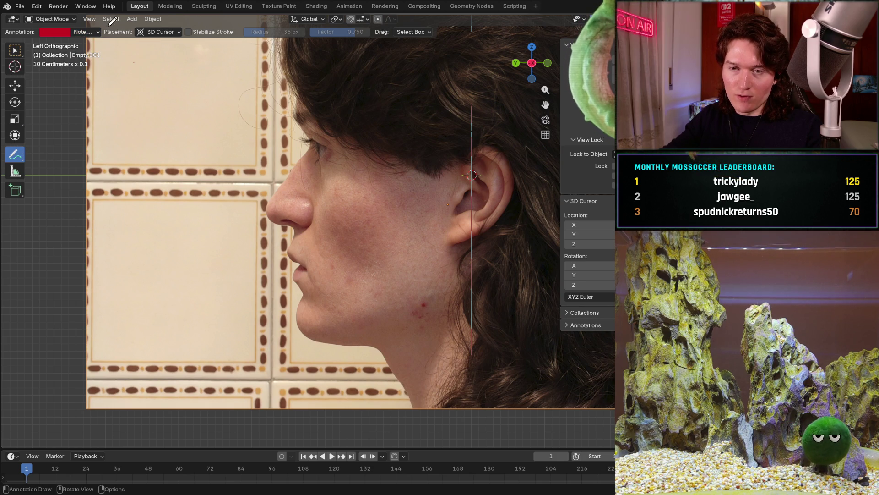
pyautogui.click(87, 32)
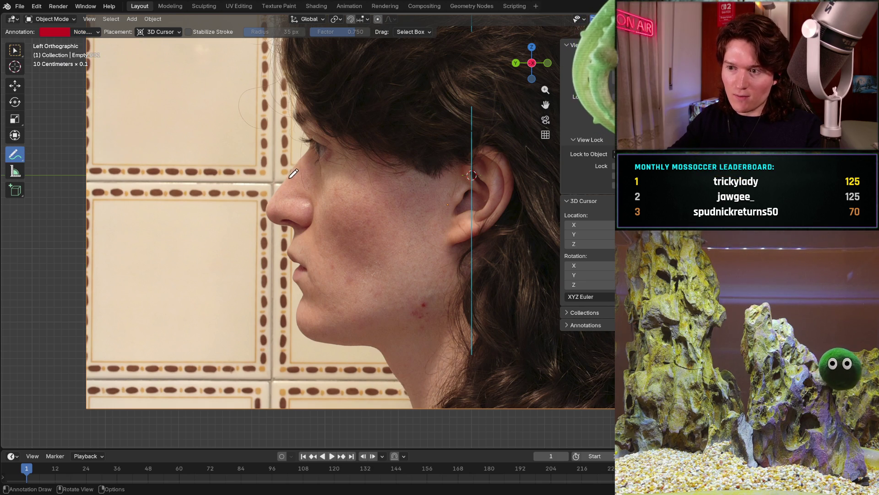
pyautogui.scroll(5, 291, 172)
# Zoom to the brow, enable Stabilize Stroke at factor 1.000 and draw a test stroke.
pyautogui.moveTo(317, 165)
pyautogui.keyDown('shift'); pyautogui.mouseDown(button='middle')
pyautogui.moveTo(346, 264)
pyautogui.moveTo(272, 131)
pyautogui.mouseUp(button='middle'); pyautogui.keyUp('shift')
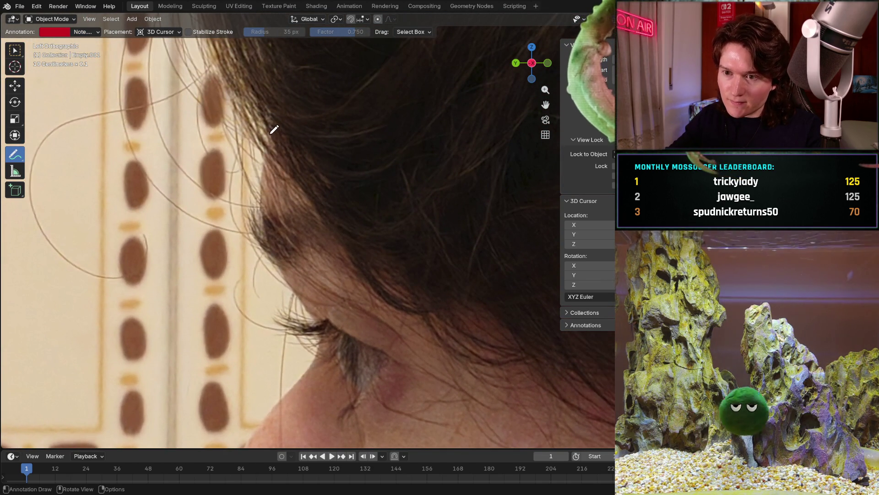
pyautogui.moveTo(273, 131); pyautogui.dragTo(274, 137)
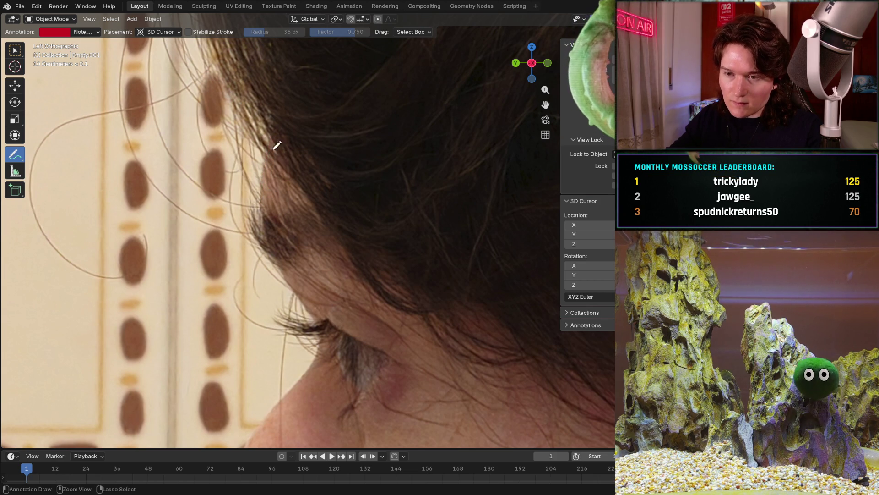
pyautogui.press('Escape')
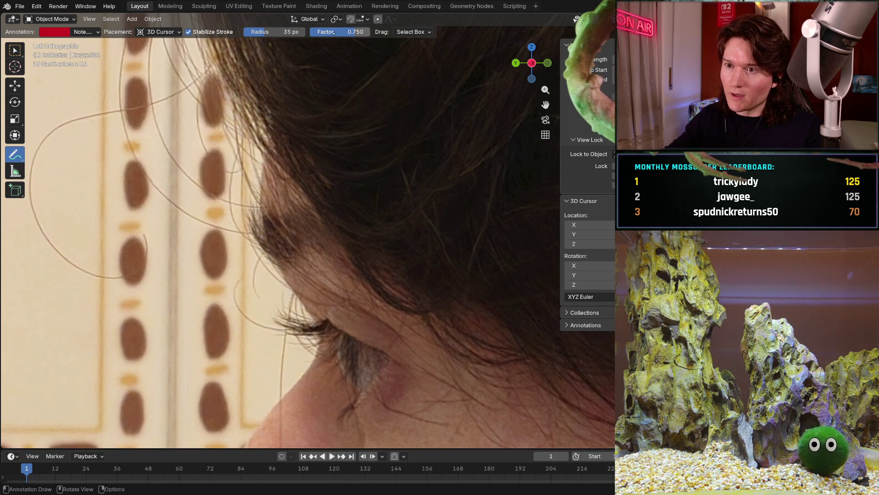
pyautogui.moveTo(359, 41); pyautogui.dragTo(385, 41)
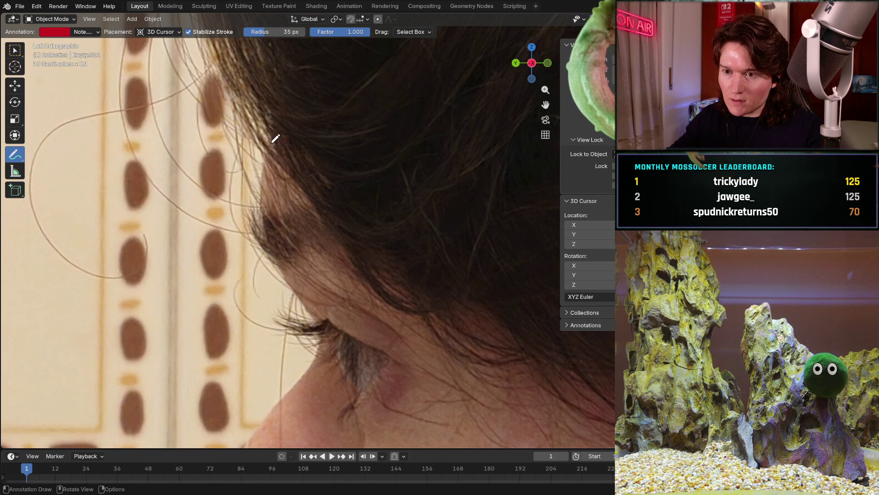
pyautogui.moveTo(270, 144); pyautogui.dragTo(263, 168)
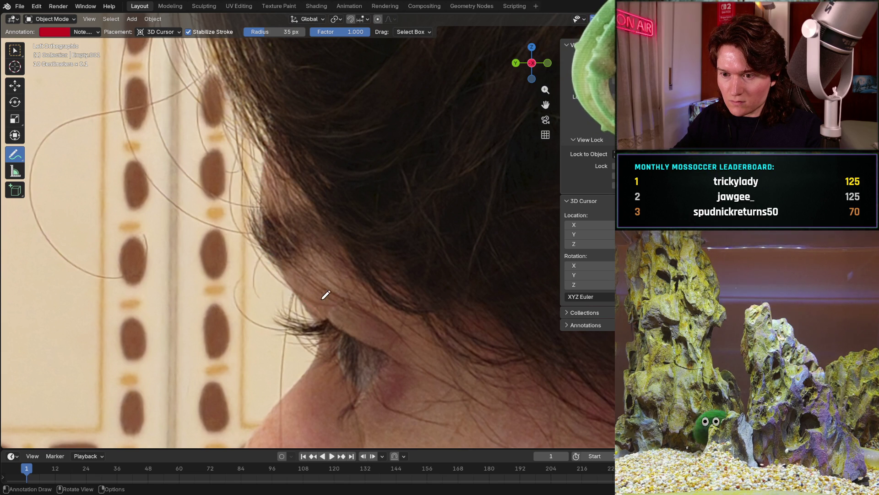
pyautogui.scroll(3, 326, 298)
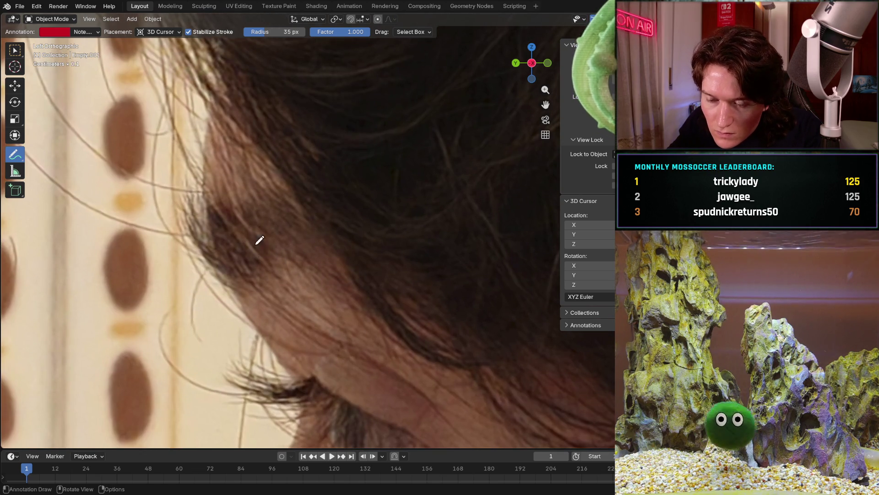
# Trace the hair edge with a red stroke, undoing a faint attempt and redrawing it downward.
pyautogui.keyDown('shift'); pyautogui.moveTo(259, 245); pyautogui.dragTo(277, 136, button='middle'); pyautogui.keyUp('shift')
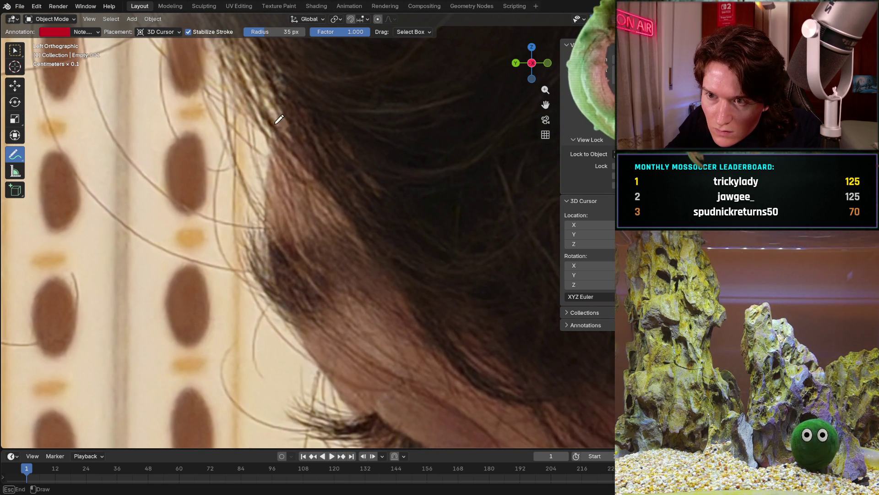
pyautogui.moveTo(271, 167); pyautogui.dragTo(270, 199)
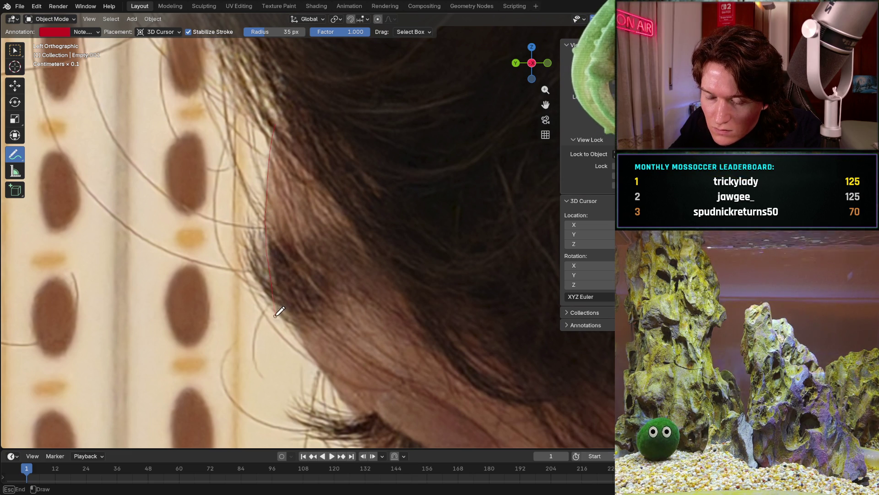
pyautogui.hotkey('ctrl', 'z')
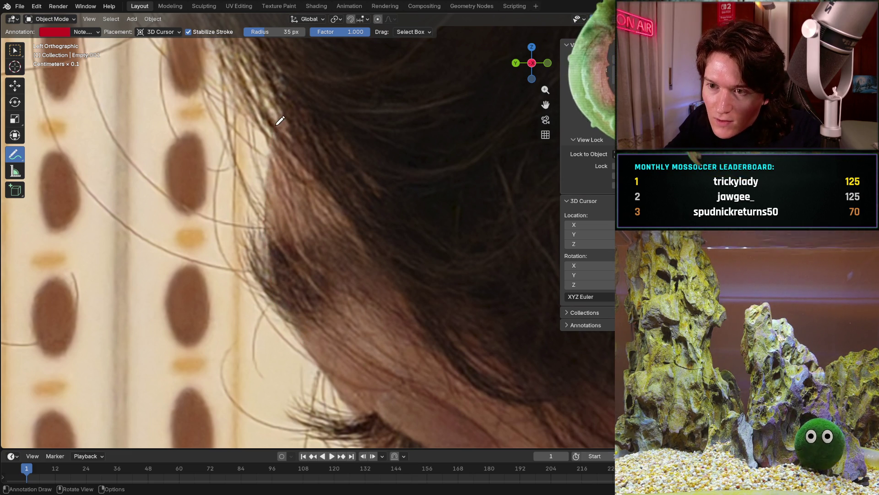
pyautogui.moveTo(273, 136); pyautogui.dragTo(270, 182)
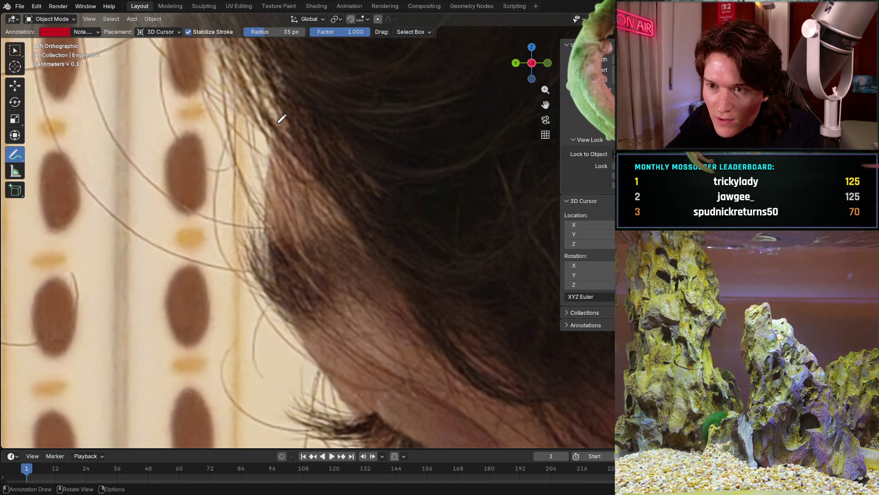
pyautogui.moveTo(278, 131); pyautogui.dragTo(262, 236)
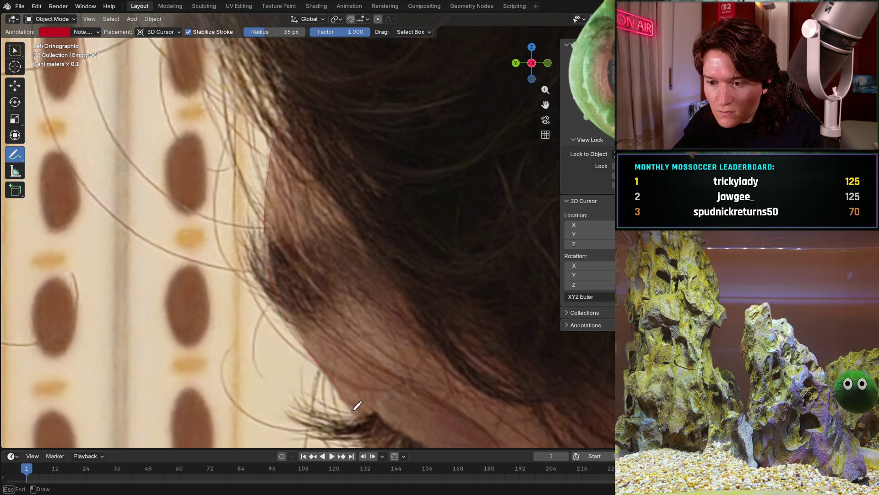
pyautogui.moveTo(347, 383); pyautogui.dragTo(359, 406)
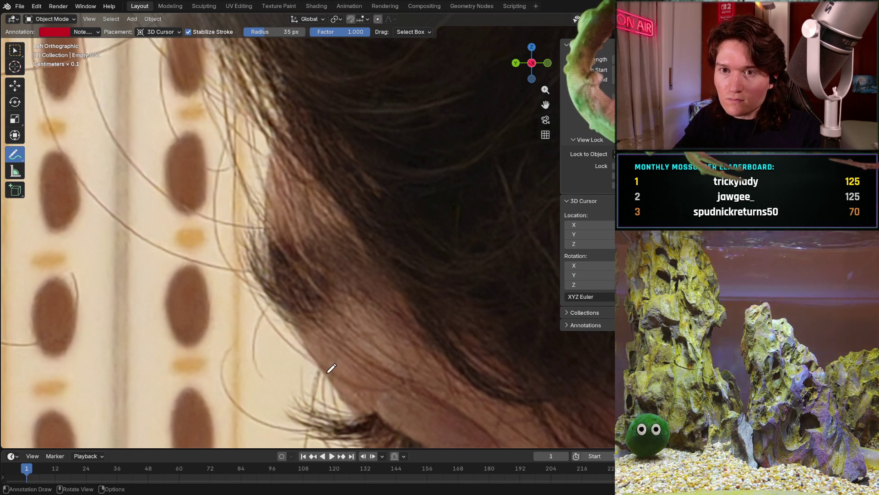
# Check the annotation layer settings, then zoom out and orbit to see the head in perspective.
pyautogui.click(83, 32)
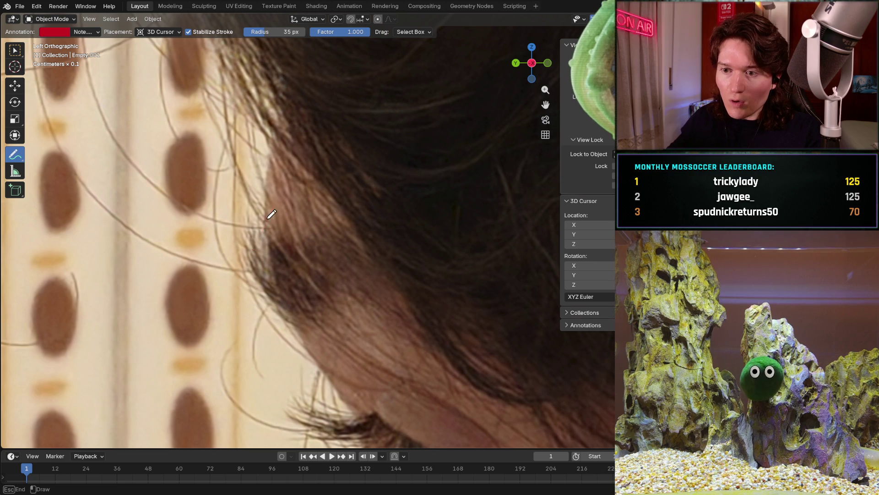
pyautogui.moveTo(275, 261)
pyautogui.keyDown('ctrl'); pyautogui.mouseDown(button='middle')
pyautogui.moveTo(244, 323)
pyautogui.moveTo(247, 357)
pyautogui.mouseUp(button='middle'); pyautogui.keyUp('ctrl')
pyautogui.moveTo(330, 261)
pyautogui.mouseDown(button='middle')
pyautogui.moveTo(406, 268)
pyautogui.moveTo(296, 254)
pyautogui.moveTo(390, 246)
pyautogui.moveTo(199, 238)
pyautogui.moveTo(387, 247)
pyautogui.moveTo(275, 240)
pyautogui.moveTo(555, 233)
pyautogui.mouseUp(button='middle')
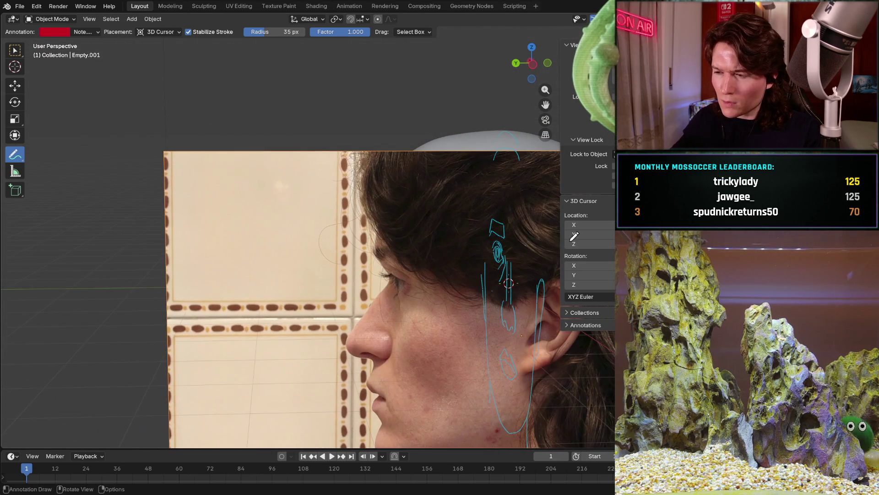
pyautogui.hotkey('alt', 'z')
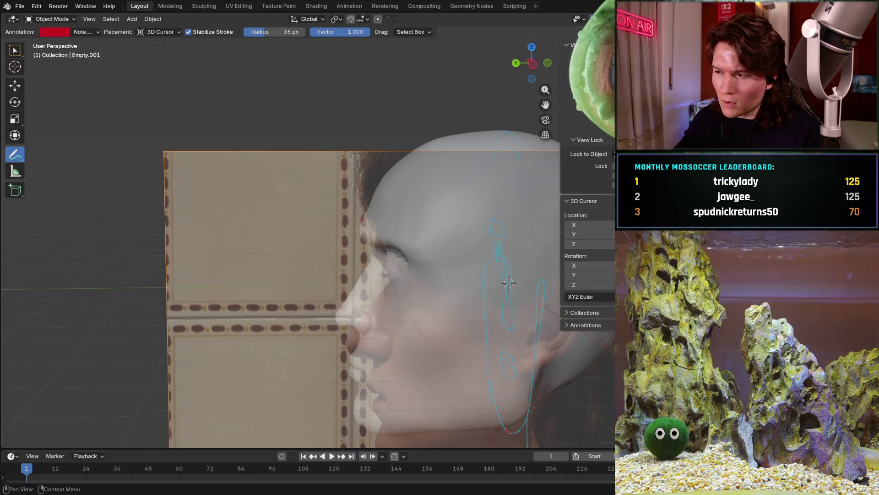
pyautogui.hotkey('alt', 'z')
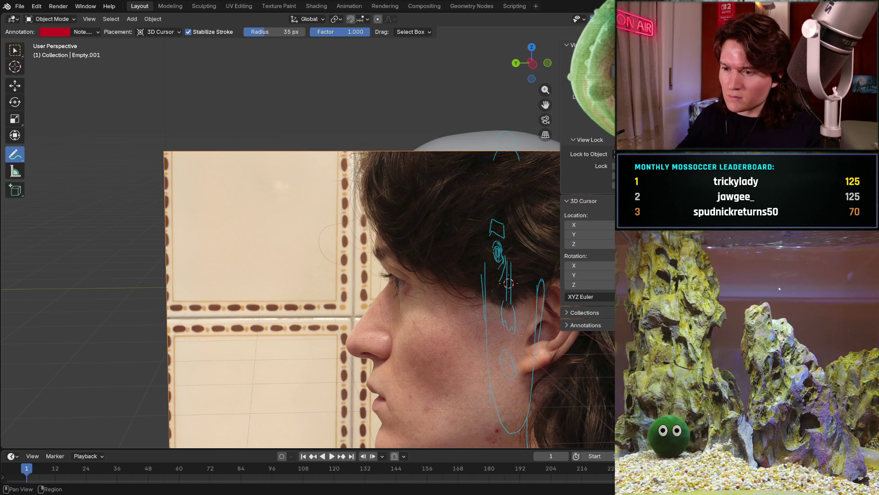
pyautogui.moveTo(508, 283)
pyautogui.mouseDown(button='middle')
pyautogui.moveTo(557, 258)
pyautogui.moveTo(525, 267)
pyautogui.mouseUp(button='middle')
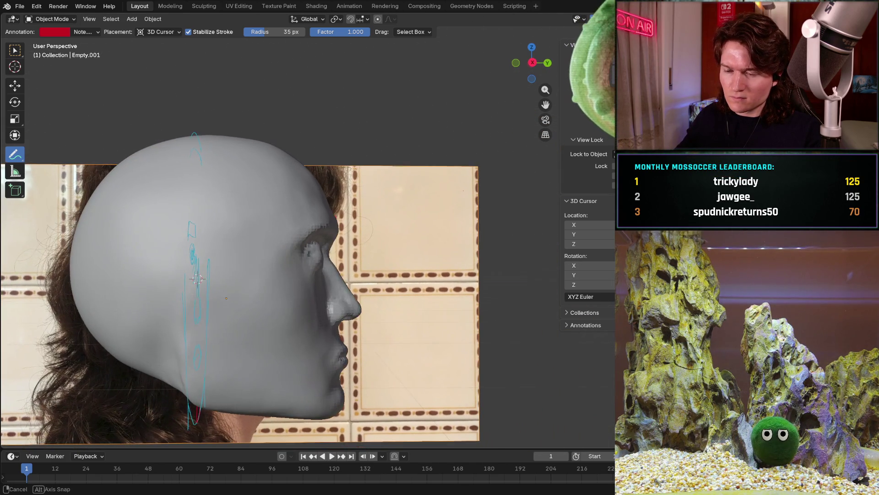
pyautogui.press('KP_3')
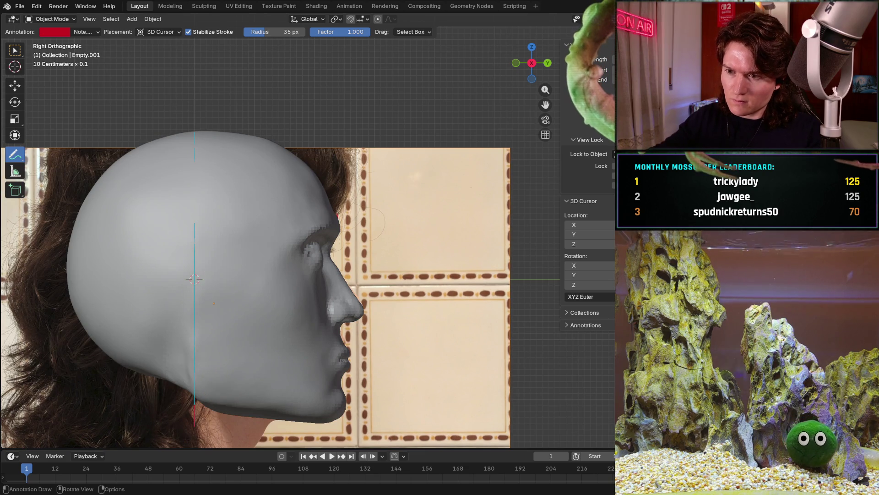
pyautogui.scroll(3, 346, 262)
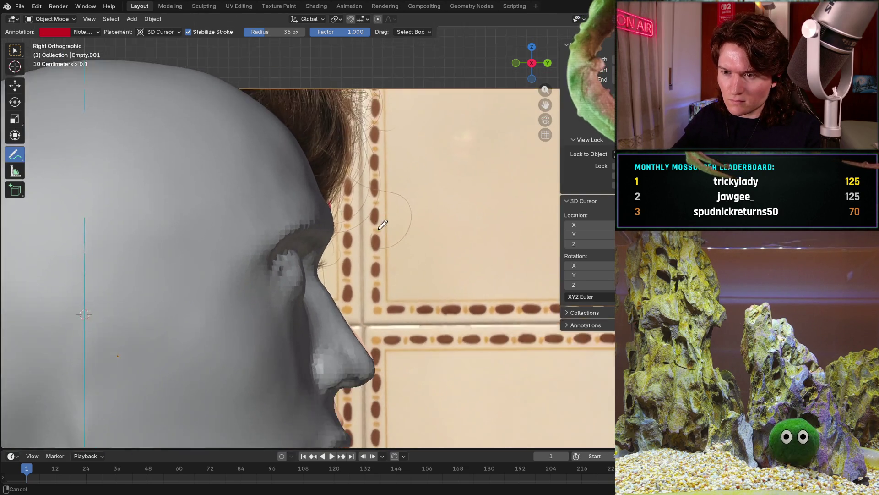
pyautogui.scroll(-2, 345, 262)
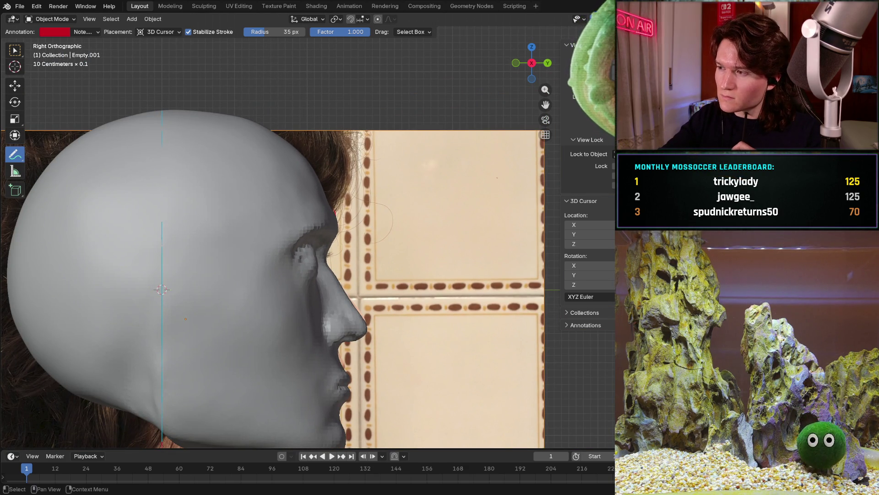
pyautogui.press('h')
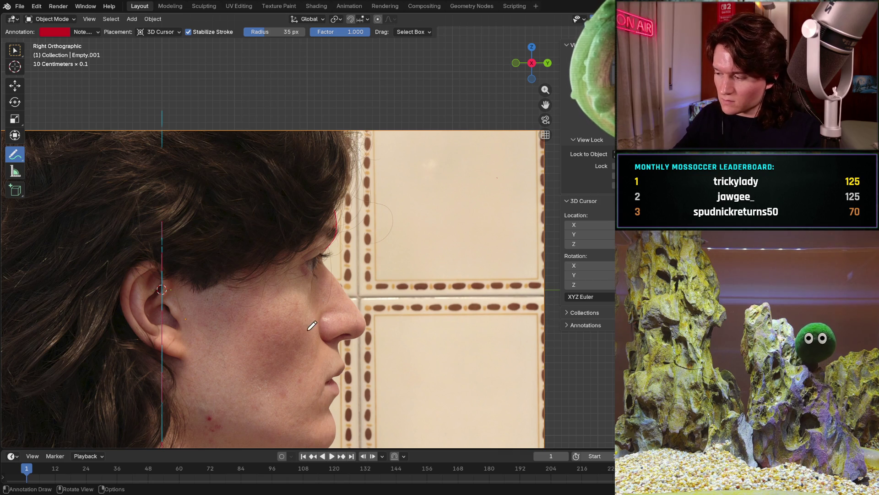
pyautogui.scroll(2, 312, 326)
pyautogui.scroll(3, 343, 275)
pyautogui.hotkey('alt', 'h')
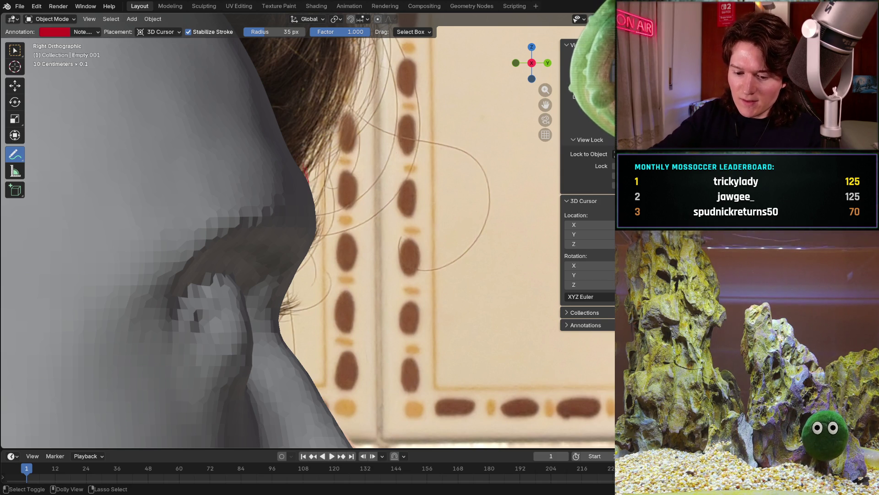
# Hide the head mesh, erase the upper red stroke and redraw the hairline edge downward.
pyautogui.press('h')
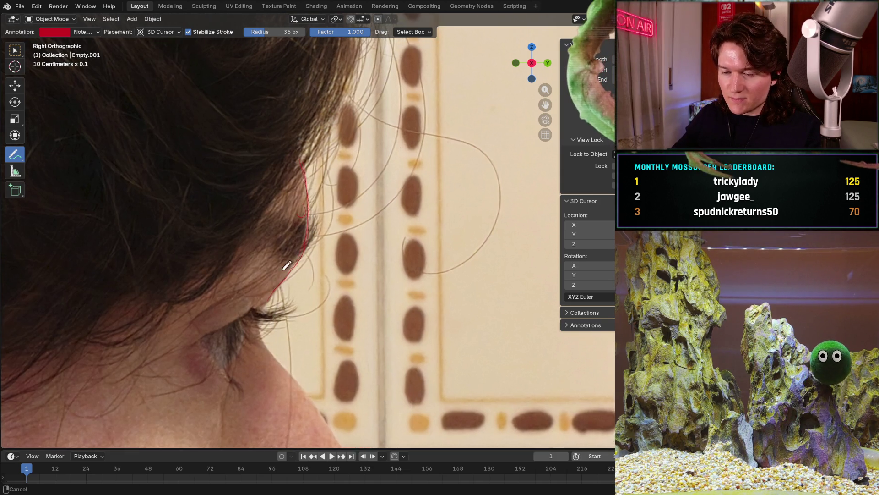
pyautogui.scroll(2, 279, 212)
pyautogui.scroll(2, 278, 212)
pyautogui.scroll(2, 278, 212)
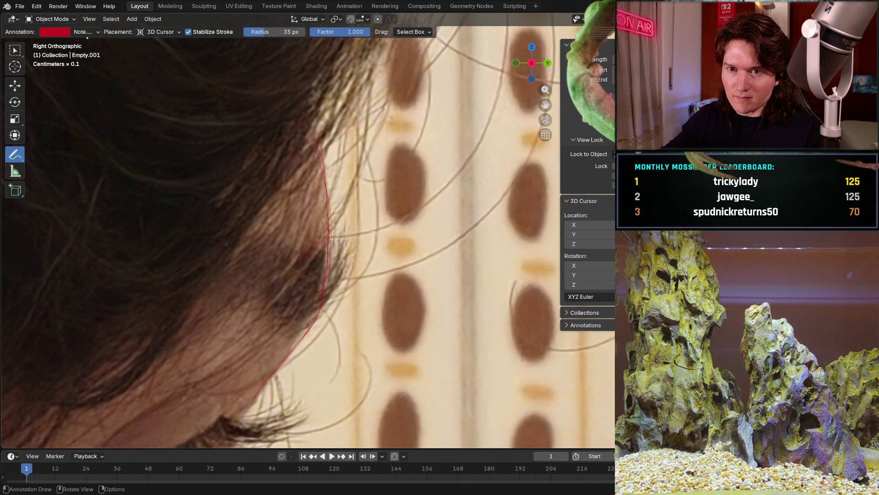
pyautogui.press('d')
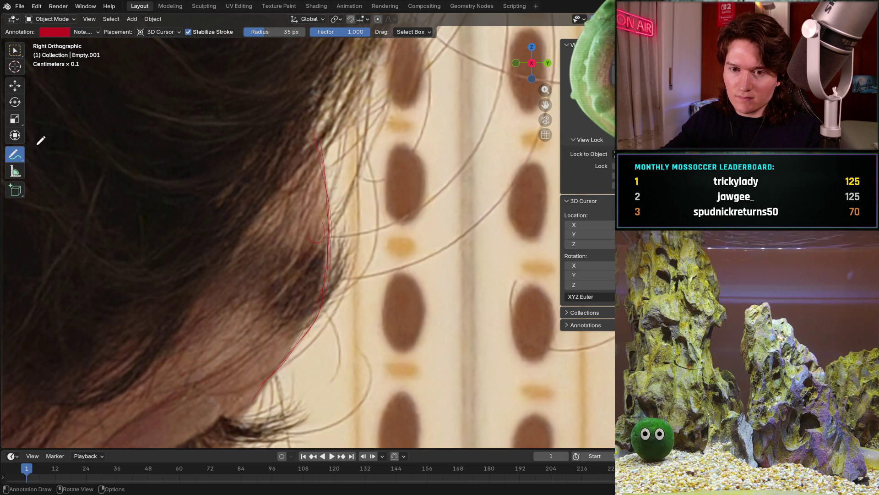
pyautogui.moveTo(15, 154); pyautogui.dragTo(69, 206)
pyautogui.moveTo(289, 165); pyautogui.dragTo(317, 176)
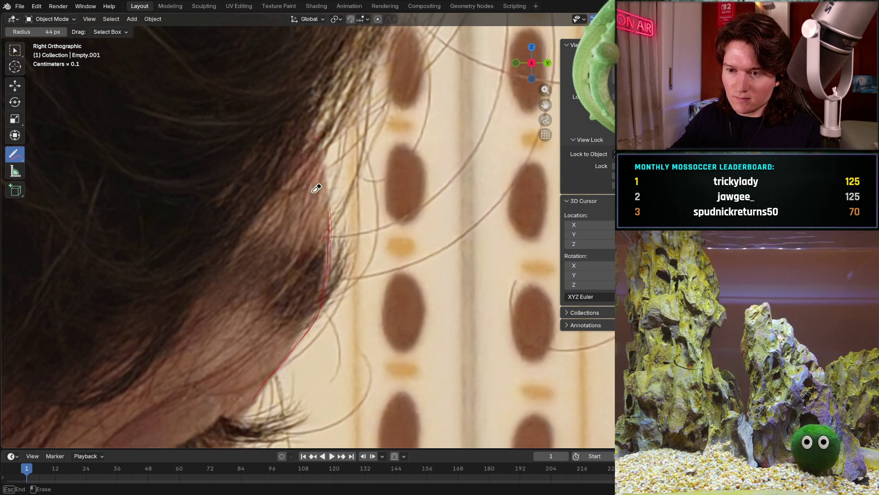
pyautogui.moveTo(244, 389); pyautogui.dragTo(244, 389)
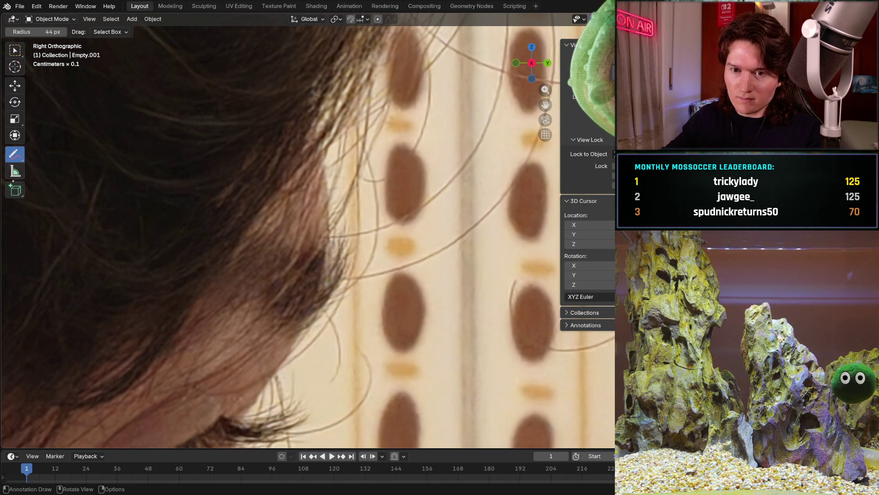
pyautogui.moveTo(15, 155); pyautogui.dragTo(48, 152)
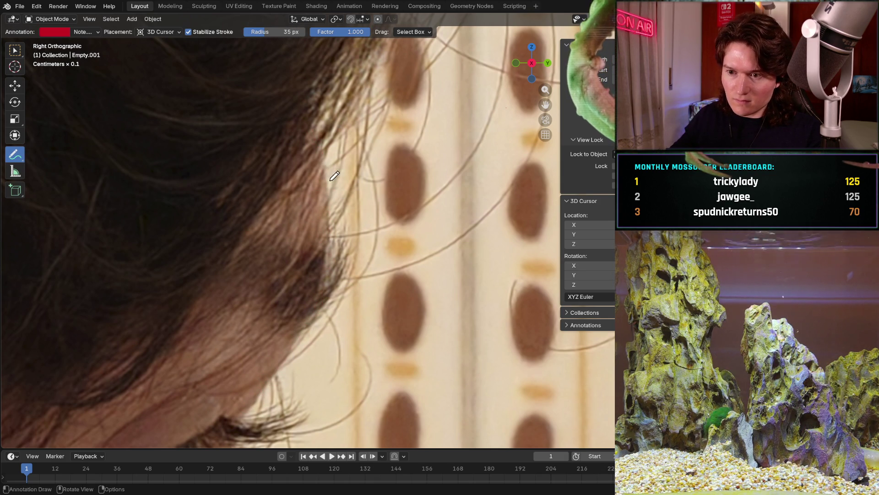
pyautogui.moveTo(327, 147); pyautogui.dragTo(325, 146)
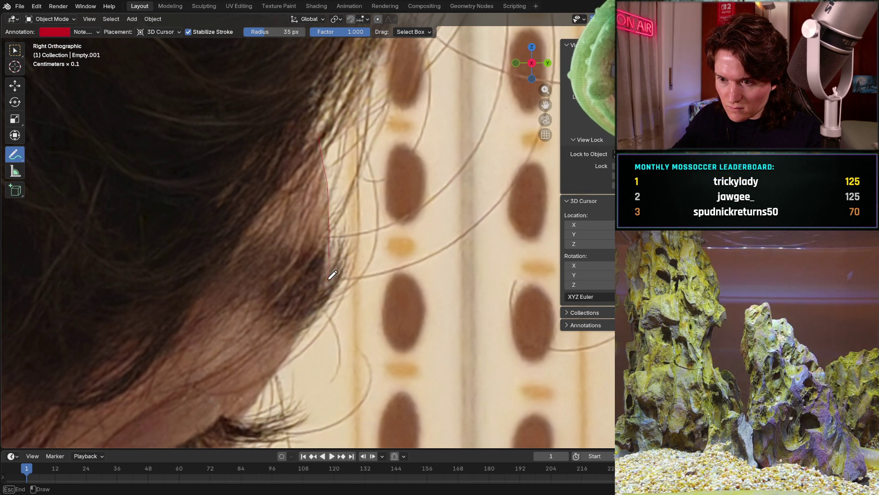
pyautogui.moveTo(333, 274); pyautogui.dragTo(316, 321)
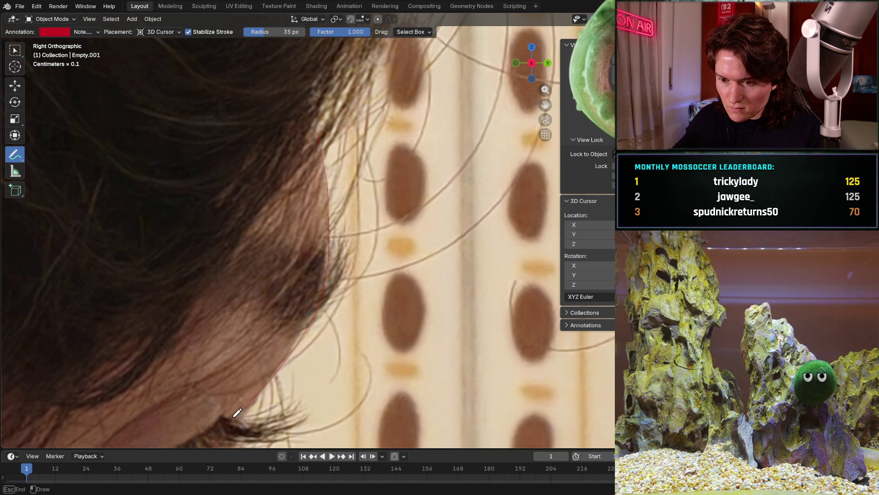
pyautogui.keyDown('shift'); pyautogui.moveTo(299, 326); pyautogui.dragTo(342, 209, button='middle'); pyautogui.keyUp('shift')
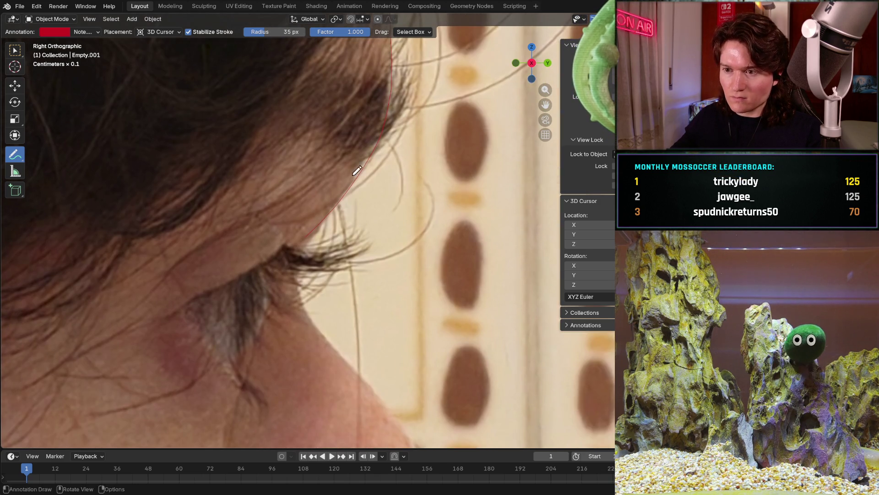
pyautogui.scroll(2, 342, 208)
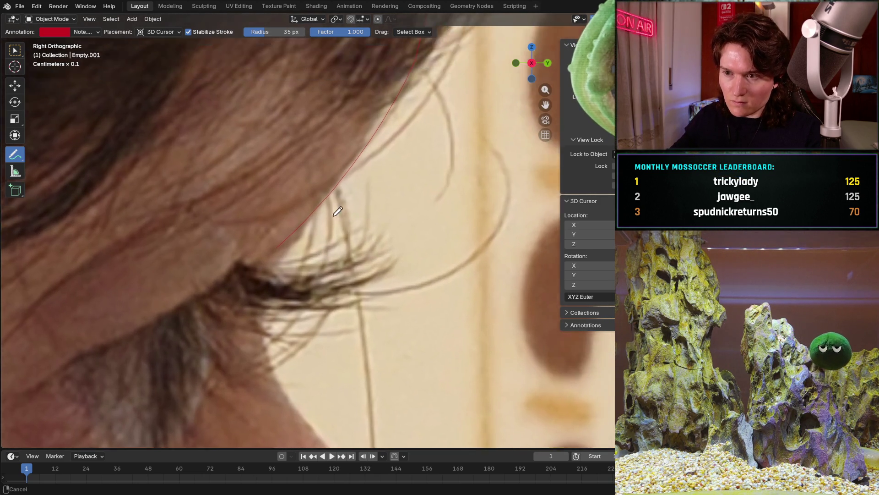
pyautogui.scroll(2, 342, 208)
# Erase the stroke's lower end and extend the red line down toward the eyelashes.
pyautogui.click(15, 154)
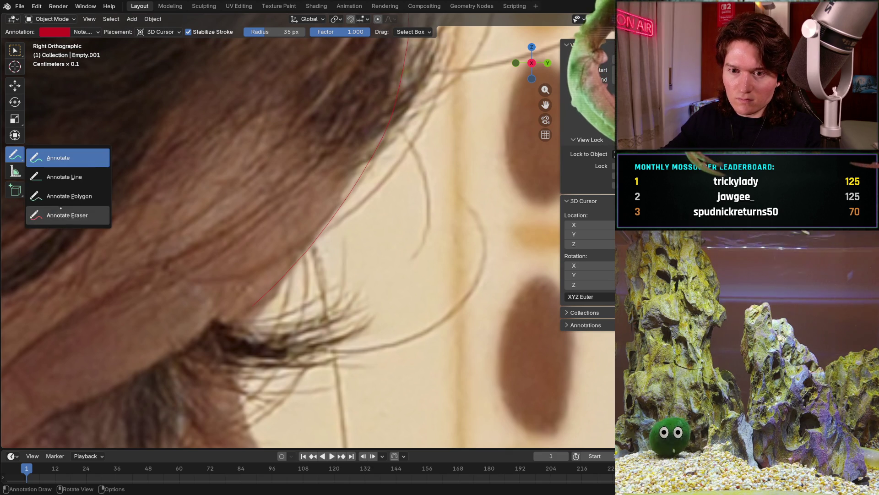
pyautogui.click(70, 192)
pyautogui.moveTo(250, 301); pyautogui.dragTo(275, 278)
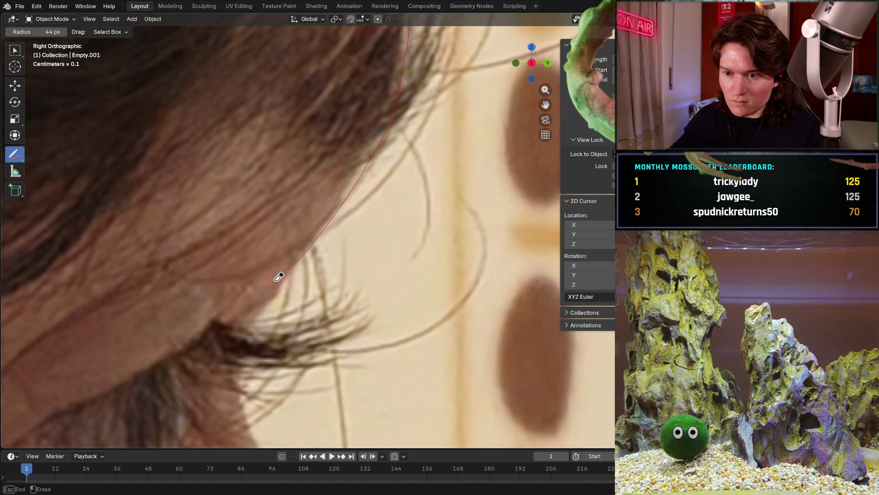
pyautogui.click(15, 153)
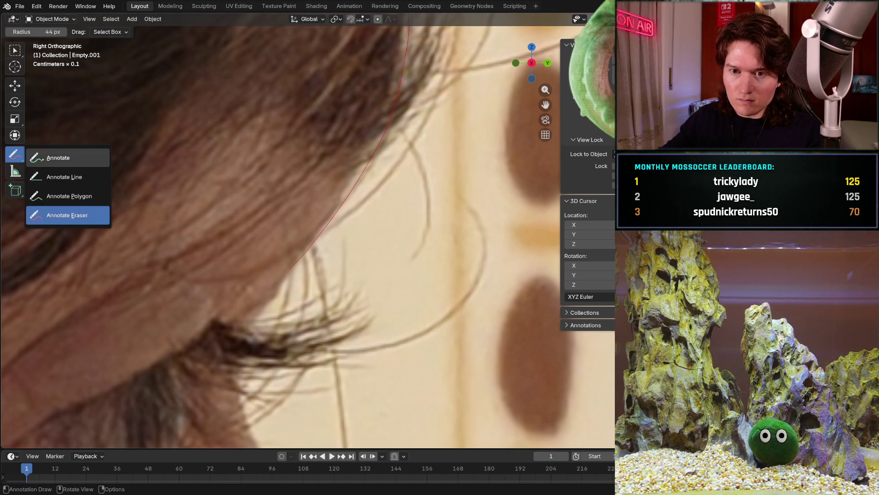
pyautogui.click(69, 160)
pyautogui.scroll(-2, 282, 145)
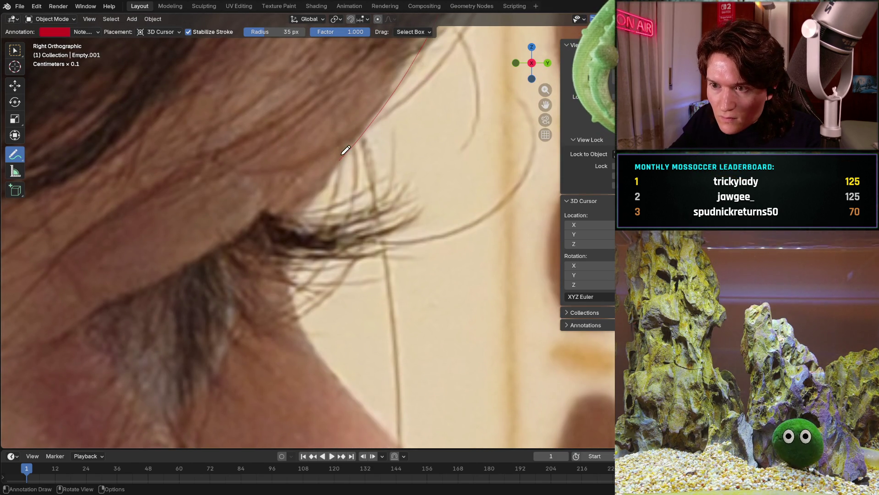
pyautogui.moveTo(342, 158); pyautogui.dragTo(322, 183)
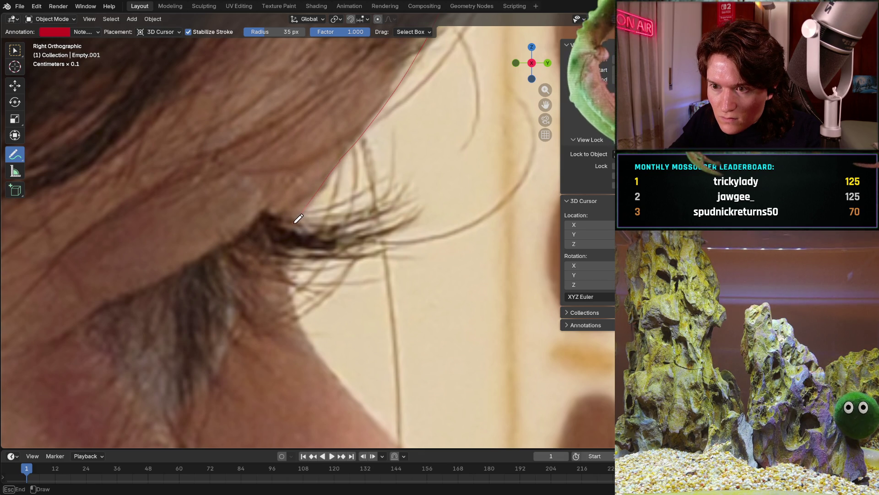
pyautogui.moveTo(290, 272)
pyautogui.mouseDown()
pyautogui.moveTo(292, 302)
pyautogui.moveTo(324, 342)
pyautogui.mouseUp()
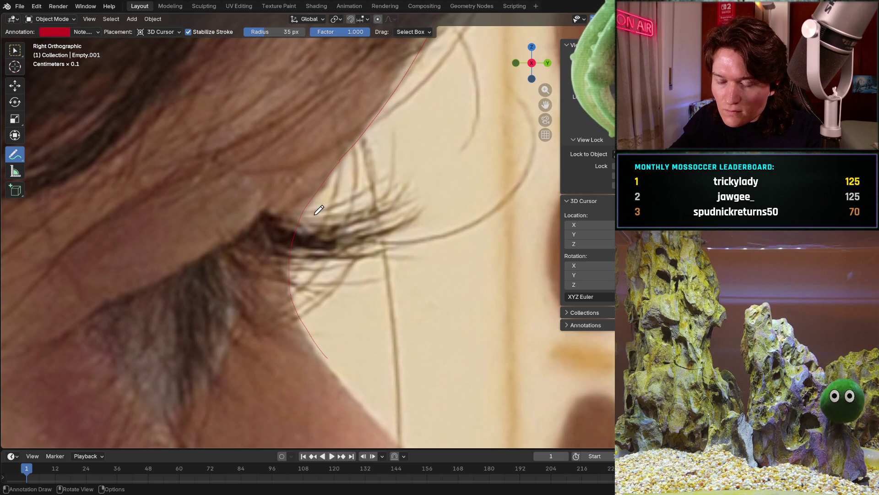
# Erase the piece near the eyelashes and redraw a short red stroke below them.
pyautogui.moveTo(15, 155); pyautogui.dragTo(70, 214)
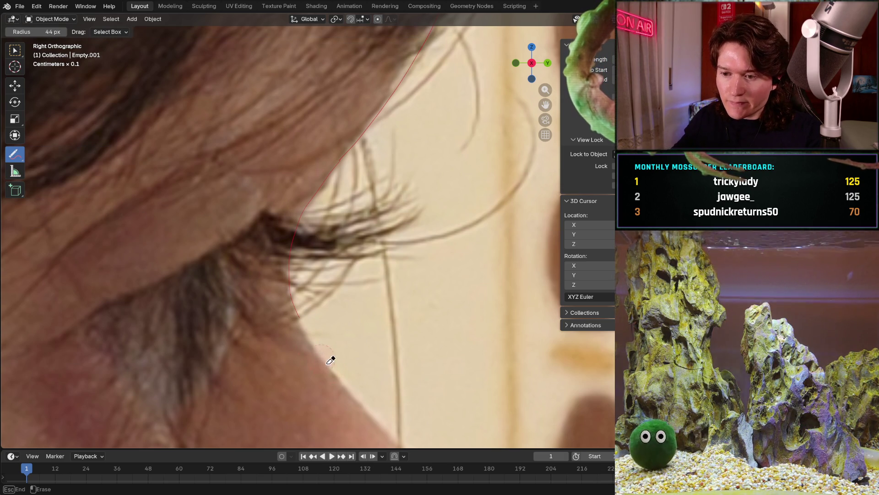
pyautogui.moveTo(313, 319); pyautogui.dragTo(282, 291)
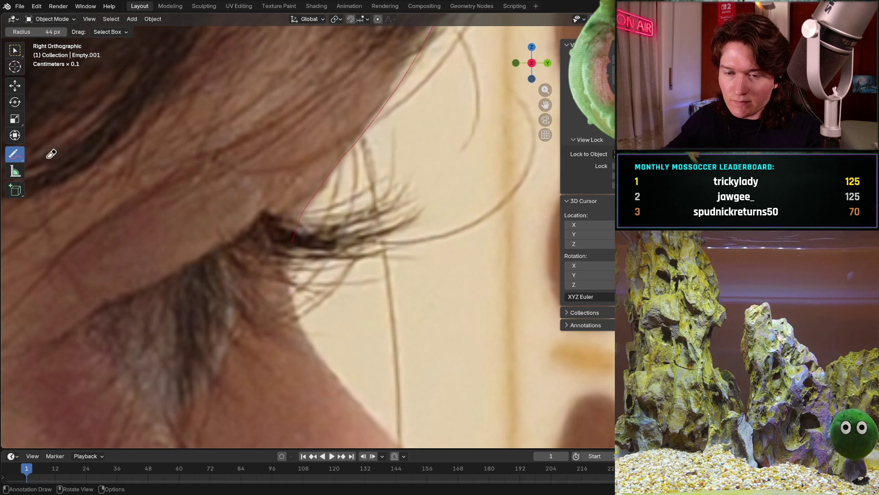
pyautogui.moveTo(15, 156); pyautogui.dragTo(52, 159)
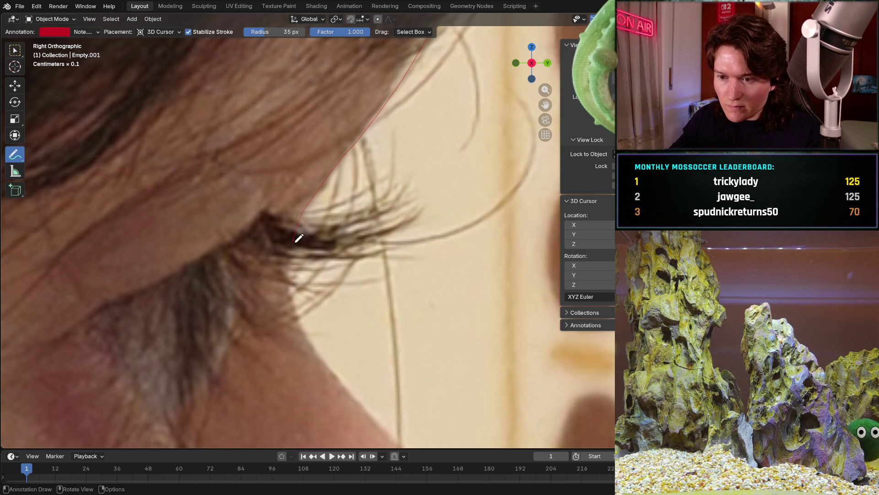
pyautogui.moveTo(297, 227); pyautogui.dragTo(292, 244)
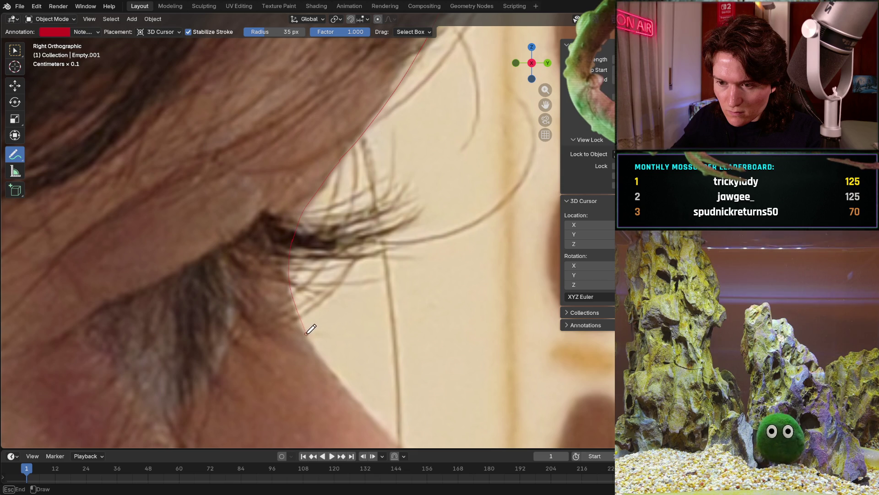
pyautogui.moveTo(311, 328); pyautogui.dragTo(326, 338)
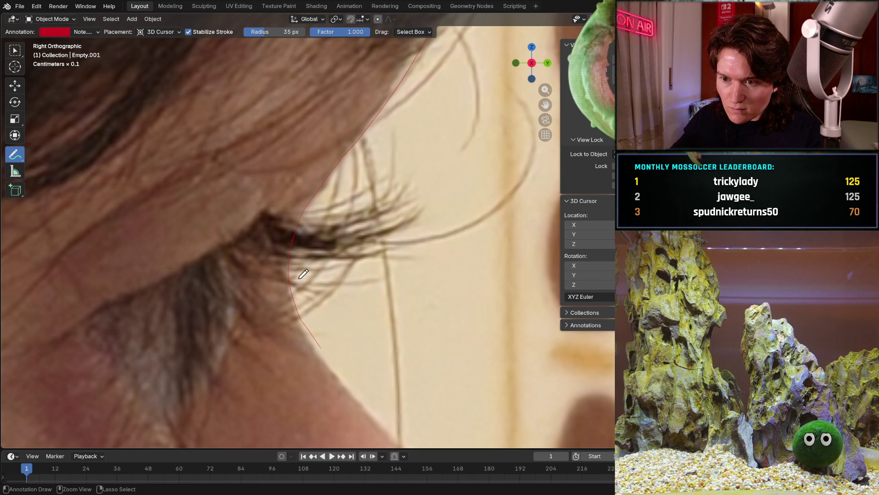
# Redraw the red profile line down past the eyelashes toward the cheek.
pyautogui.click(15, 154)
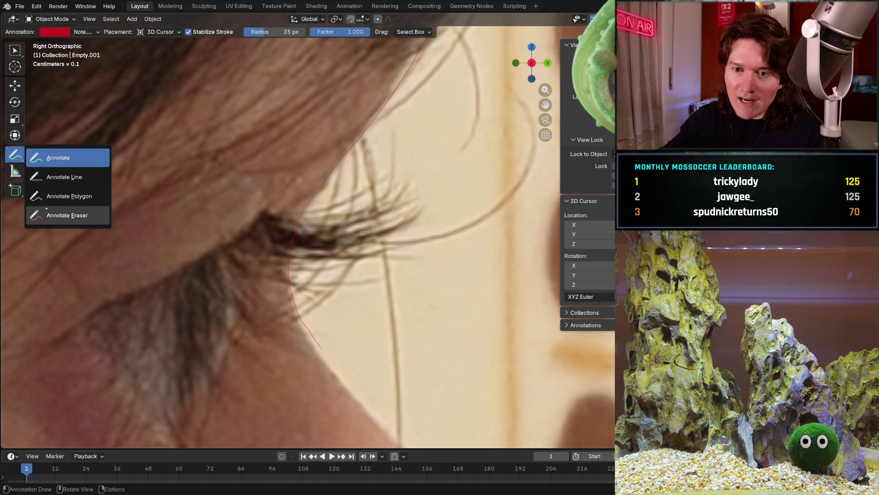
pyautogui.click(65, 216)
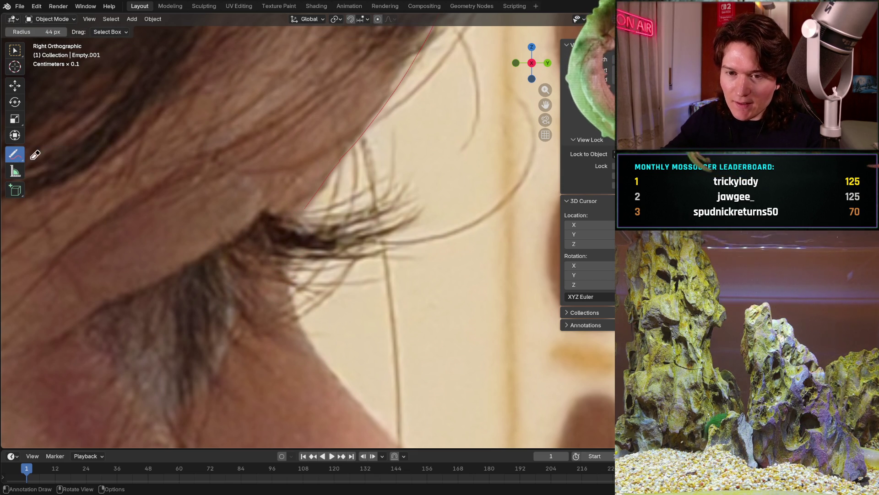
pyautogui.click(15, 155)
pyautogui.click(65, 145)
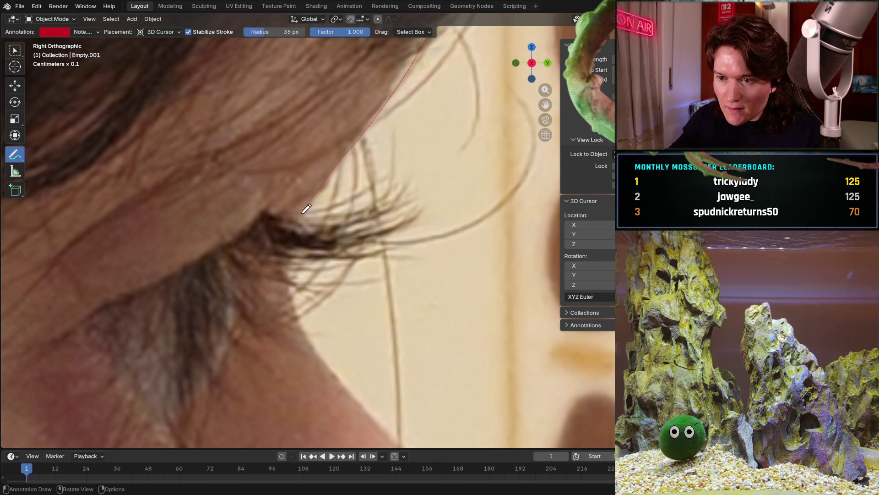
pyautogui.moveTo(301, 207); pyautogui.dragTo(289, 265)
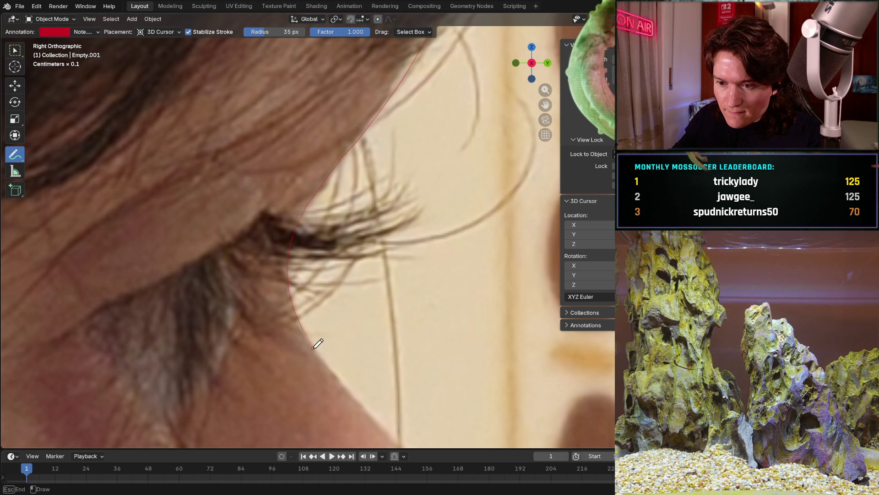
pyautogui.moveTo(318, 343); pyautogui.dragTo(352, 387)
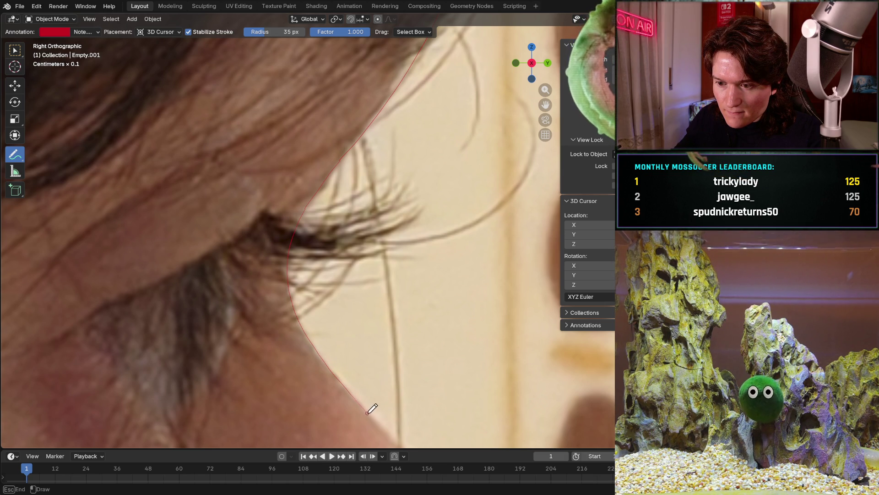
pyautogui.moveTo(382, 418); pyautogui.dragTo(404, 440)
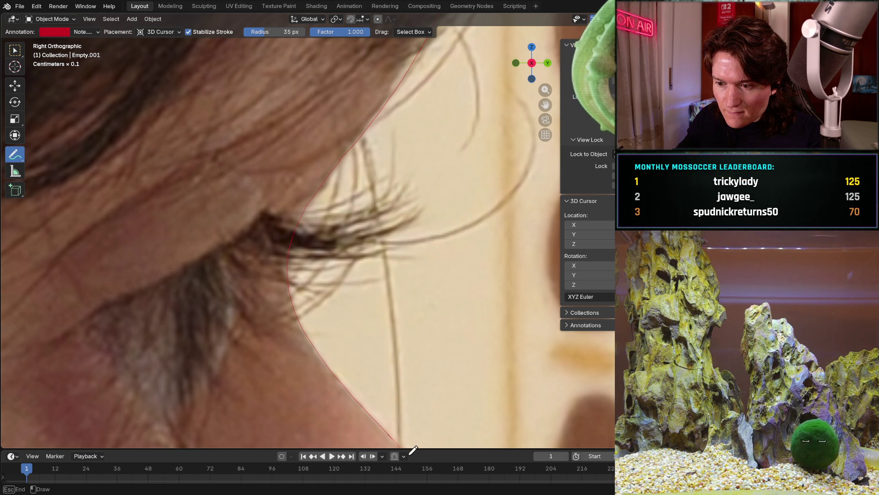
pyautogui.keyDown('shift'); pyautogui.moveTo(395, 385); pyautogui.dragTo(387, 344, button='middle'); pyautogui.keyUp('shift')
pyautogui.scroll(3, 387, 345)
pyautogui.scroll(3, 354, 276)
pyautogui.scroll(2, 319, 213)
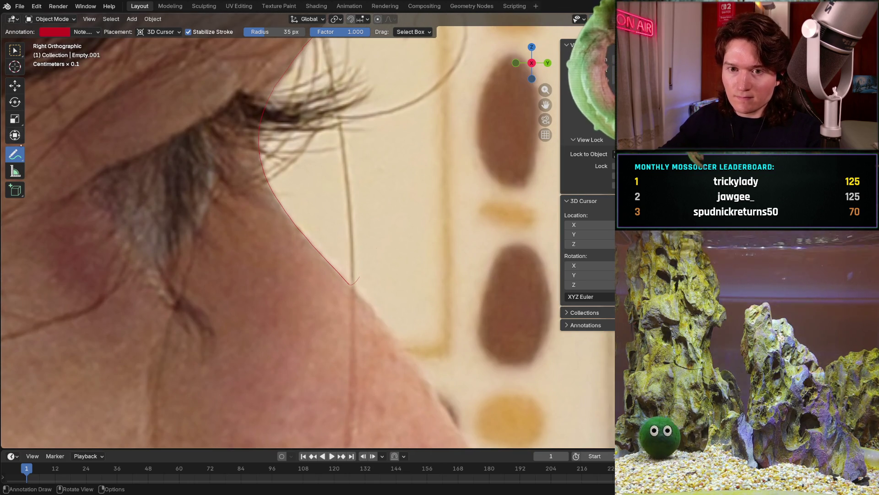
# Erase the stray tip of the red profile line with the annotation eraser.
pyautogui.moveTo(16, 154); pyautogui.dragTo(65, 219)
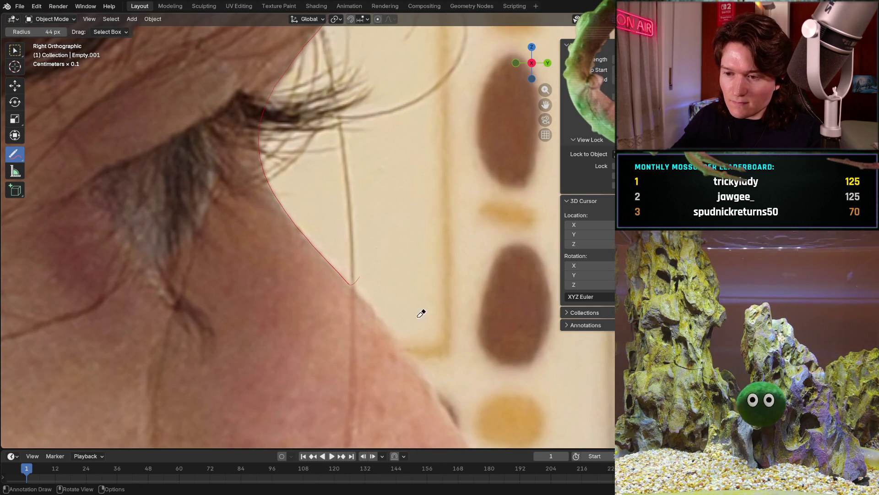
pyautogui.moveTo(376, 286); pyautogui.dragTo(373, 278)
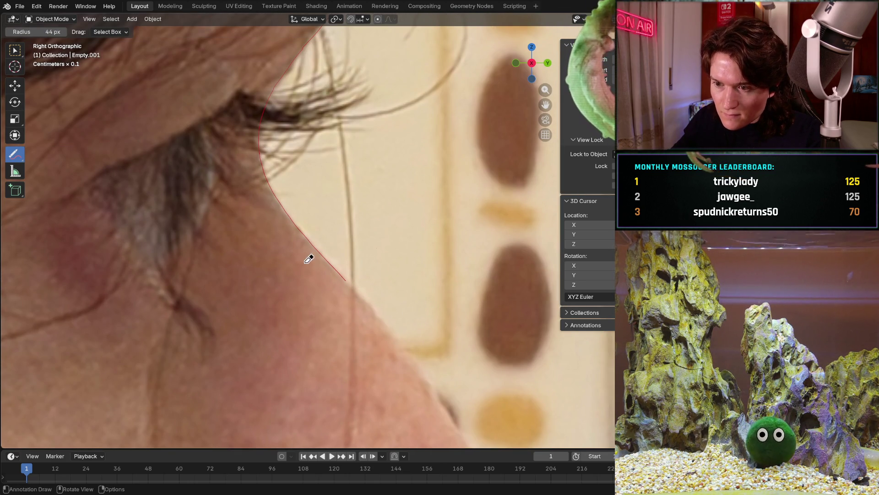
pyautogui.moveTo(15, 154); pyautogui.dragTo(65, 158)
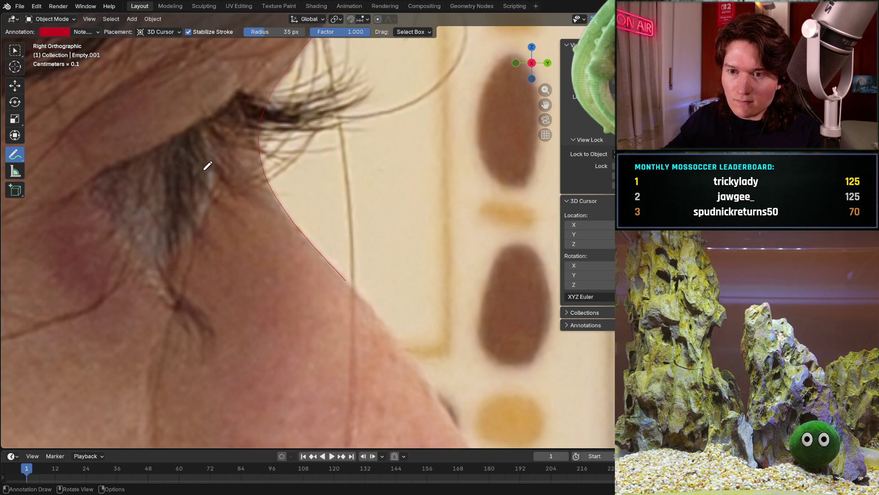
# Draw red strokes from the eye corner along the eyelid shadow around the eye socket.
pyautogui.keyDown('shift'); pyautogui.moveTo(198, 162); pyautogui.dragTo(344, 242, button='middle'); pyautogui.keyUp('shift')
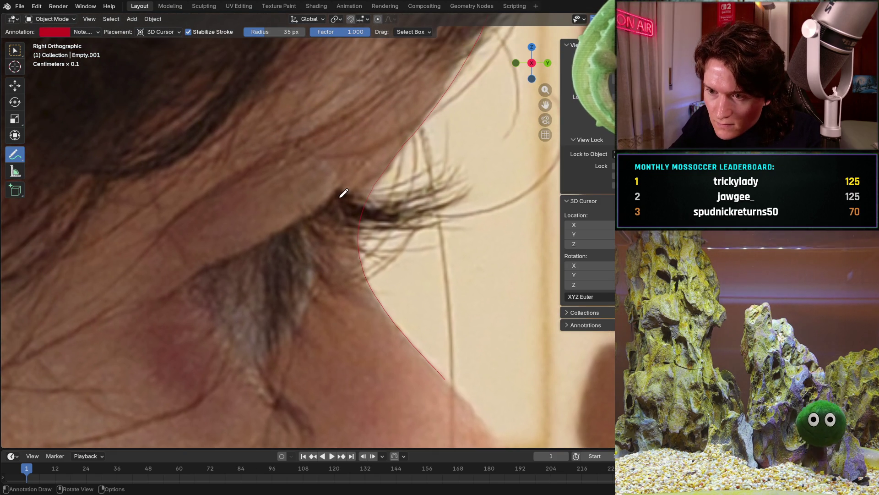
pyautogui.moveTo(344, 191); pyautogui.dragTo(330, 204)
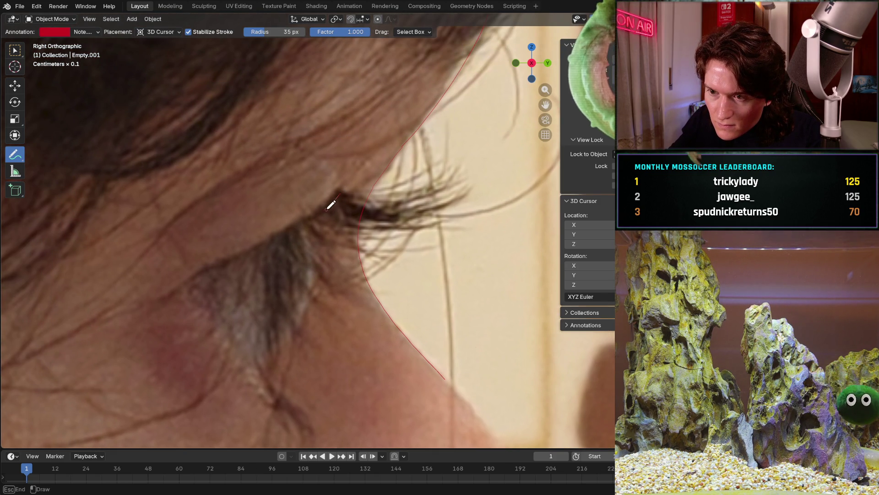
pyautogui.moveTo(286, 233); pyautogui.dragTo(202, 274)
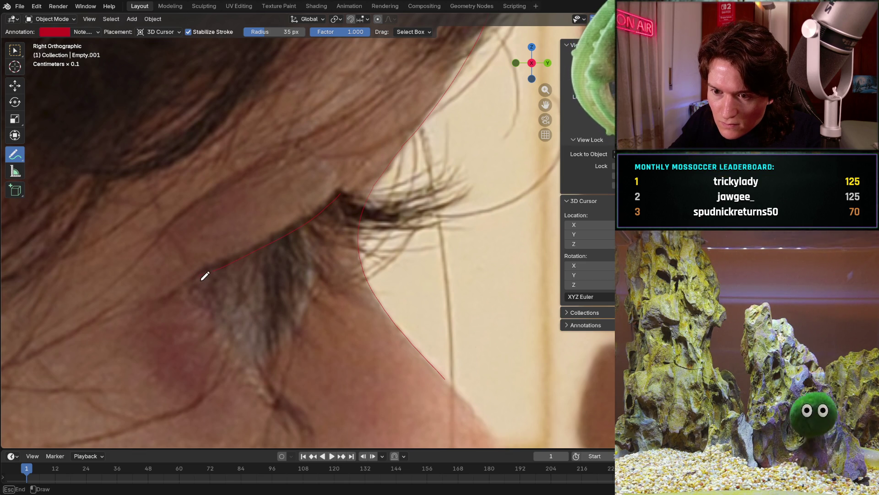
pyautogui.moveTo(203, 276); pyautogui.dragTo(237, 335)
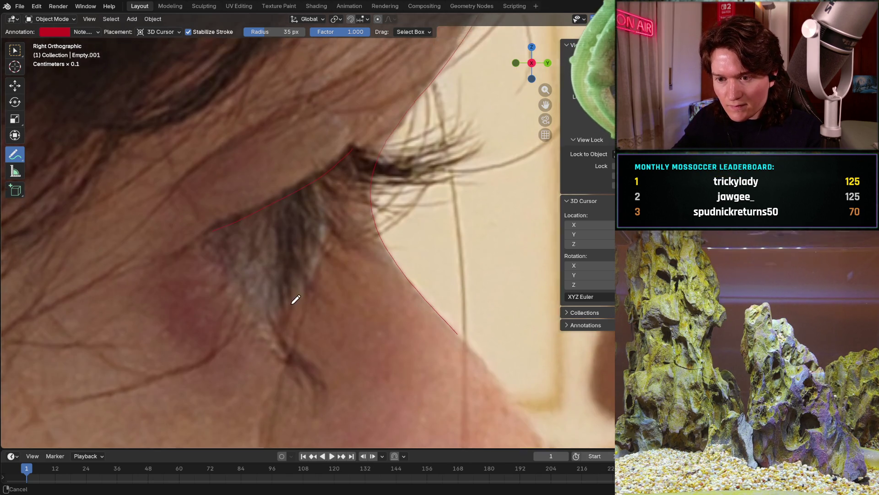
pyautogui.keyDown('shift'); pyautogui.moveTo(288, 346); pyautogui.dragTo(287, 284, button='middle'); pyautogui.keyUp('shift')
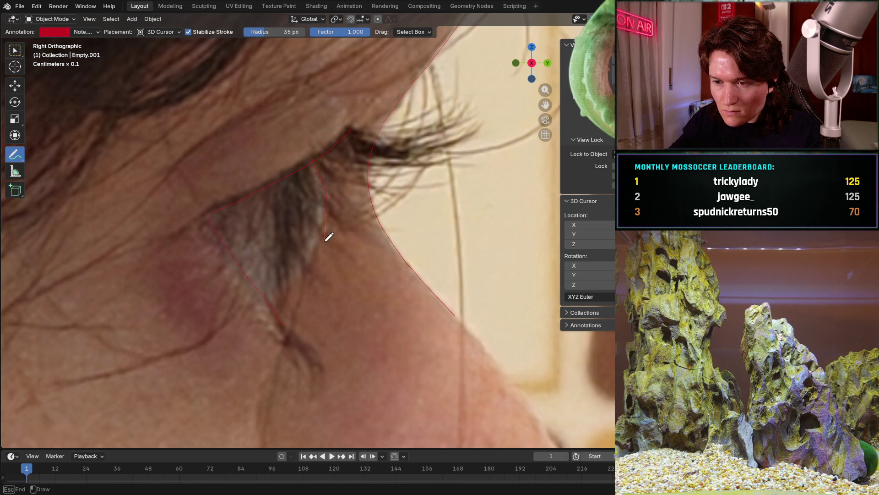
pyautogui.moveTo(307, 269); pyautogui.dragTo(250, 294)
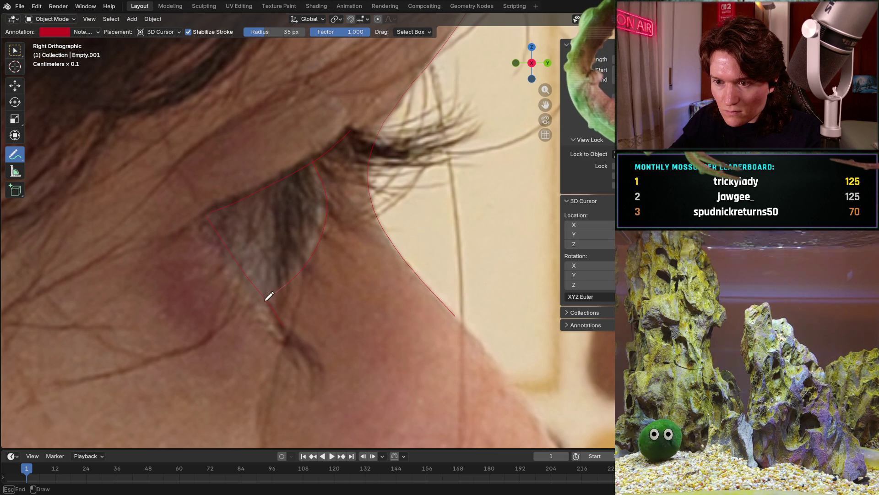
pyautogui.scroll(-3, 249, 294)
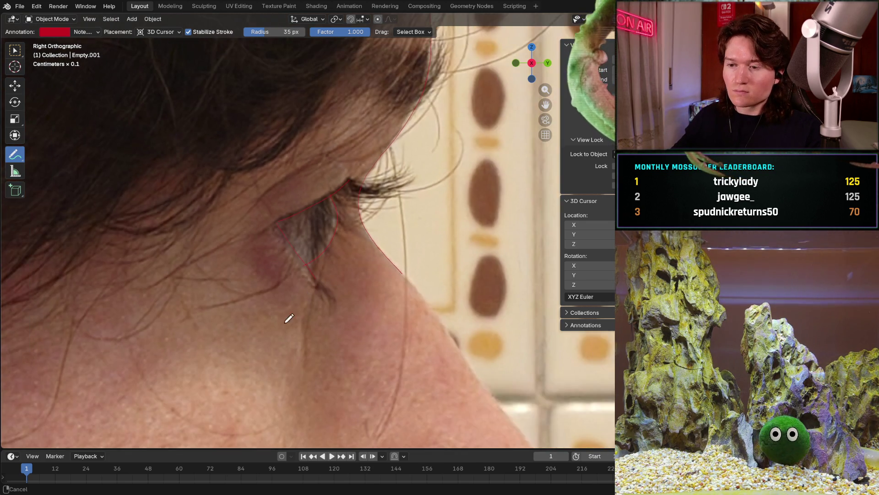
pyautogui.scroll(-2, 274, 316)
pyautogui.scroll(3, 364, 192)
pyautogui.scroll(2, 351, 151)
pyautogui.scroll(2, 406, 290)
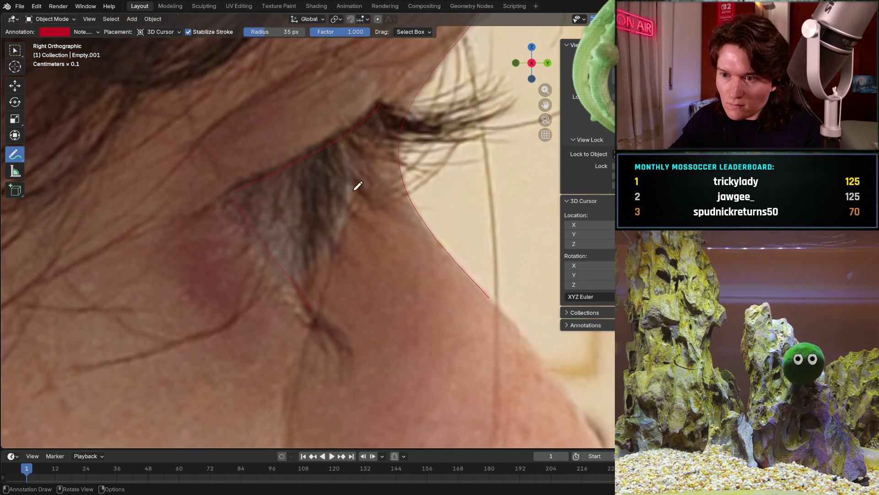
# Close the red eye-socket outline, reframe on the nose and draw a red stroke down its bridge.
pyautogui.moveTo(346, 132); pyautogui.dragTo(344, 132)
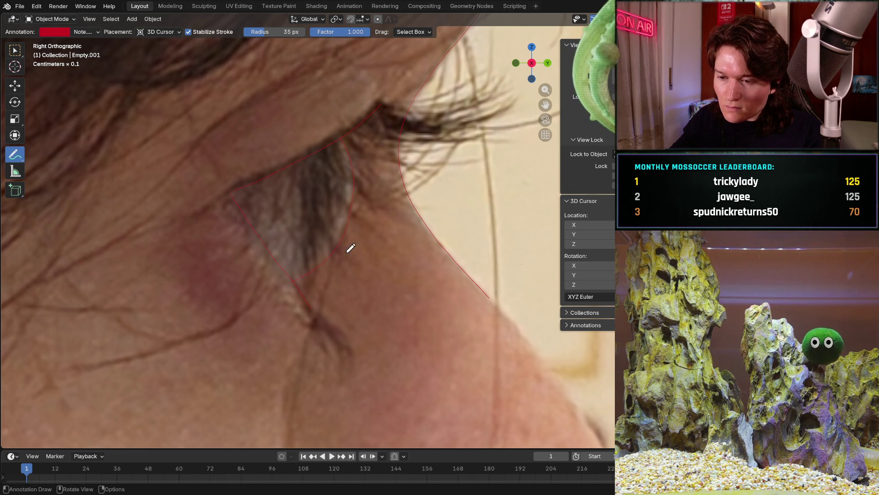
pyautogui.scroll(-2, 384, 240)
pyautogui.scroll(-1, 374, 274)
pyautogui.keyDown('shift'); pyautogui.moveTo(369, 294); pyautogui.dragTo(364, 289, button='middle'); pyautogui.keyUp('shift')
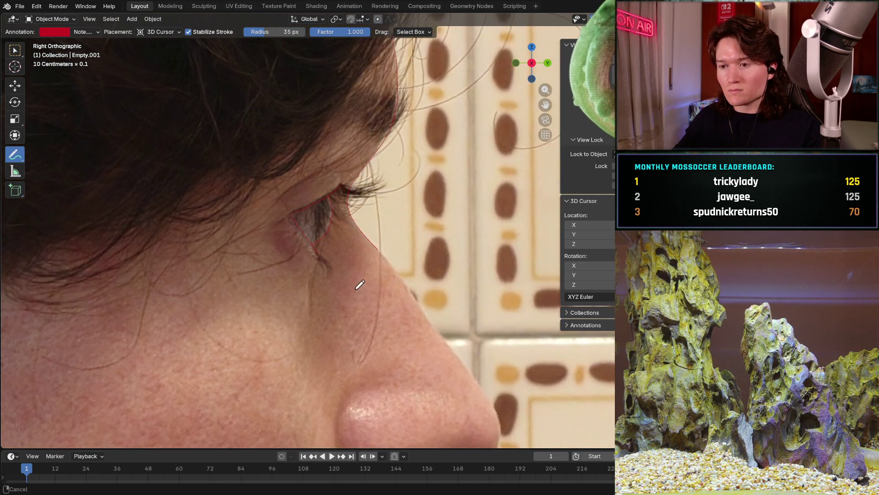
pyautogui.scroll(2, 309, 234)
pyautogui.scroll(2, 289, 275)
pyautogui.scroll(-1, 270, 302)
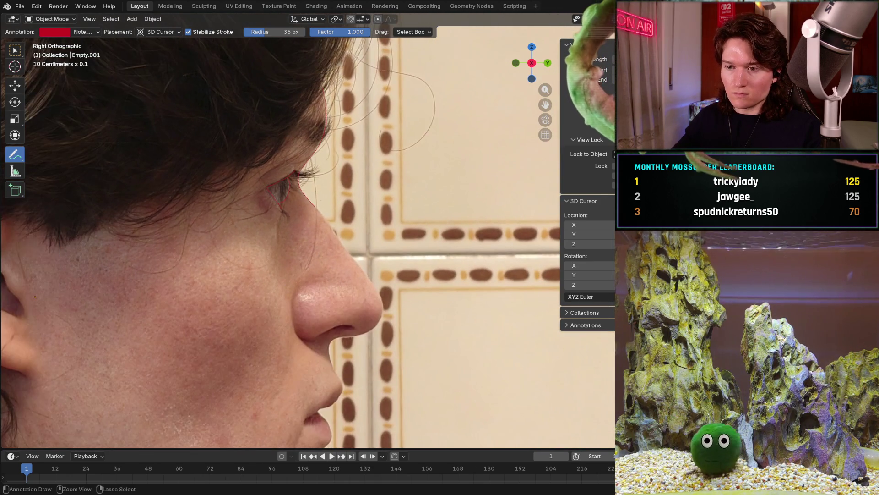
pyautogui.scroll(-1, 275, 301)
pyautogui.scroll(-2, 289, 300)
pyautogui.scroll(-1, 302, 297)
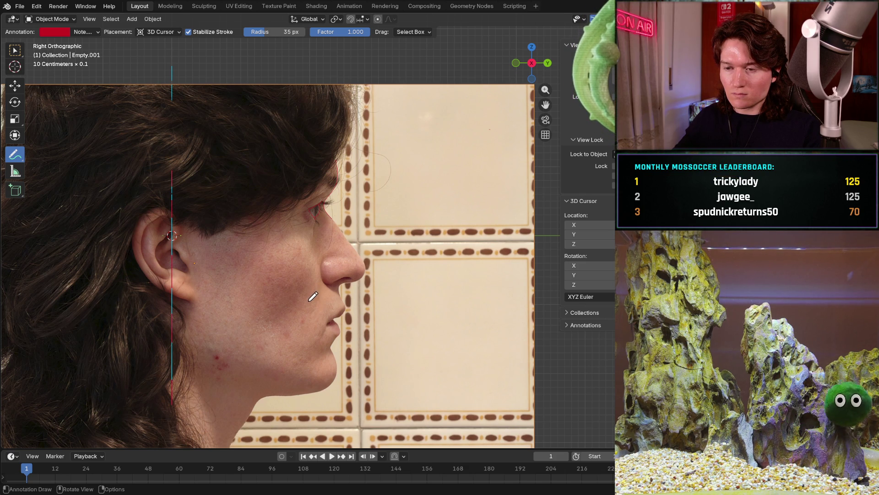
pyautogui.scroll(3, 348, 227)
pyautogui.scroll(2, 343, 227)
pyautogui.keyDown('shift'); pyautogui.moveTo(344, 275); pyautogui.dragTo(357, 172, button='middle'); pyautogui.keyUp('shift')
pyautogui.keyDown('shift'); pyautogui.moveTo(358, 241); pyautogui.dragTo(365, 219, button='middle'); pyautogui.keyUp('shift')
pyautogui.scroll(-2, 366, 219)
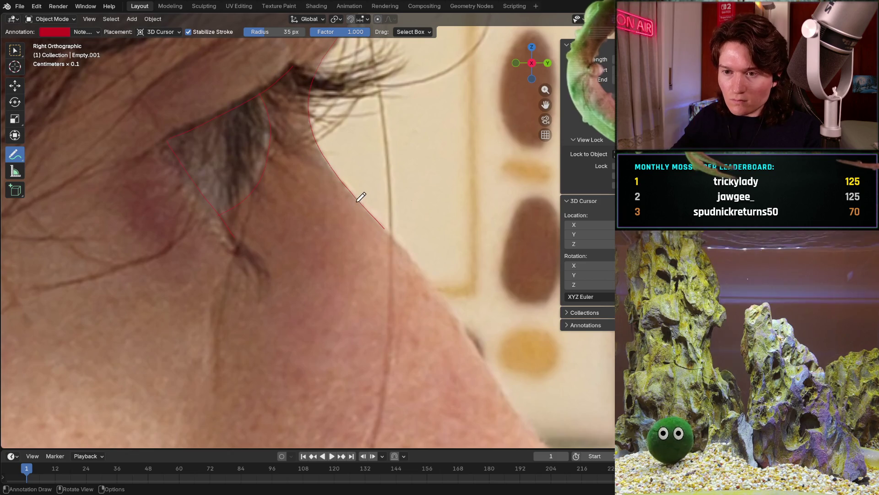
pyautogui.scroll(-2, 357, 206)
pyautogui.scroll(-2, 289, 316)
pyautogui.scroll(-1, 285, 314)
pyautogui.scroll(-2, 285, 315)
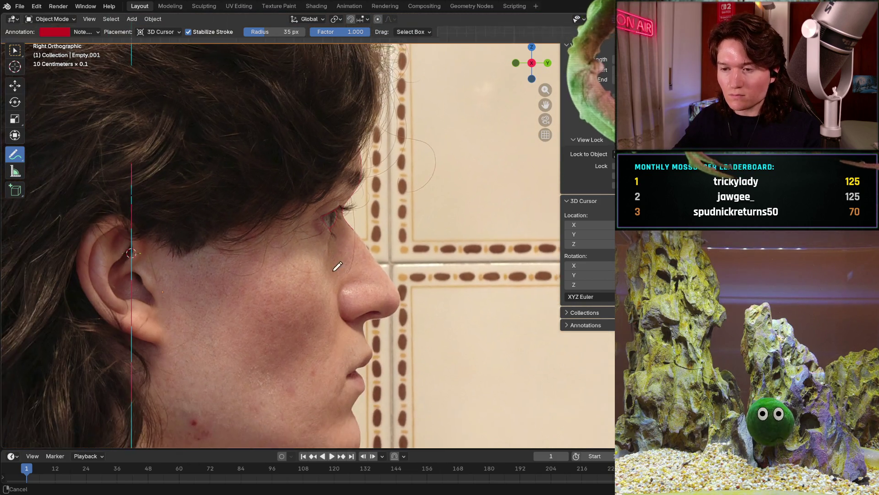
pyautogui.scroll(-1, 330, 289)
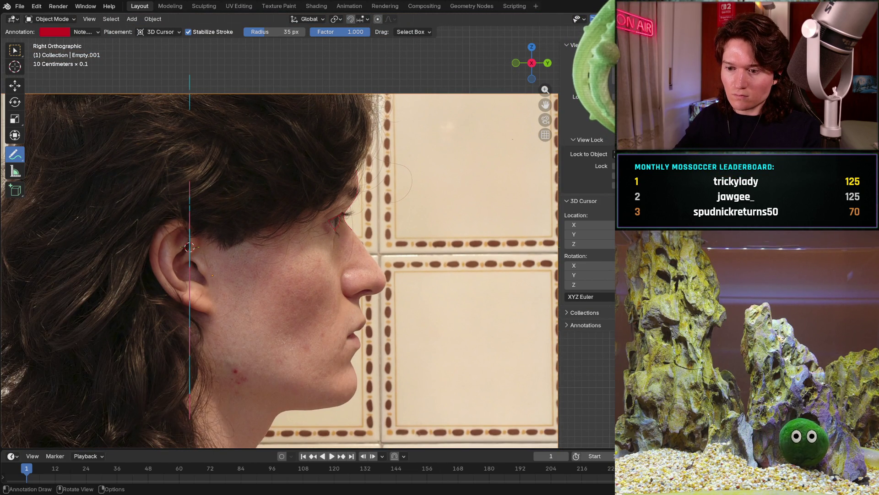
pyautogui.keyDown('shift'); pyautogui.moveTo(343, 306); pyautogui.dragTo(344, 268, button='middle'); pyautogui.keyUp('shift')
pyautogui.scroll(2, 343, 268)
pyautogui.scroll(3, 358, 240)
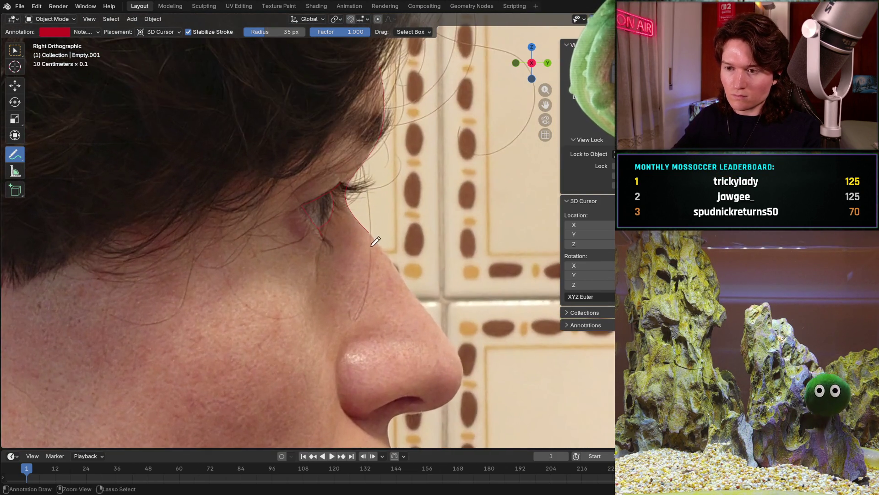
pyautogui.scroll(2, 375, 215)
pyautogui.keyDown('shift'); pyautogui.moveTo(375, 216); pyautogui.dragTo(349, 187, button='middle'); pyautogui.keyUp('shift')
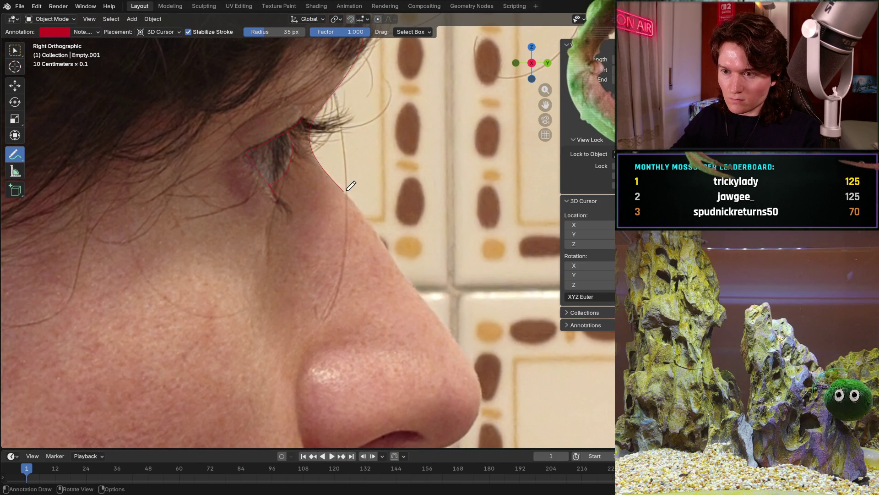
pyautogui.moveTo(348, 187); pyautogui.dragTo(432, 300)
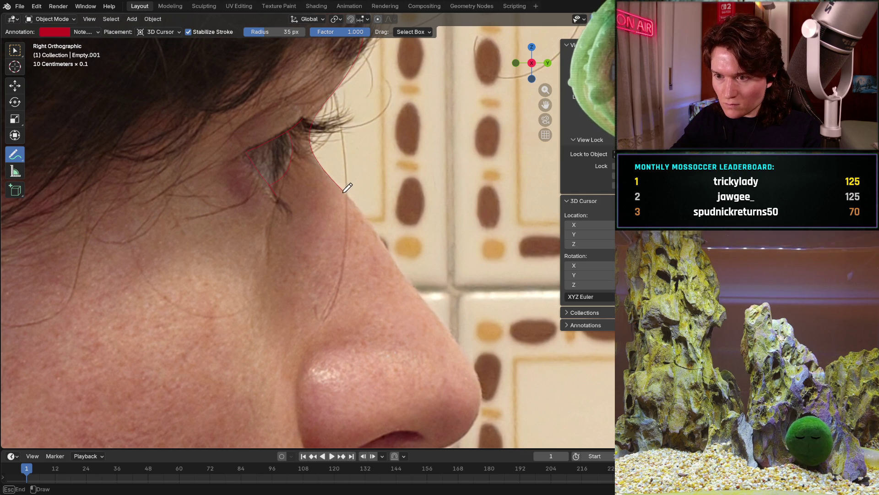
pyautogui.scroll(4, 363, 203)
pyautogui.scroll(2, 372, 165)
# Extend the red line down the nose profile and erase a stray part of it.
pyautogui.keyDown('shift'); pyautogui.moveTo(375, 160); pyautogui.dragTo(318, 166, button='middle'); pyautogui.keyUp('shift')
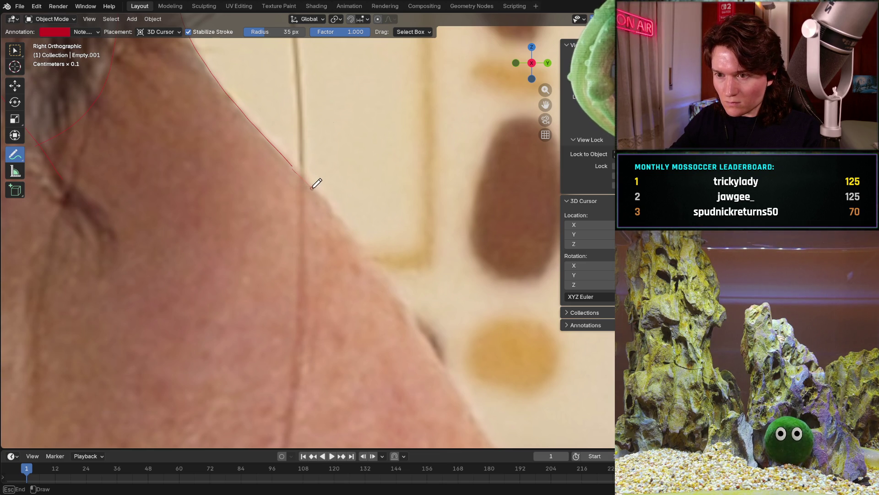
pyautogui.moveTo(375, 255); pyautogui.dragTo(432, 335)
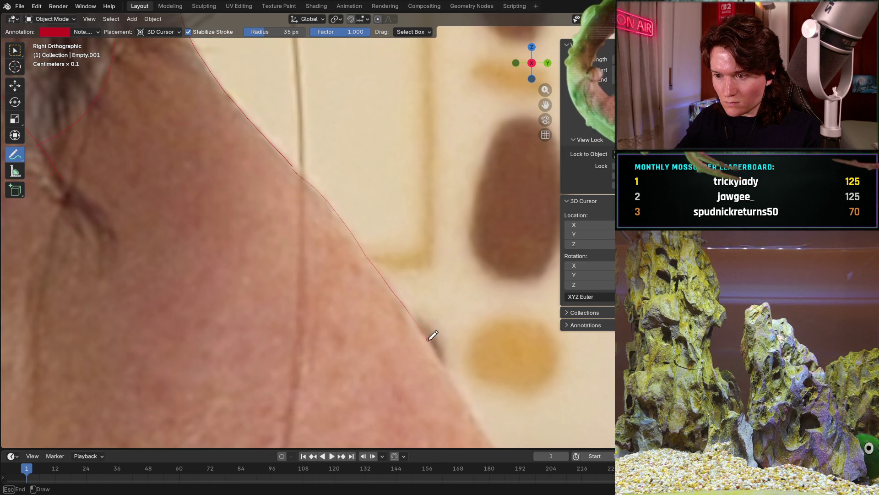
pyautogui.moveTo(461, 376); pyautogui.dragTo(481, 418)
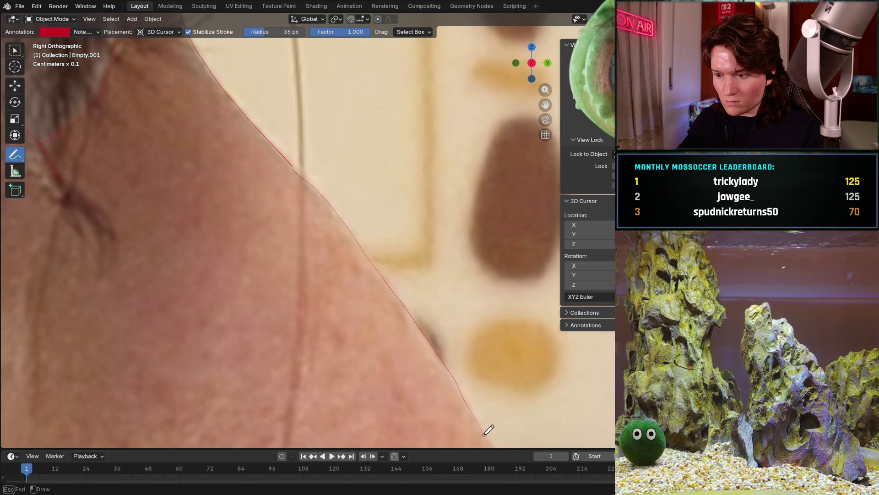
pyautogui.scroll(-4, 488, 315)
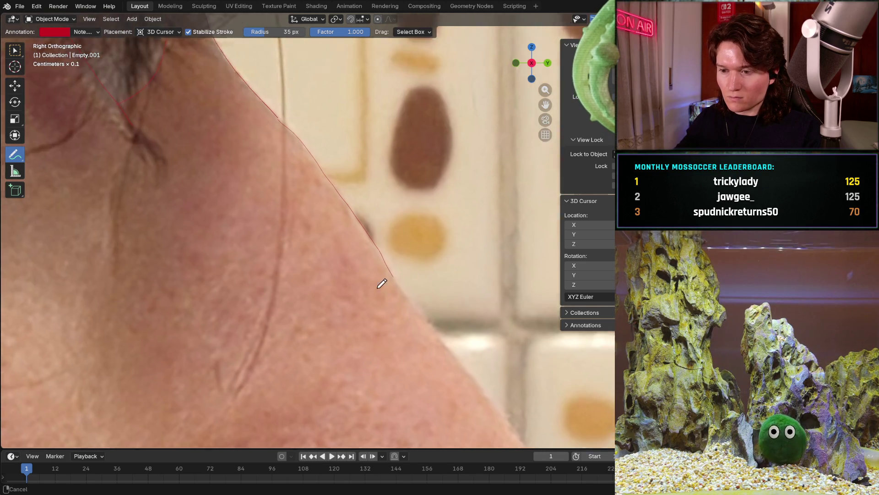
pyautogui.scroll(4, 330, 206)
pyautogui.scroll(2, 317, 182)
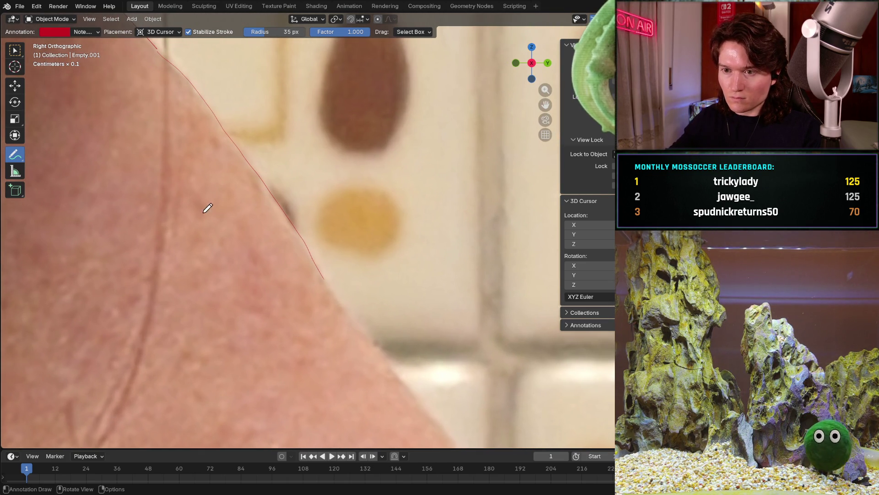
pyautogui.click(16, 155)
pyautogui.click(68, 216)
pyautogui.moveTo(348, 290); pyautogui.dragTo(316, 253)
pyautogui.moveTo(16, 154); pyautogui.dragTo(59, 165)
# Continue the red stroke down the nose's front edge toward the tip.
pyautogui.keyDown('shift'); pyautogui.moveTo(327, 274); pyautogui.dragTo(251, 163, button='middle'); pyautogui.keyUp('shift')
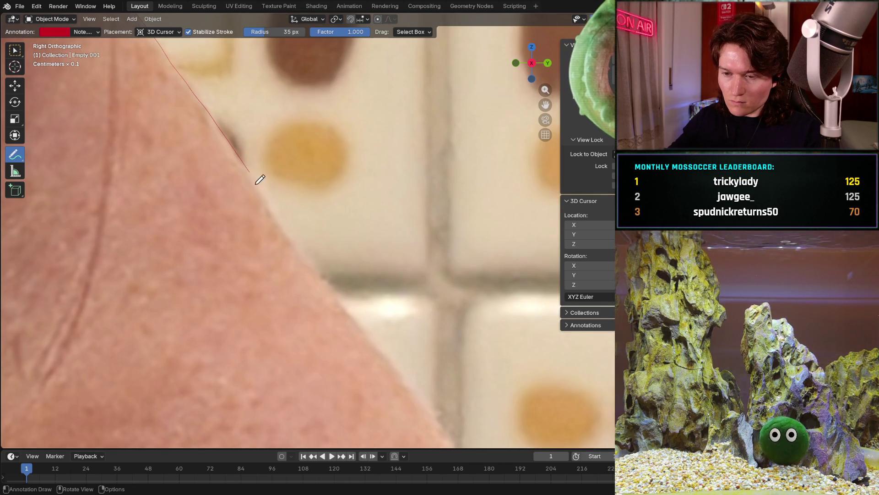
pyautogui.moveTo(254, 169); pyautogui.dragTo(269, 192)
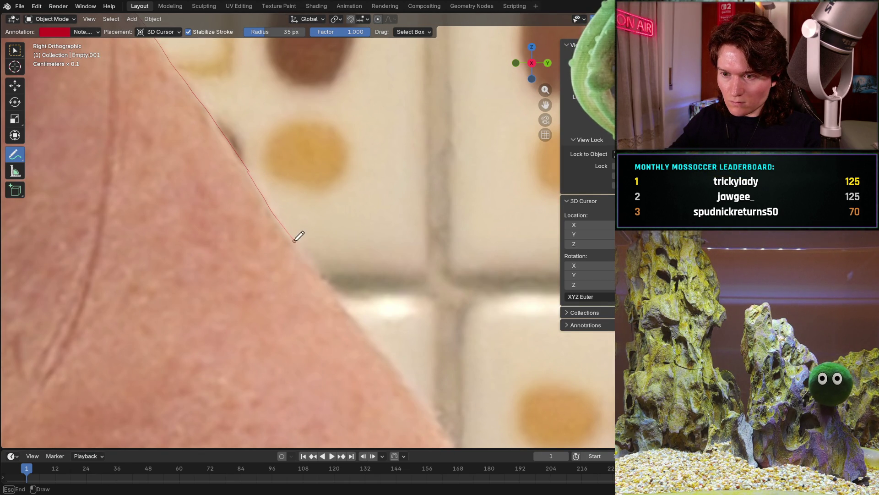
pyautogui.moveTo(339, 290); pyautogui.dragTo(366, 322)
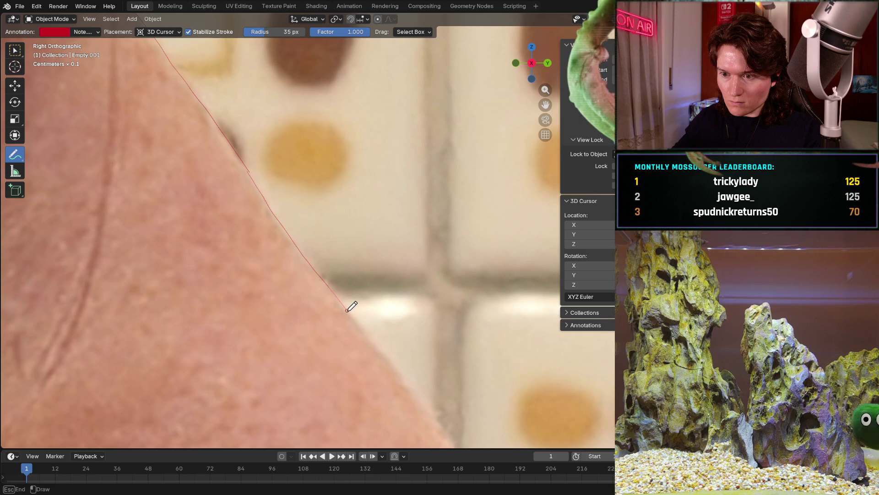
pyautogui.moveTo(389, 353); pyautogui.dragTo(441, 418)
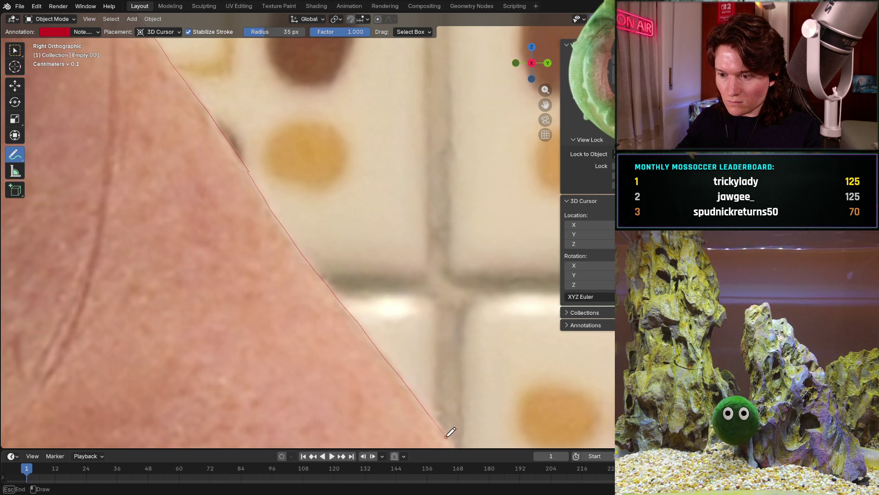
pyautogui.moveTo(413, 357)
pyautogui.keyDown('shift'); pyautogui.mouseDown(button='middle')
pyautogui.moveTo(261, 137)
pyautogui.moveTo(316, 146)
pyautogui.mouseUp(button='middle'); pyautogui.keyUp('shift')
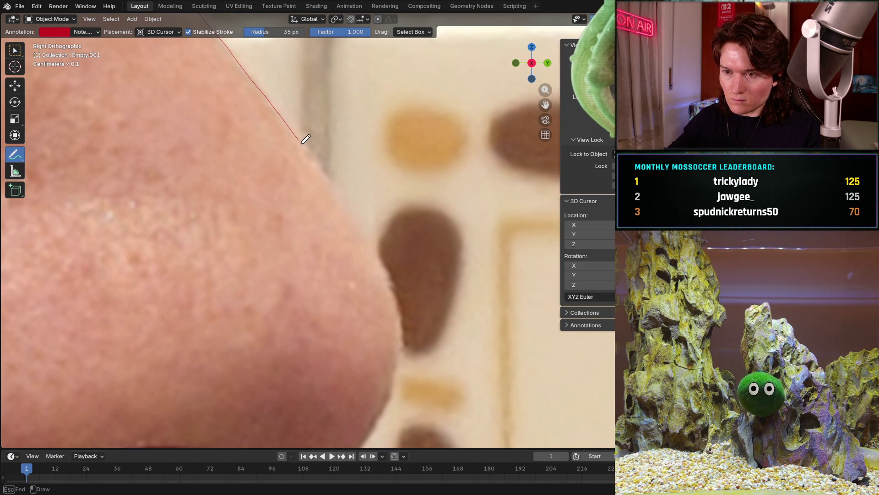
pyautogui.moveTo(344, 190)
pyautogui.mouseDown()
pyautogui.moveTo(392, 261)
pyautogui.moveTo(408, 318)
pyautogui.mouseUp()
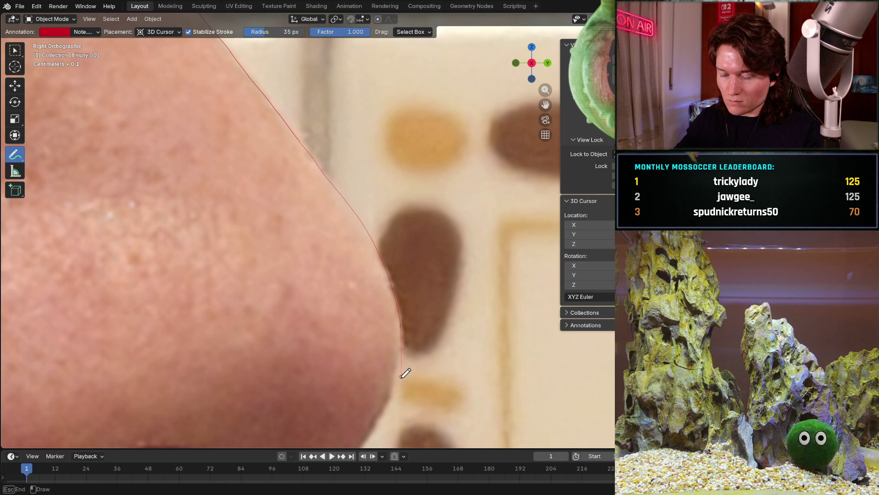
pyautogui.moveTo(393, 400); pyautogui.dragTo(377, 426)
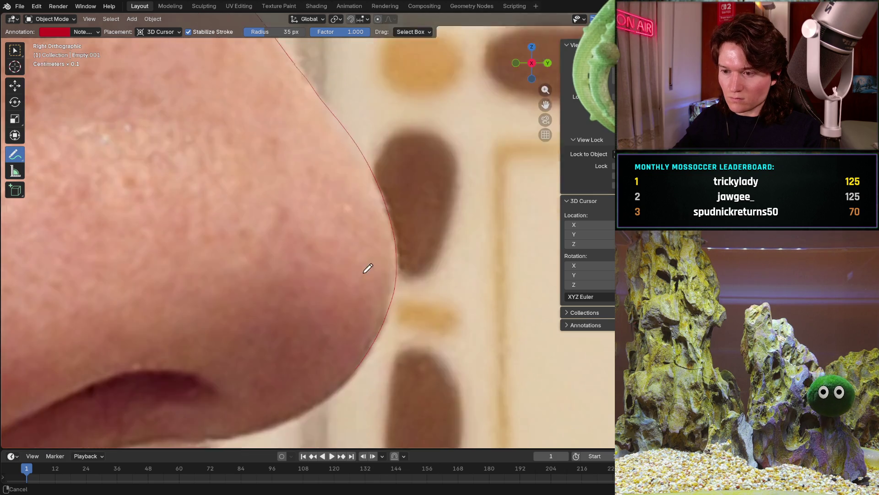
# Carry the red line around the tip and along the nose's underside.
pyautogui.keyDown('shift'); pyautogui.moveTo(377, 364); pyautogui.dragTo(420, 218, button='middle'); pyautogui.keyUp('shift')
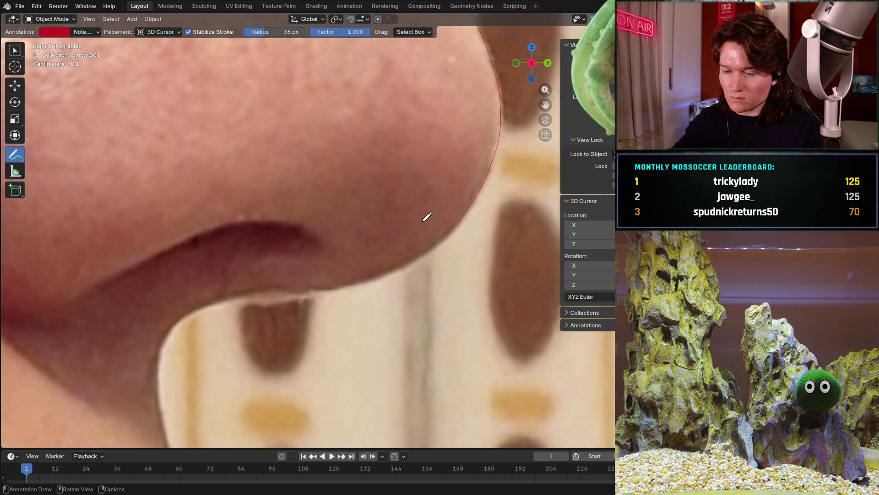
pyautogui.moveTo(453, 229); pyautogui.dragTo(395, 274)
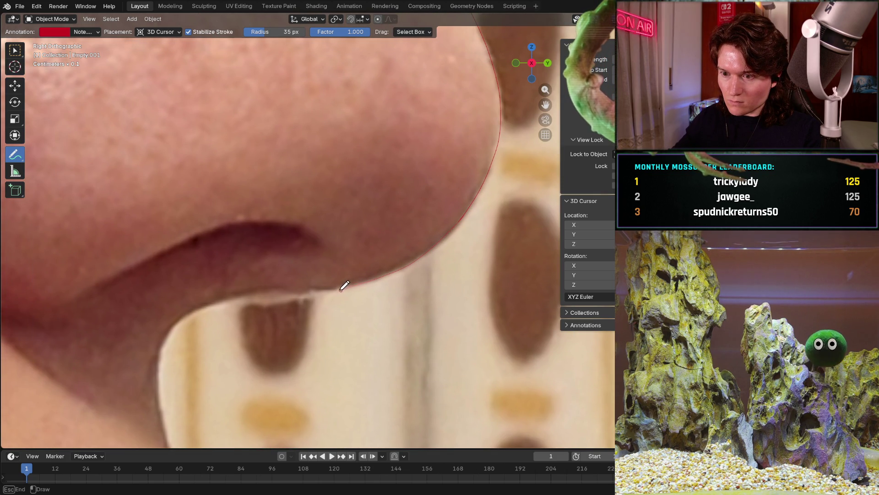
pyautogui.moveTo(237, 290); pyautogui.dragTo(193, 315)
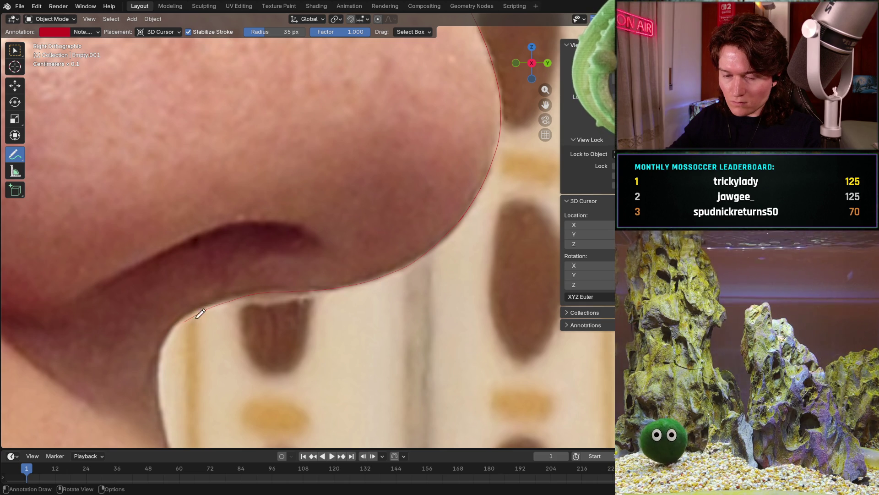
pyautogui.moveTo(15, 155); pyautogui.dragTo(41, 158)
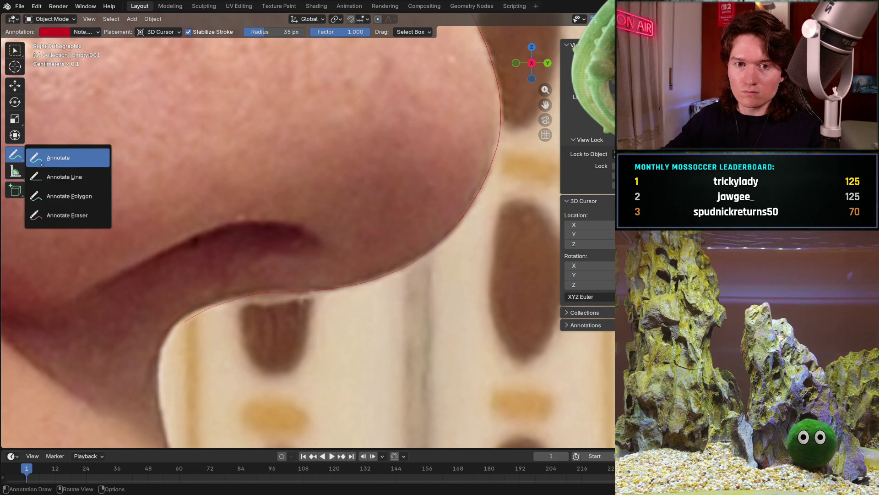
# Erase the unwanted red line inside the nostril, toggling between eraser and Annotate.
pyautogui.click(68, 215)
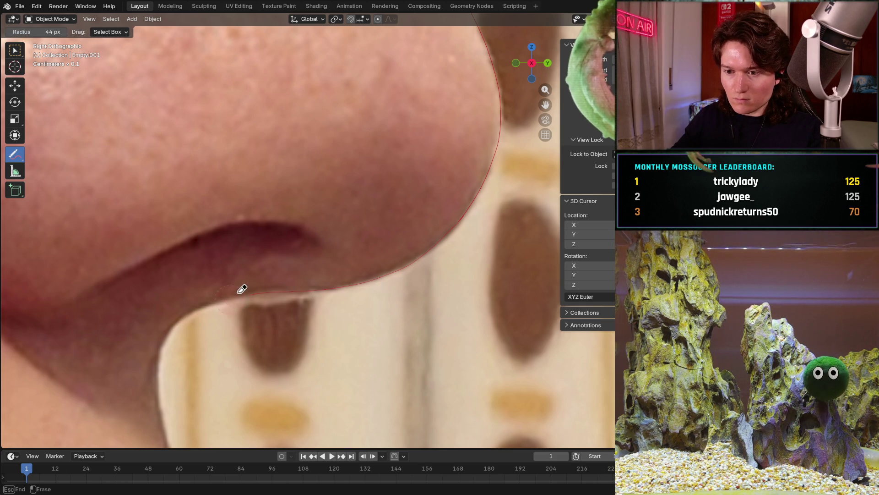
pyautogui.moveTo(15, 155); pyautogui.dragTo(41, 157)
pyautogui.click(67, 158)
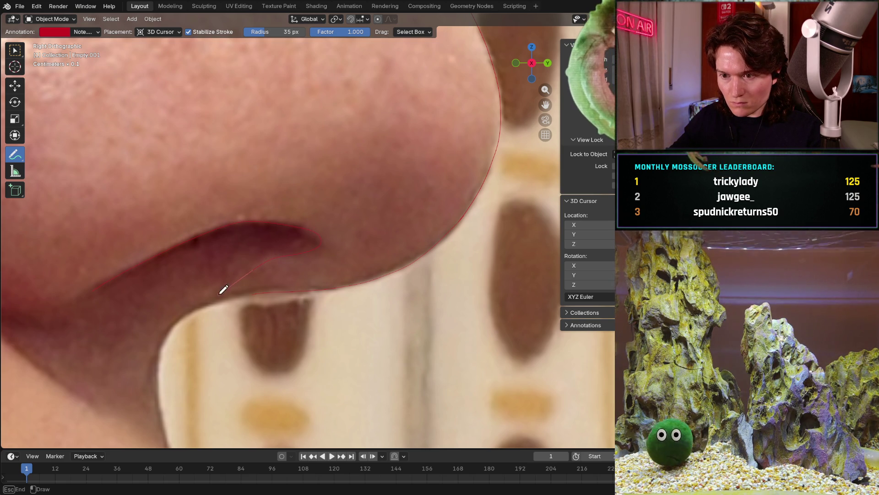
pyautogui.moveTo(15, 155); pyautogui.dragTo(41, 158)
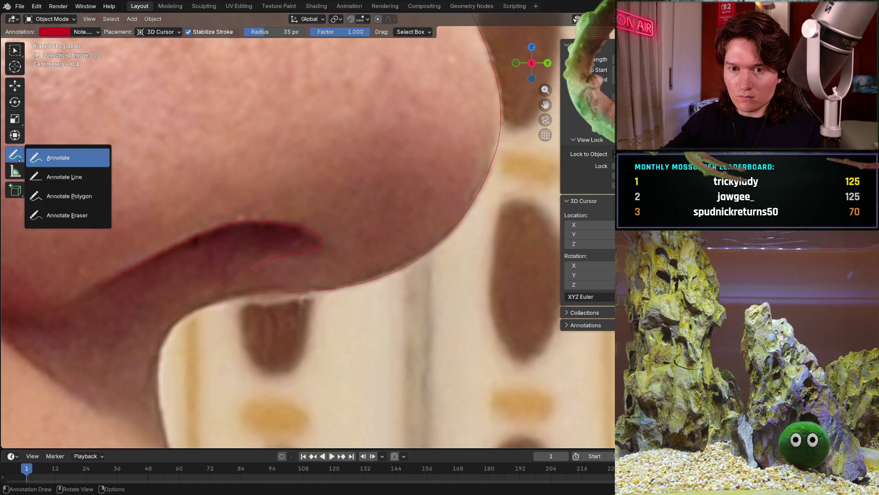
pyautogui.click(67, 215)
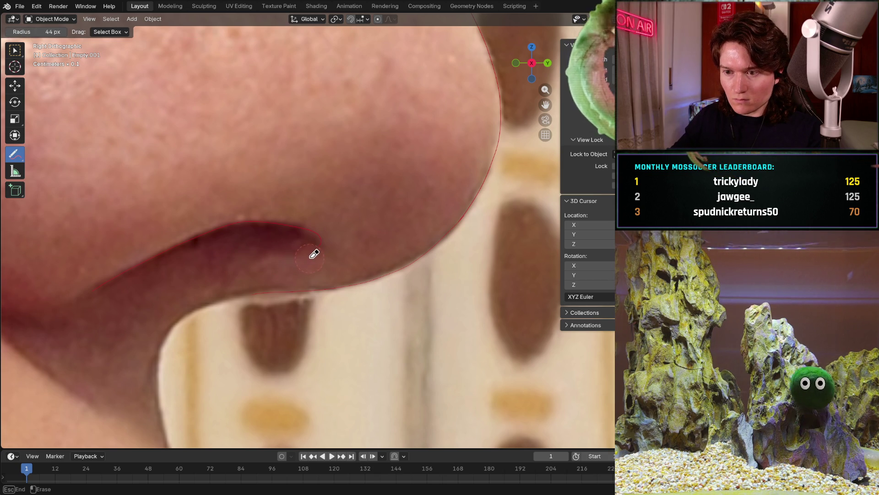
pyautogui.moveTo(15, 155); pyautogui.dragTo(42, 157)
pyautogui.click(62, 143)
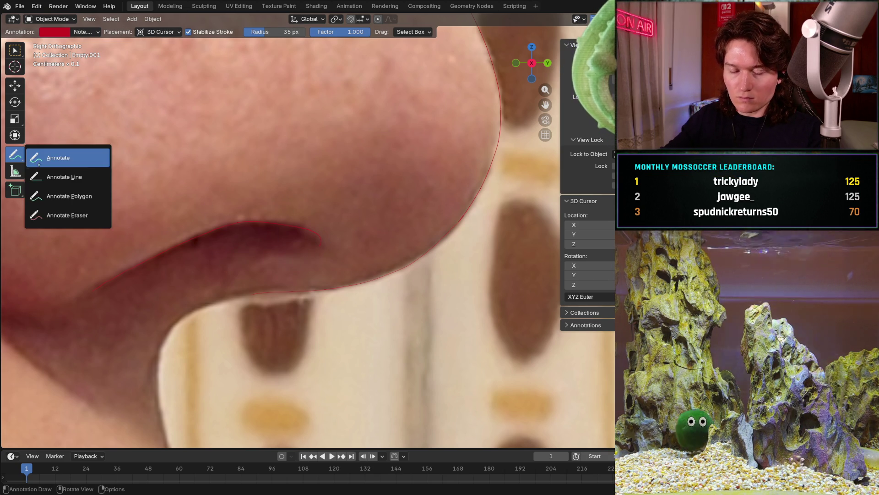
pyautogui.click(67, 216)
pyautogui.moveTo(326, 241); pyautogui.dragTo(307, 219)
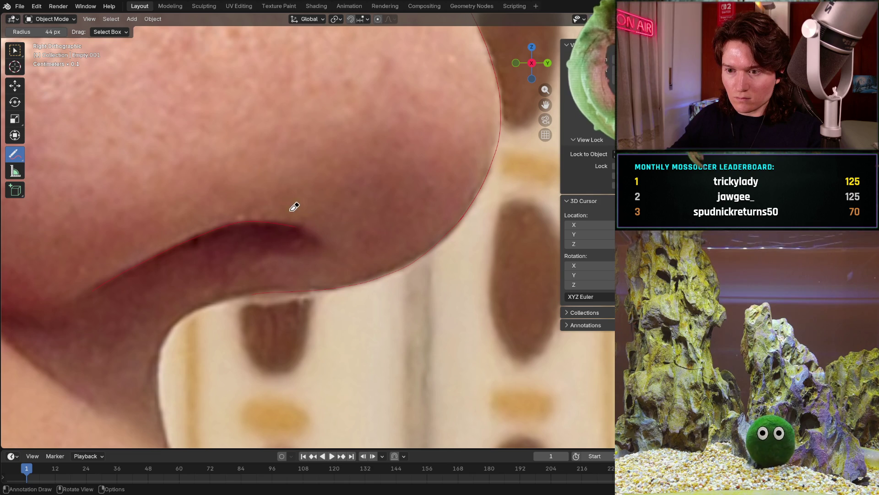
# Redraw a short red stroke tracing the nostril rim.
pyautogui.moveTo(16, 154); pyautogui.dragTo(41, 157)
pyautogui.click(62, 143)
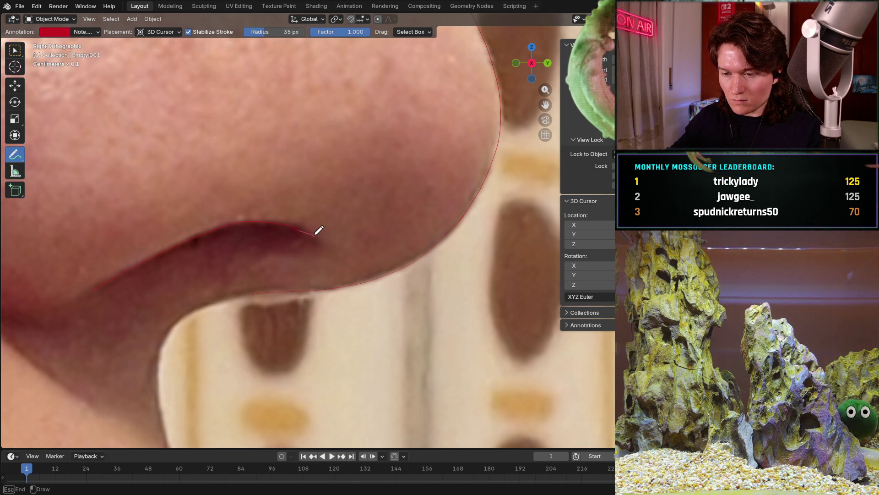
pyautogui.moveTo(301, 223); pyautogui.dragTo(325, 232)
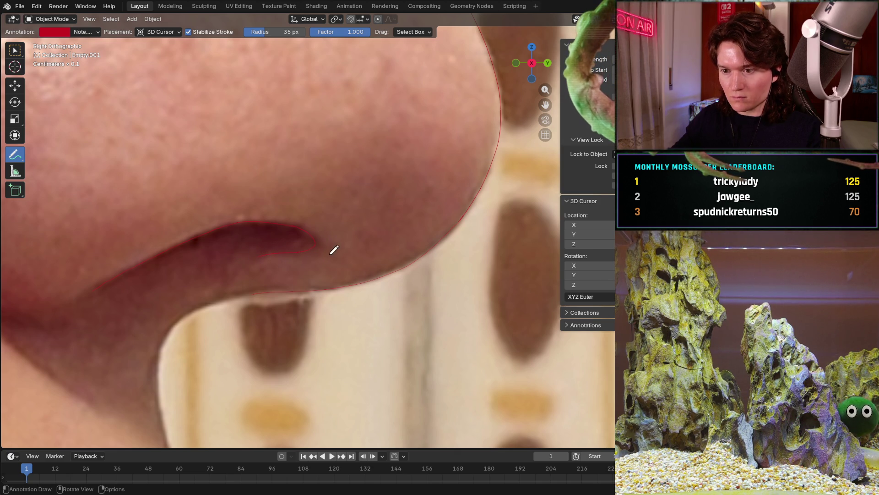
pyautogui.scroll(-2, 367, 252)
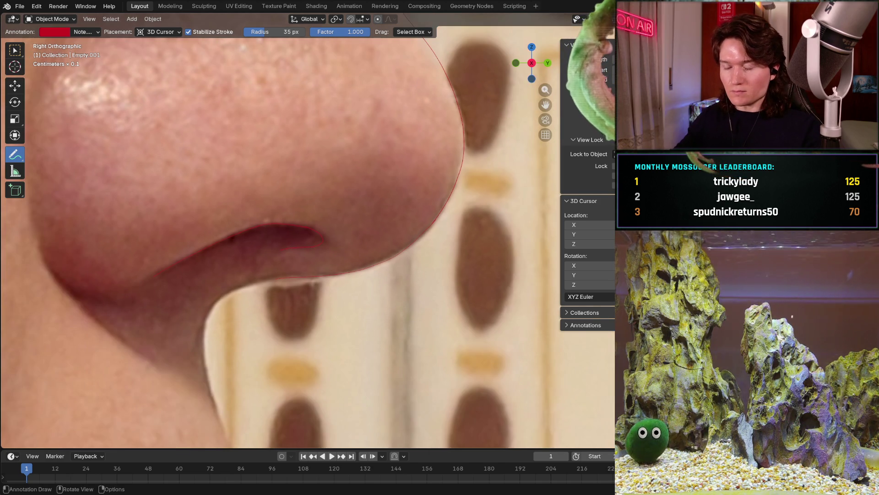
pyautogui.scroll(-2, 309, 296)
pyautogui.scroll(-2, 256, 342)
pyautogui.scroll(-2, 256, 342)
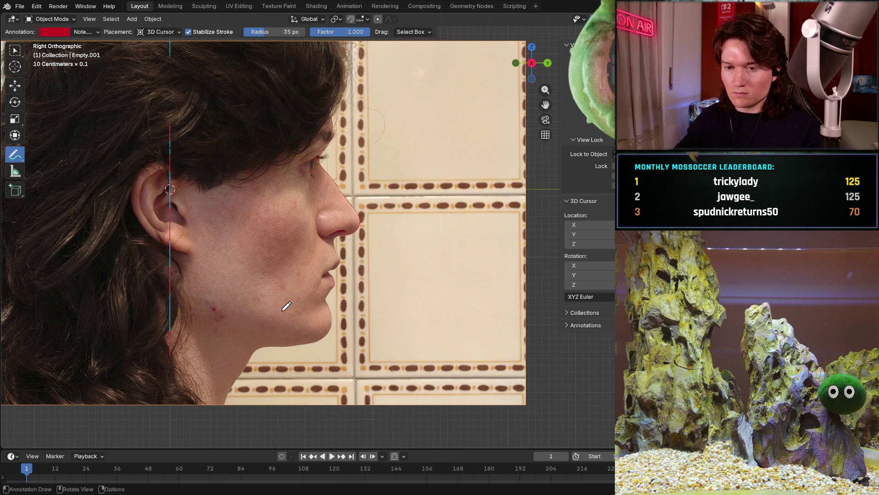
pyautogui.scroll(3, 287, 311)
pyautogui.scroll(3, 317, 274)
pyautogui.scroll(3, 340, 238)
pyautogui.scroll(2, 340, 238)
pyautogui.scroll(2, 340, 238)
pyautogui.scroll(2, 371, 193)
pyautogui.scroll(2, 392, 141)
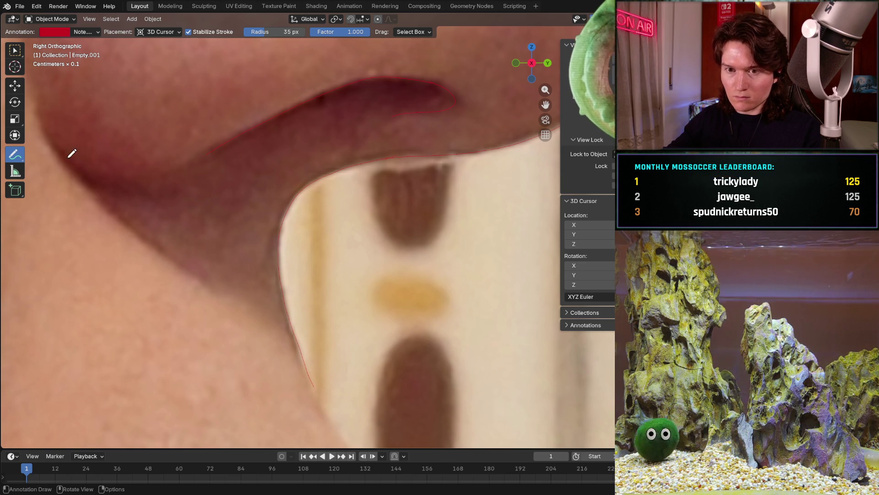
# Draw a red stroke down the nose's front edge and around its tip.
pyautogui.click(15, 154)
pyautogui.click(67, 215)
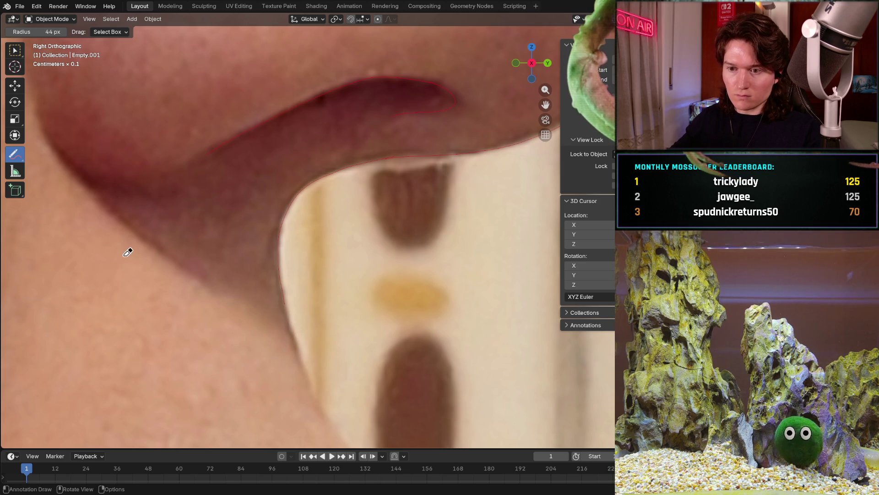
pyautogui.click(15, 155)
pyautogui.click(42, 165)
pyautogui.moveTo(323, 289)
pyautogui.keyDown('shift'); pyautogui.mouseDown(button='middle')
pyautogui.moveTo(281, 195)
pyautogui.moveTo(195, 78)
pyautogui.mouseUp(button='middle'); pyautogui.keyUp('shift')
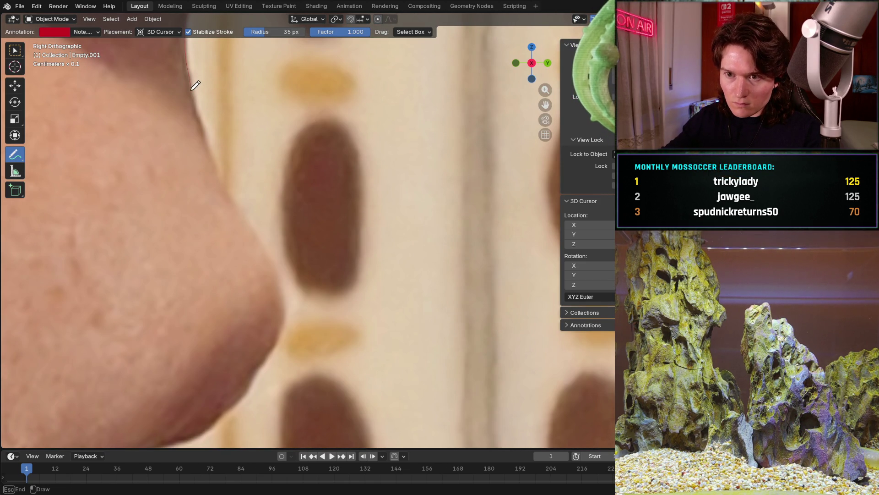
pyautogui.moveTo(198, 93)
pyautogui.mouseDown()
pyautogui.moveTo(201, 82)
pyautogui.moveTo(198, 94)
pyautogui.mouseUp()
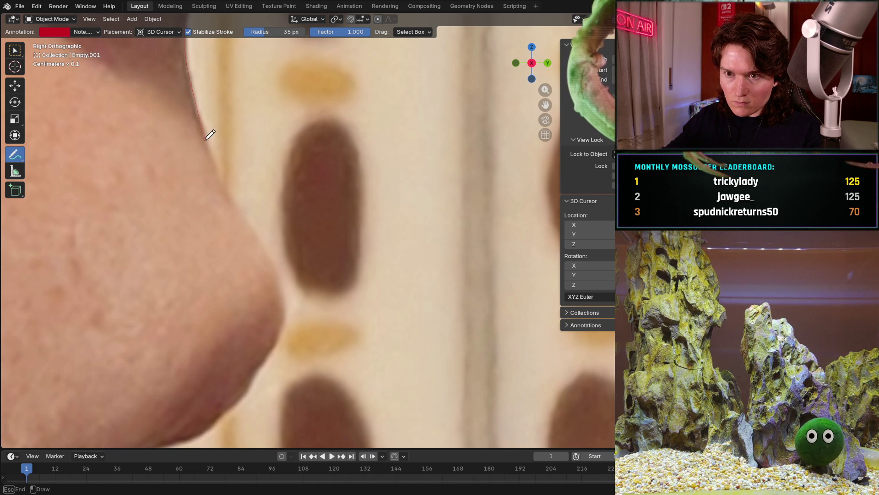
pyautogui.moveTo(210, 134); pyautogui.dragTo(229, 185)
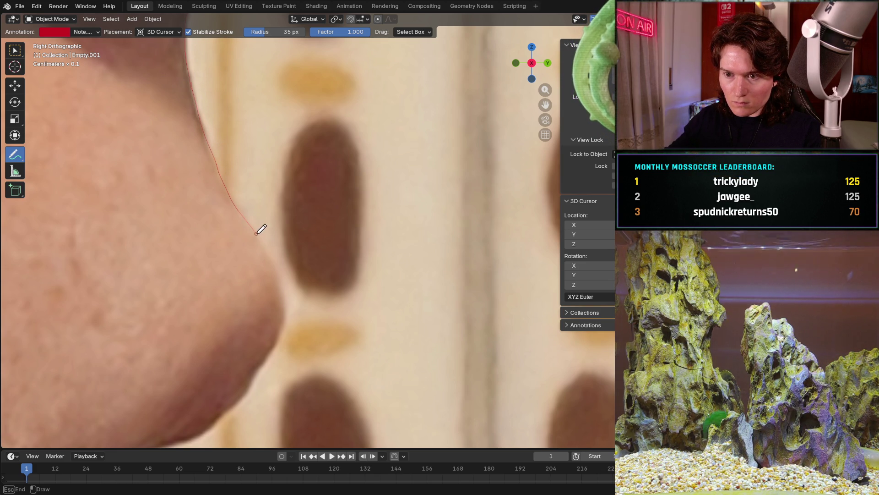
pyautogui.moveTo(260, 229)
pyautogui.mouseDown()
pyautogui.moveTo(297, 299)
pyautogui.moveTo(262, 371)
pyautogui.mouseUp()
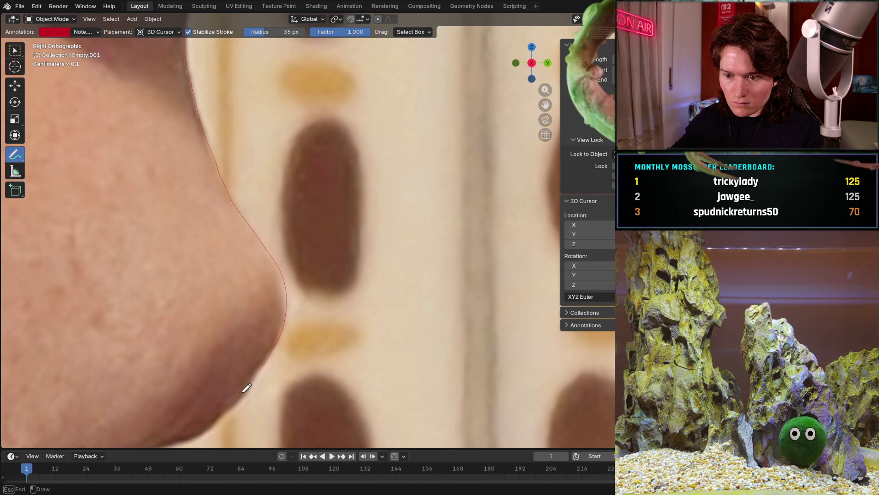
pyautogui.scroll(-3, 165, 399)
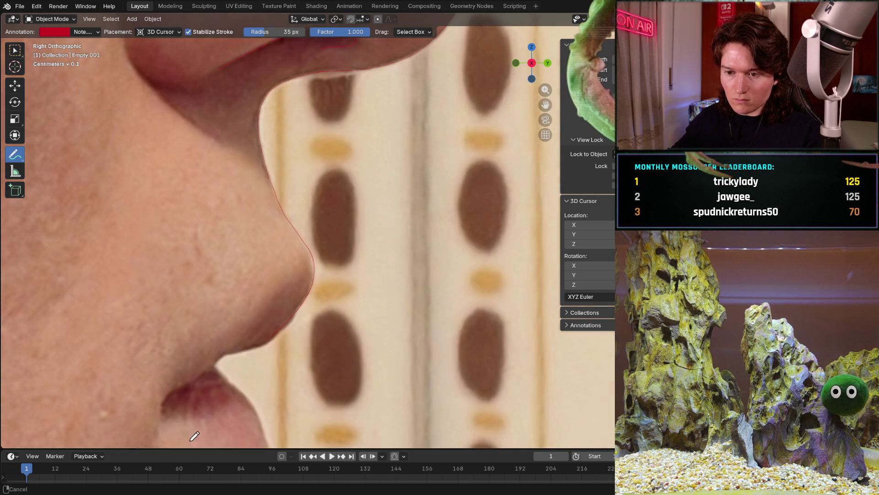
# Reframe the nose tip close-up and switch to the annotation eraser.
pyautogui.keyDown('shift'); pyautogui.moveTo(158, 385); pyautogui.dragTo(291, 293, button='middle'); pyautogui.keyUp('shift')
pyautogui.scroll(3, 292, 293)
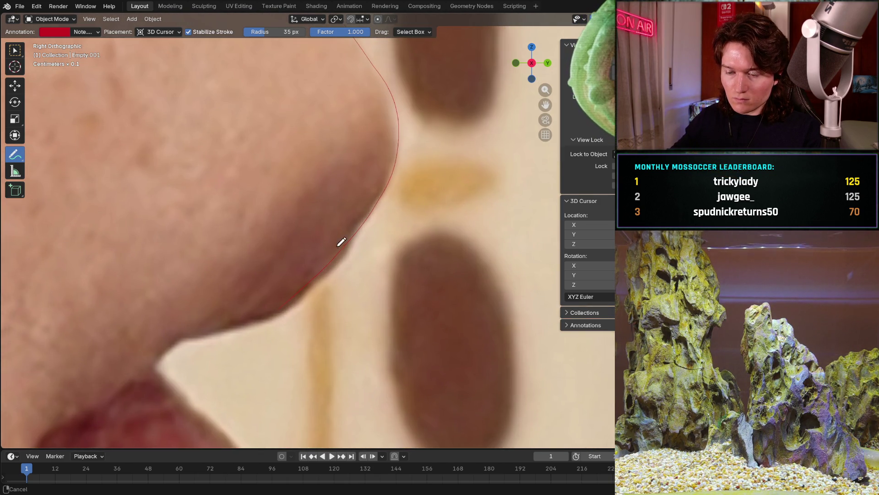
pyautogui.keyDown('shift'); pyautogui.moveTo(262, 207); pyautogui.dragTo(319, 274, button='middle'); pyautogui.keyUp('shift')
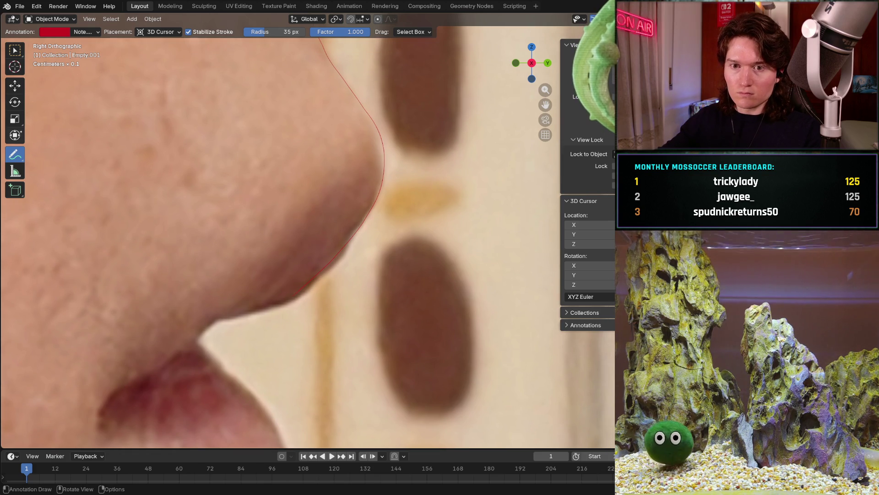
pyautogui.click(15, 155)
pyautogui.click(68, 215)
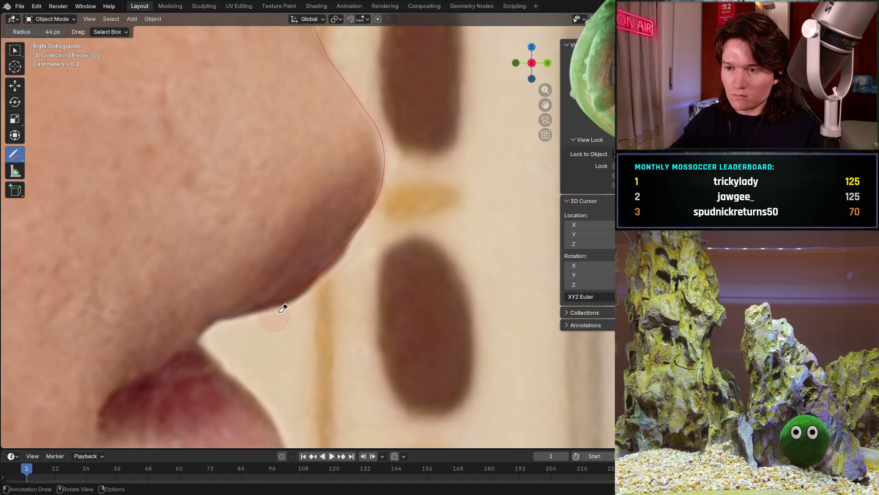
# Erase the end of the red line below the nose tip and return to Annotate.
pyautogui.moveTo(357, 234); pyautogui.dragTo(377, 188)
pyautogui.moveTo(390, 141); pyautogui.dragTo(377, 126)
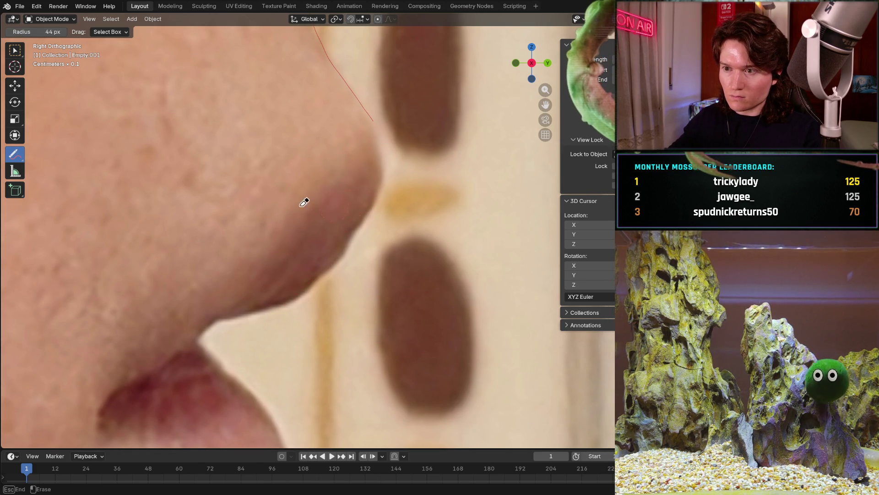
pyautogui.moveTo(16, 154); pyautogui.dragTo(68, 158)
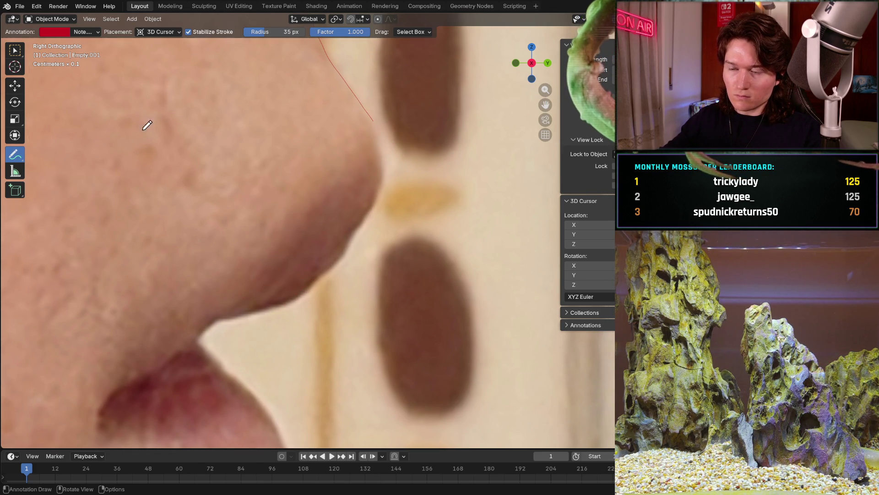
pyautogui.moveTo(375, 117); pyautogui.dragTo(387, 157)
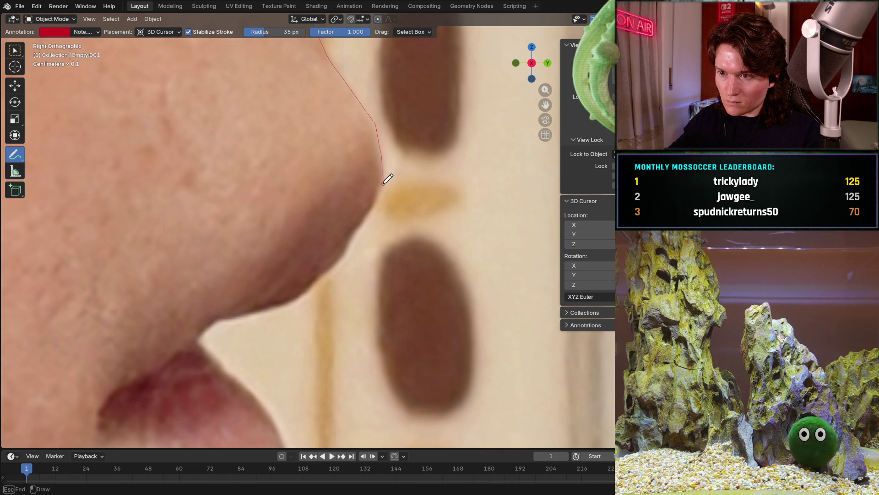
# Redraw the red line down the nose edge and along its underside toward the upper lip.
pyautogui.moveTo(371, 111); pyautogui.dragTo(377, 130)
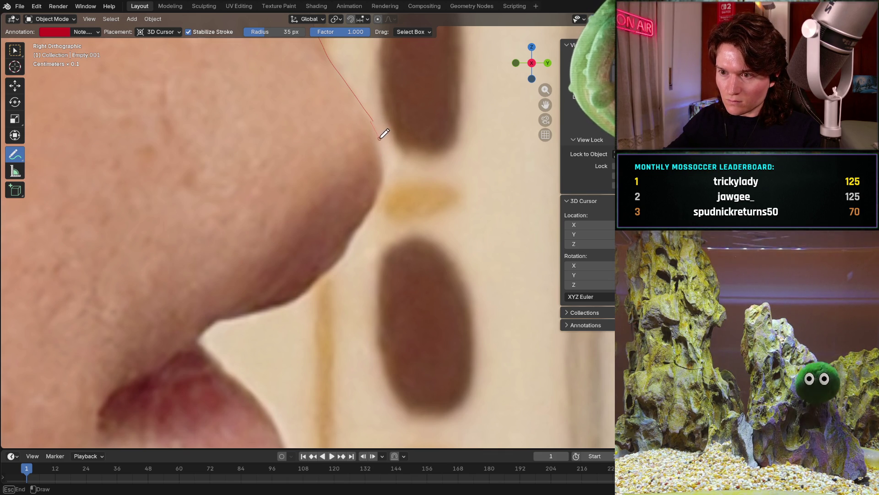
pyautogui.moveTo(386, 170); pyautogui.dragTo(383, 197)
pyautogui.moveTo(362, 231); pyautogui.dragTo(309, 293)
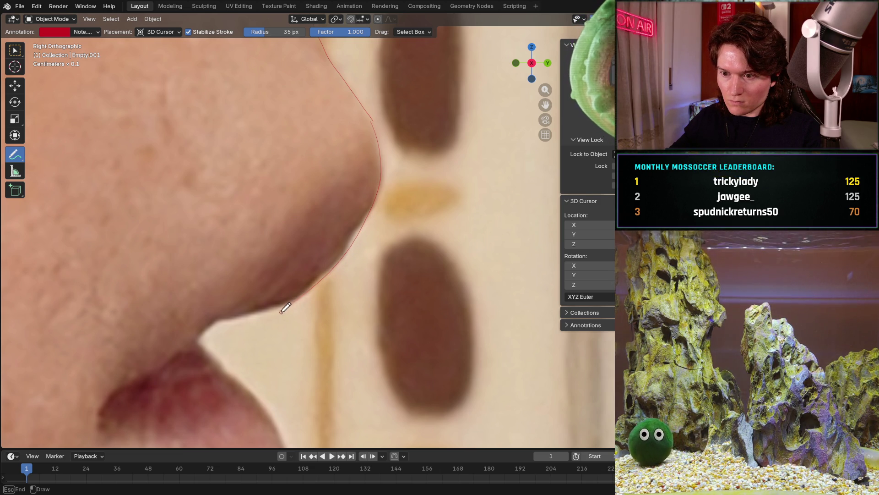
pyautogui.moveTo(308, 293); pyautogui.dragTo(208, 316)
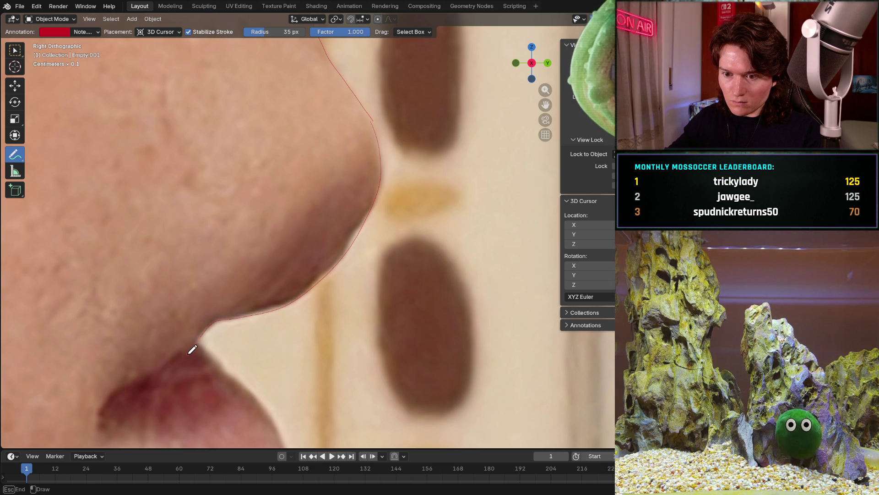
pyautogui.scroll(-3, 262, 287)
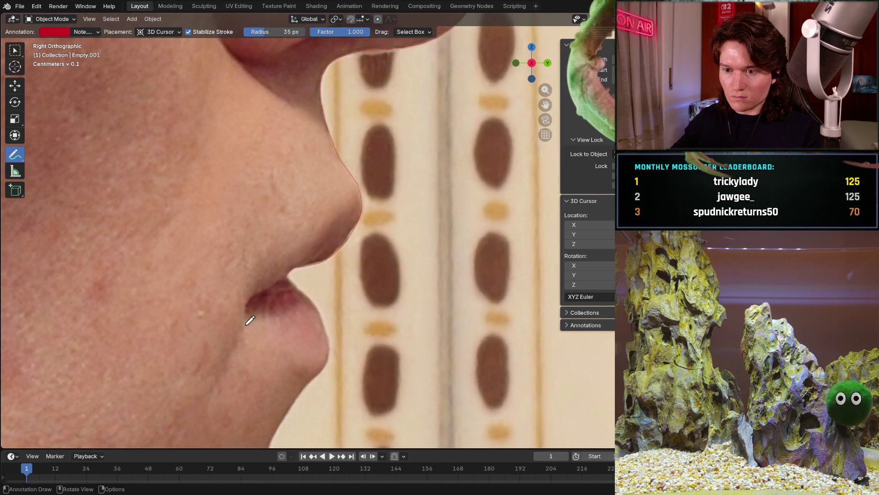
pyautogui.scroll(3, 236, 334)
pyautogui.scroll(3, 324, 271)
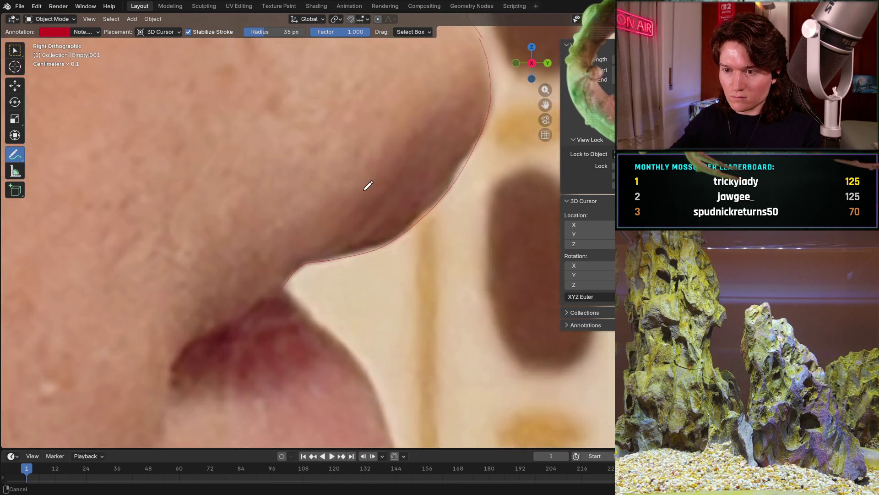
pyautogui.scroll(2, 325, 250)
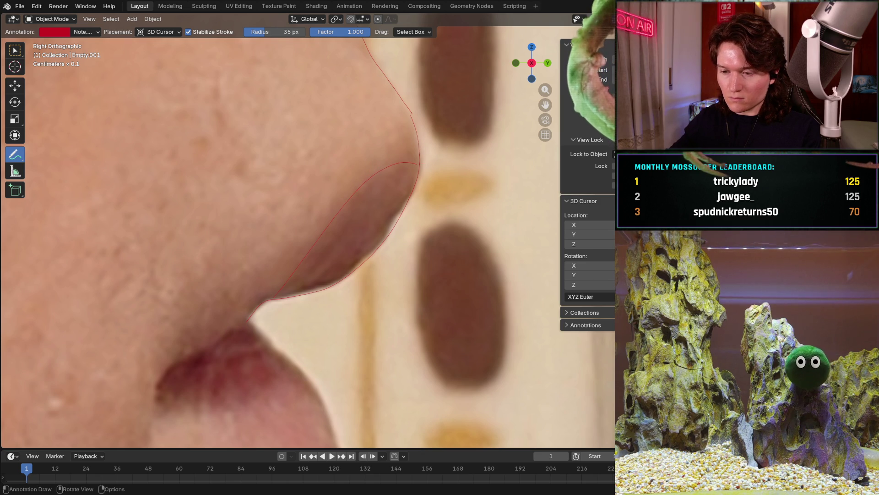
pyautogui.scroll(-3, 339, 283)
pyautogui.moveTo(339, 283); pyautogui.dragTo(359, 222, button='middle')
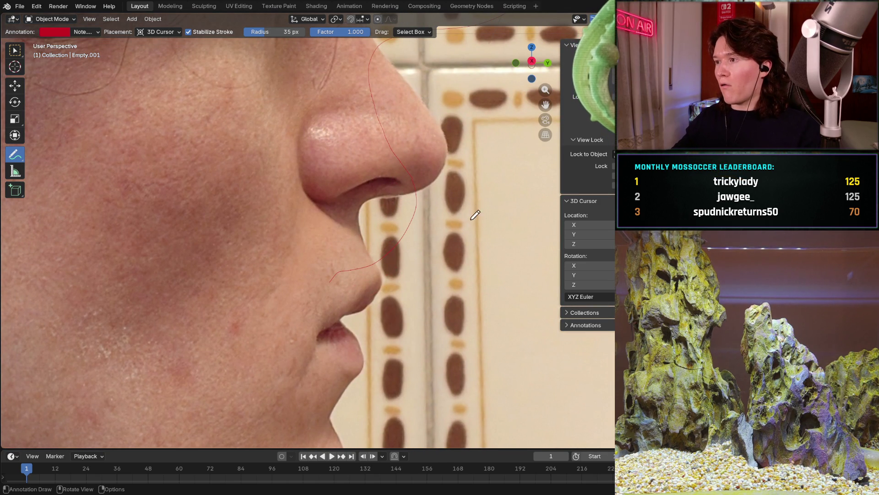
pyautogui.scroll(-2, 471, 210)
pyautogui.scroll(-2, 472, 210)
pyautogui.scroll(-3, 472, 211)
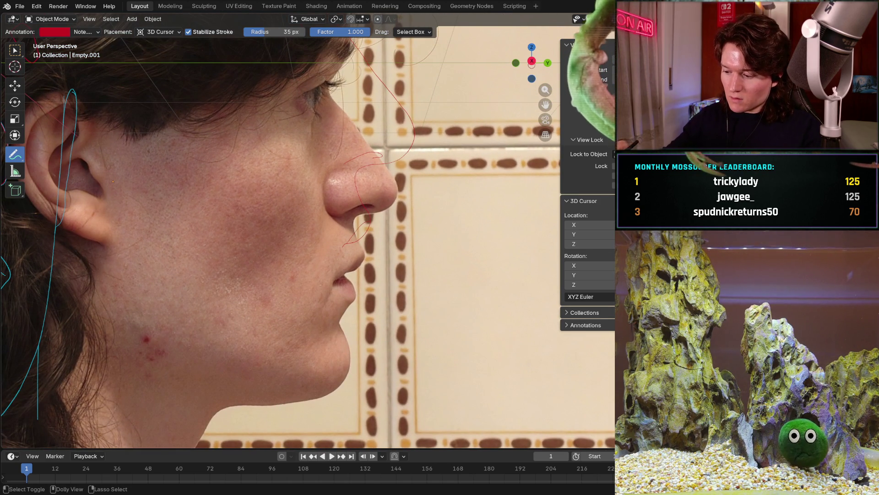
# In right orthographic view, trace the upper lip edge and start the lower lip in red.
pyautogui.press('KP_3')
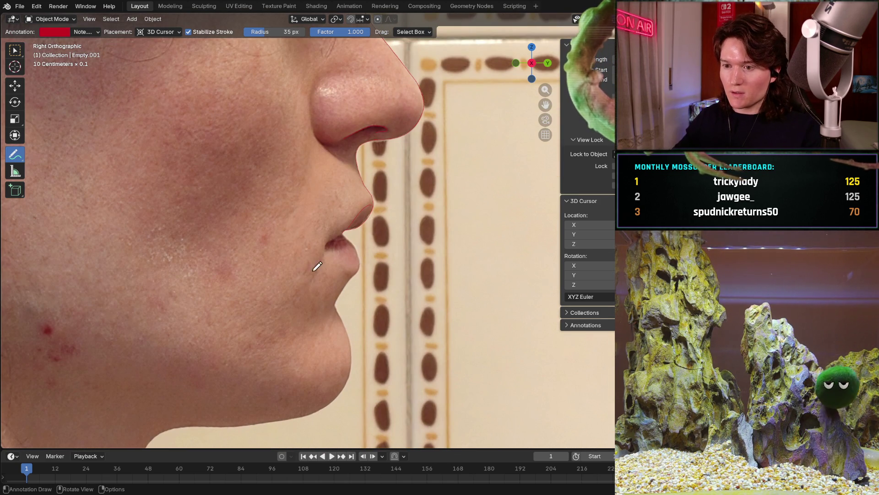
pyautogui.scroll(2, 318, 260)
pyautogui.scroll(3, 323, 254)
pyautogui.scroll(2, 330, 248)
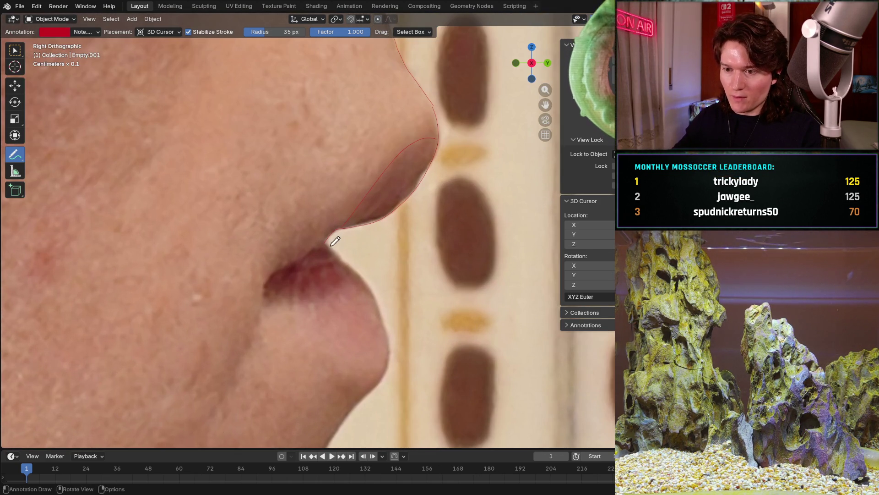
pyautogui.scroll(2, 332, 243)
pyautogui.scroll(2, 309, 261)
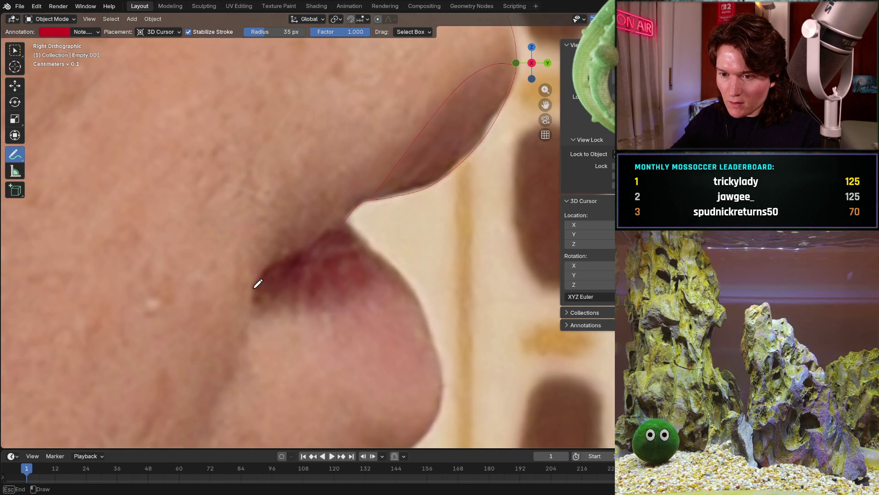
pyautogui.moveTo(257, 285); pyautogui.dragTo(315, 240)
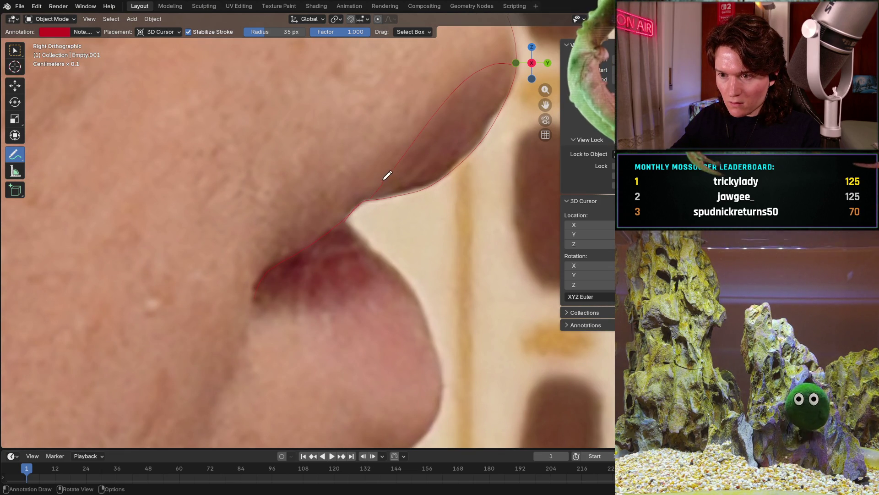
pyautogui.scroll(2, 368, 228)
pyautogui.scroll(2, 273, 225)
pyautogui.scroll(1, 268, 179)
pyautogui.moveTo(266, 177); pyautogui.dragTo(317, 227)
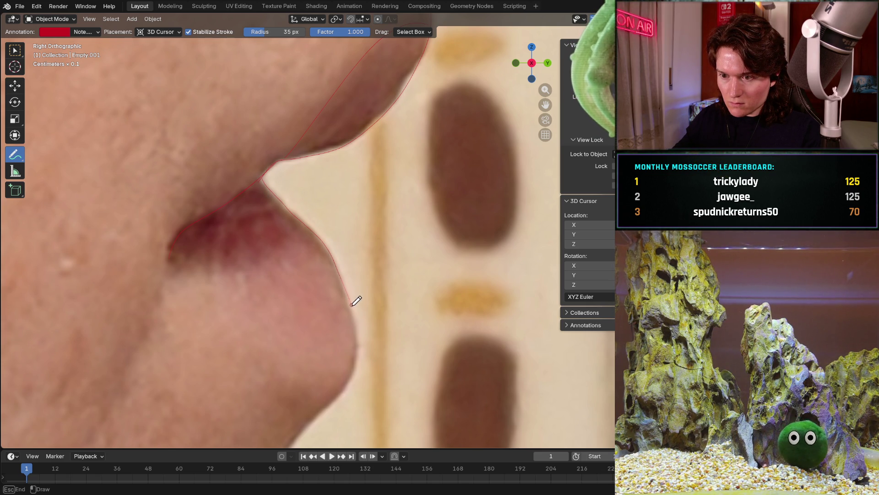
pyautogui.moveTo(354, 338); pyautogui.dragTo(355, 359)
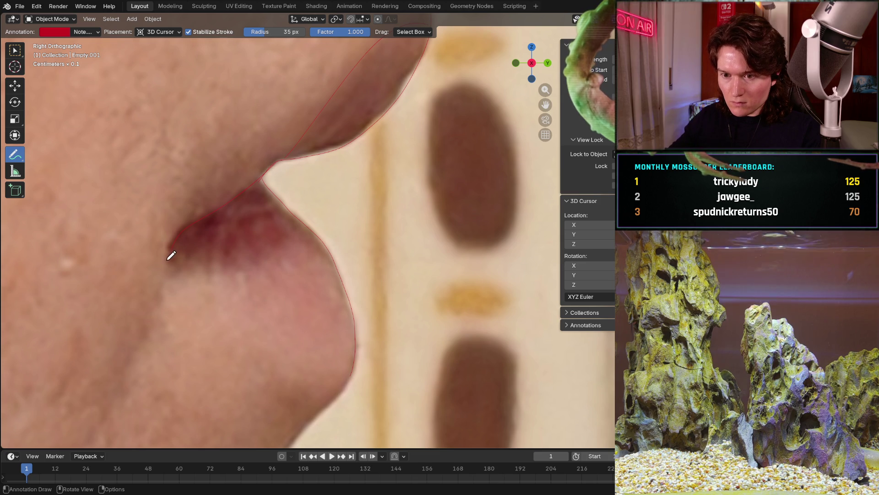
# Complete the red stroke from the lip corner around the lower lip, then check it from both side views.
pyautogui.moveTo(169, 255)
pyautogui.mouseDown()
pyautogui.moveTo(217, 284)
pyautogui.moveTo(237, 353)
pyautogui.mouseUp()
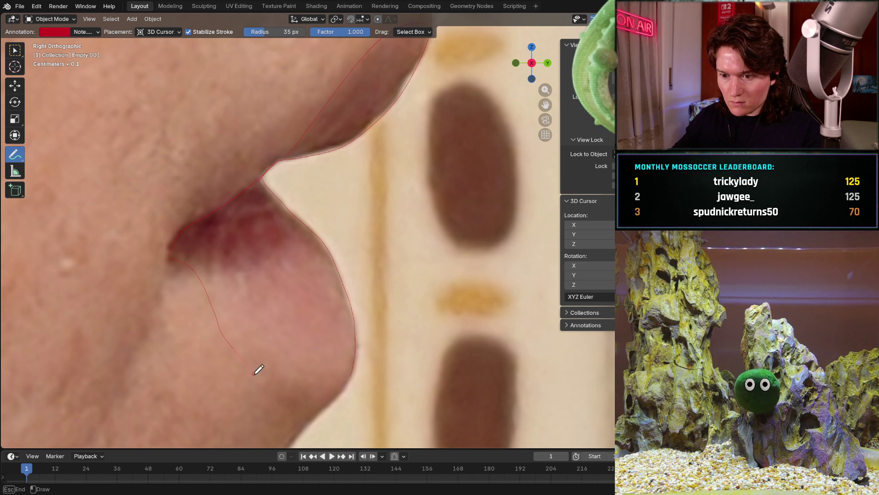
pyautogui.moveTo(279, 383); pyautogui.dragTo(302, 392)
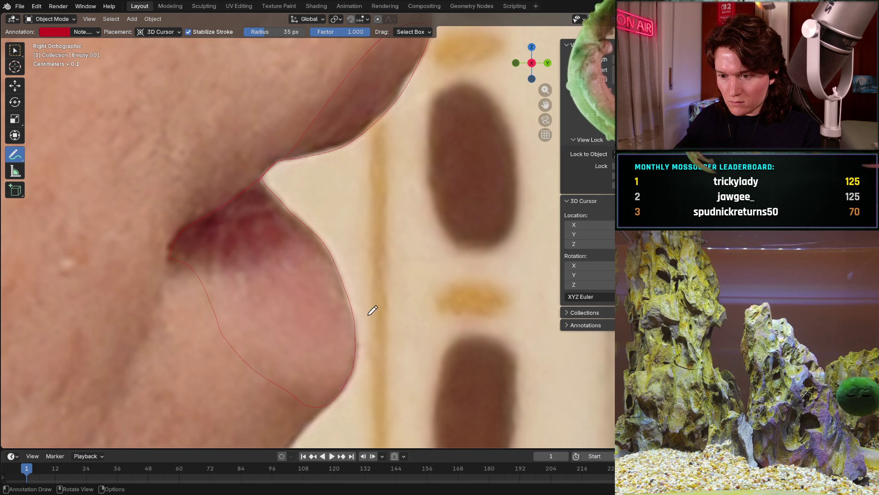
pyautogui.scroll(-4, 357, 373)
pyautogui.scroll(-3, 310, 368)
pyautogui.scroll(-3, 276, 366)
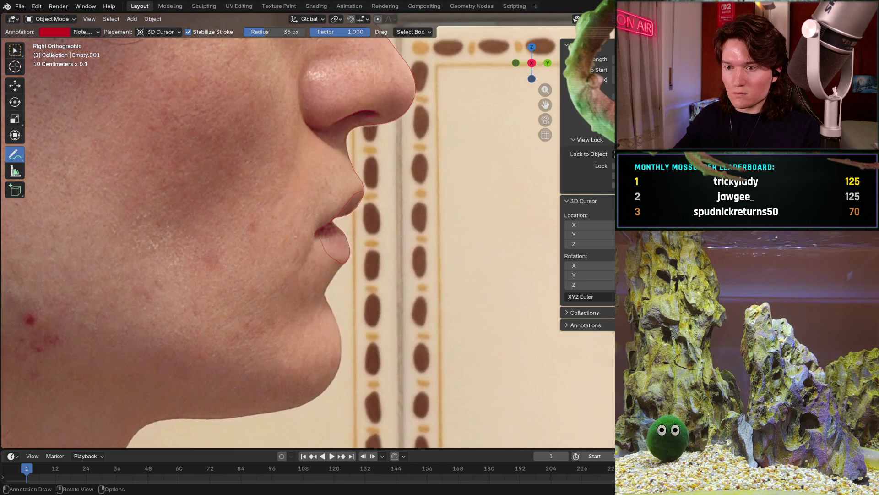
pyautogui.scroll(-3, 275, 366)
pyautogui.moveTo(296, 343)
pyautogui.mouseDown(button='middle')
pyautogui.moveTo(329, 307)
pyautogui.moveTo(306, 316)
pyautogui.mouseUp(button='middle')
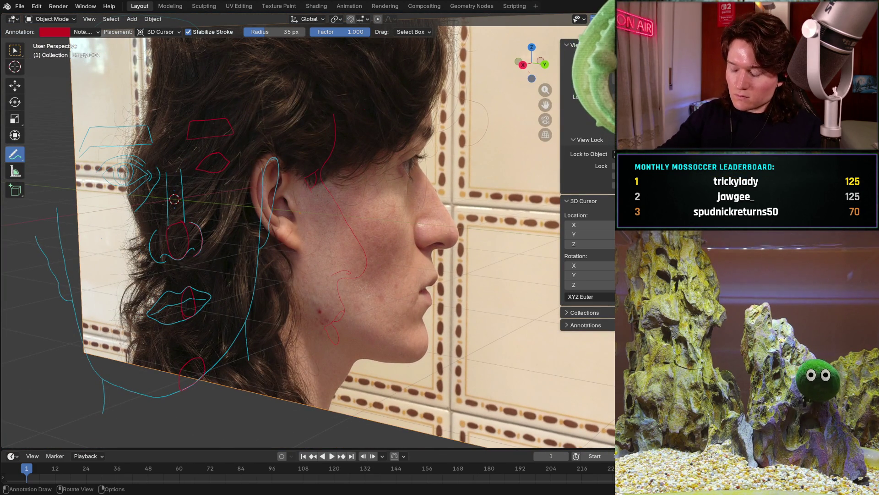
pyautogui.press('ctrl+KP_3')
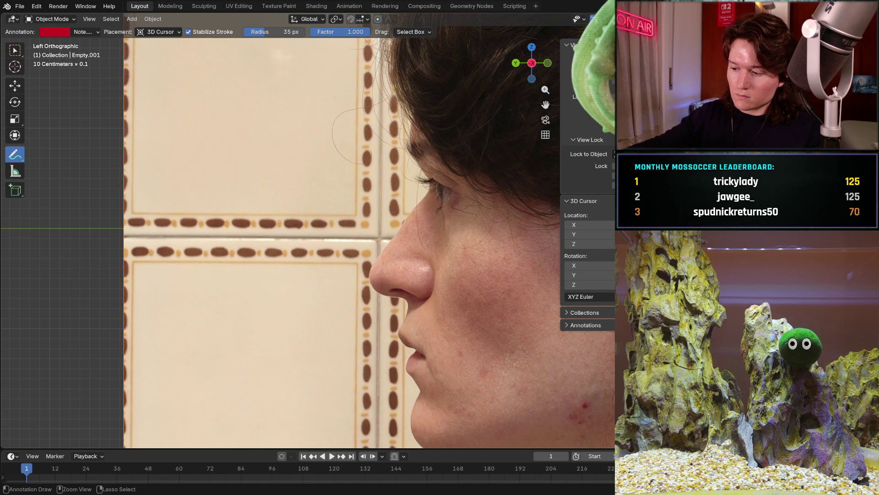
pyautogui.press('KP_3')
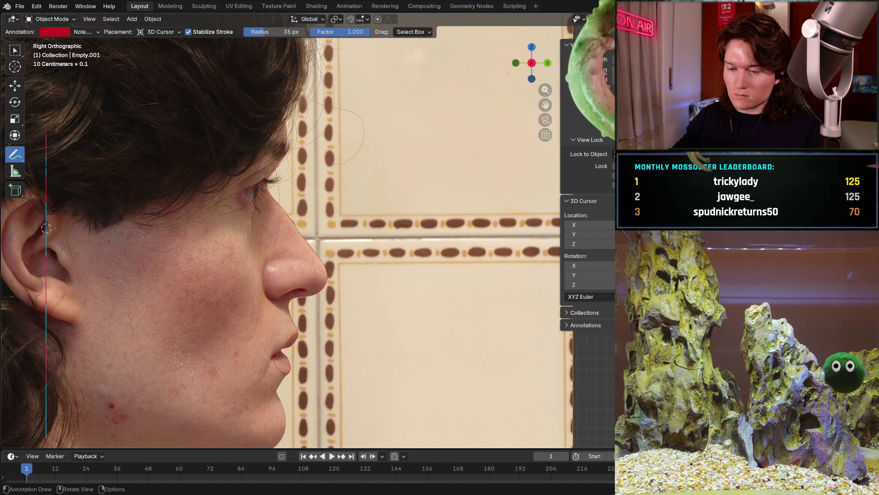
pyautogui.scroll(3, 323, 275)
pyautogui.scroll(3, 323, 262)
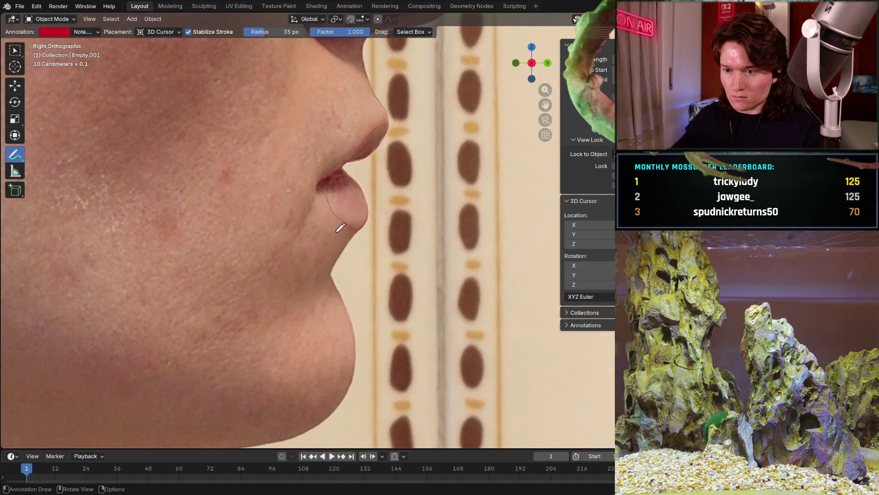
pyautogui.scroll(2, 344, 226)
pyautogui.scroll(1, 350, 224)
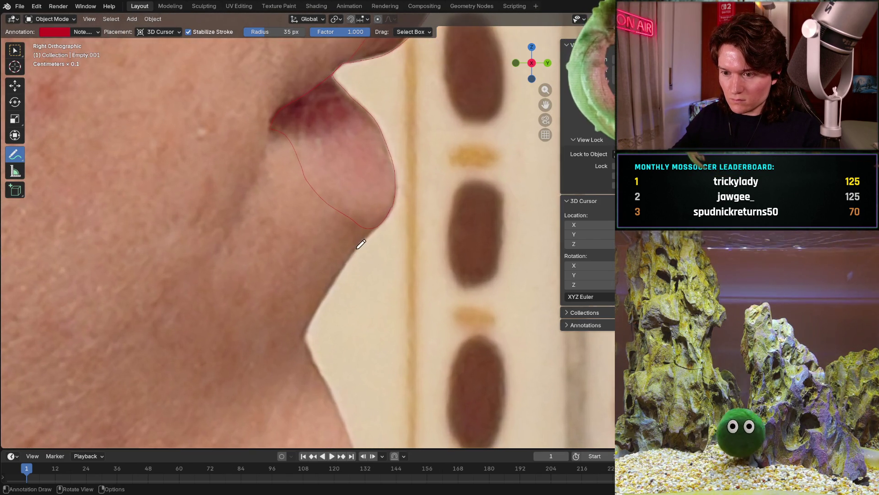
pyautogui.scroll(3, 358, 221)
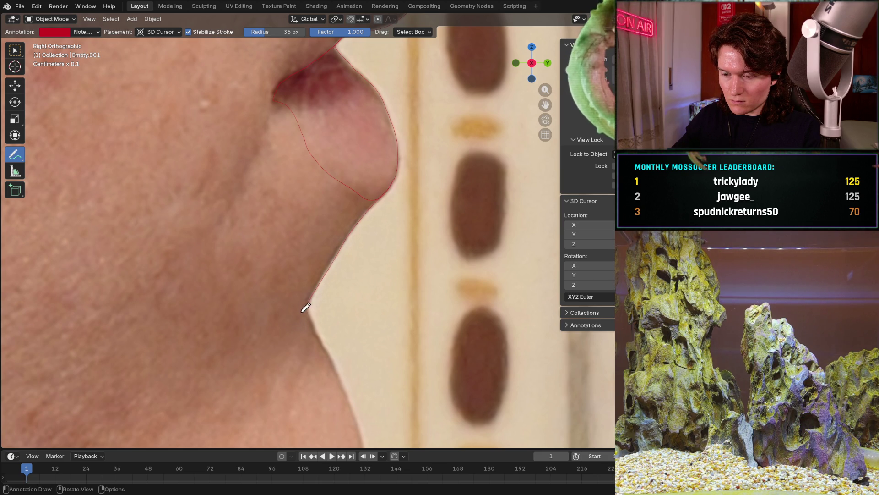
pyautogui.keyDown('ctrl'); pyautogui.scroll(-2, 323, 234); pyautogui.keyUp('ctrl')
pyautogui.keyDown('ctrl'); pyautogui.scroll(-2, 324, 234); pyautogui.keyUp('ctrl')
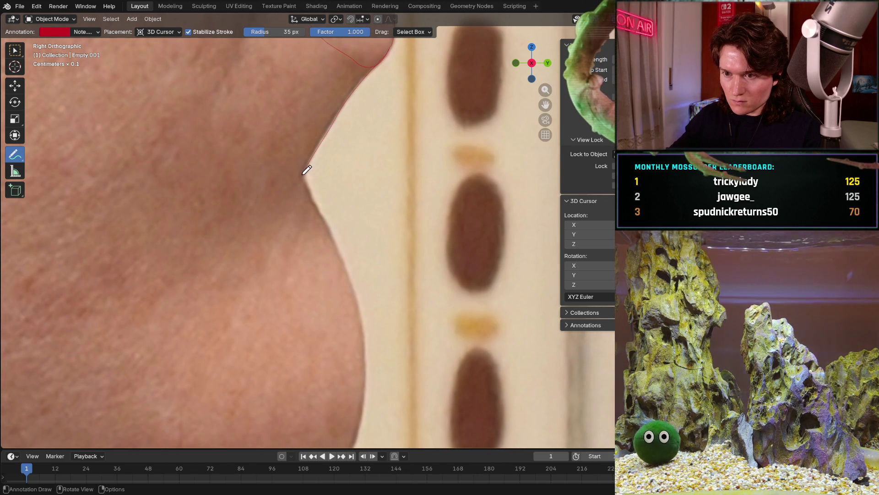
# Extend the red profile stroke from below the lower lip down the chin edge, panning along it.
pyautogui.moveTo(308, 170); pyautogui.dragTo(321, 196)
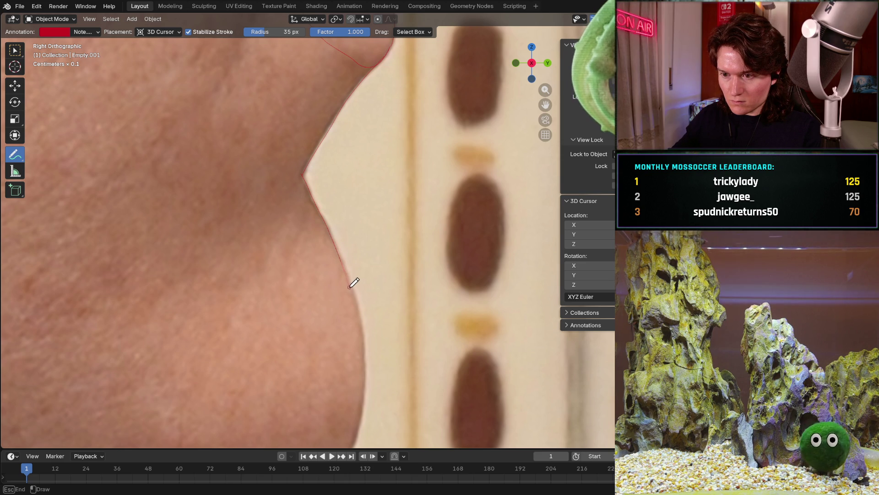
pyautogui.moveTo(354, 282); pyautogui.dragTo(372, 354)
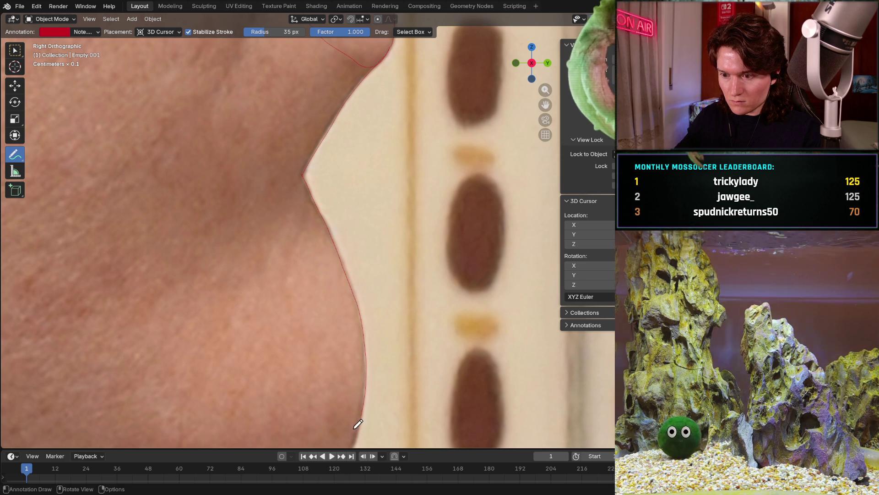
pyautogui.keyDown('ctrl'); pyautogui.scroll(-3, 363, 280); pyautogui.keyUp('ctrl')
pyautogui.keyDown('ctrl'); pyautogui.scroll(-3, 385, 206); pyautogui.keyUp('ctrl')
pyautogui.keyDown('shift'); pyautogui.moveTo(402, 97); pyautogui.dragTo(446, 137, button='middle'); pyautogui.keyUp('shift')
pyautogui.moveTo(440, 165); pyautogui.dragTo(446, 200)
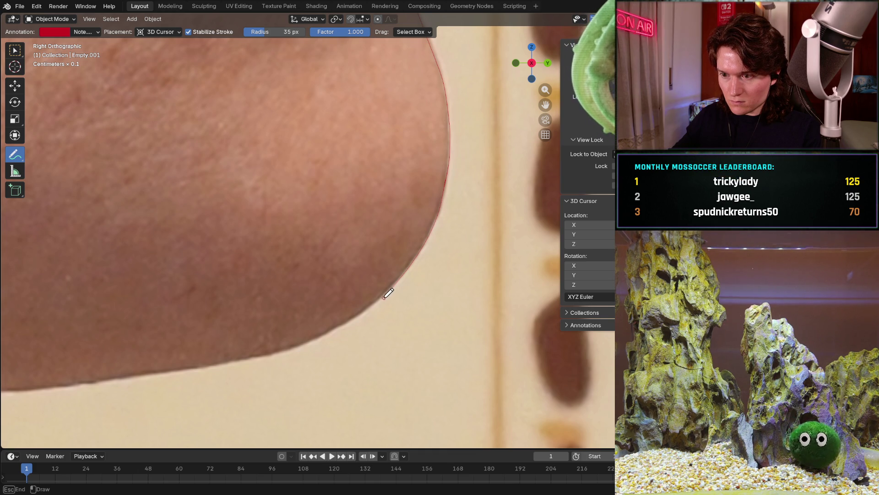
# Carry the red stroke around the chin curve and along the underside of the chin.
pyautogui.moveTo(353, 320)
pyautogui.mouseDown()
pyautogui.moveTo(274, 353)
pyautogui.moveTo(224, 363)
pyautogui.mouseUp()
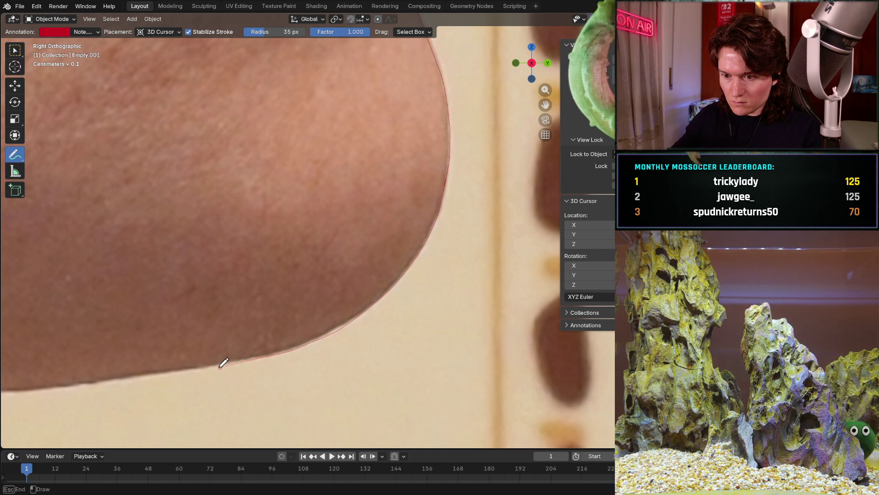
pyautogui.keyDown('shift'); pyautogui.moveTo(175, 356); pyautogui.dragTo(475, 275, button='middle'); pyautogui.keyUp('shift')
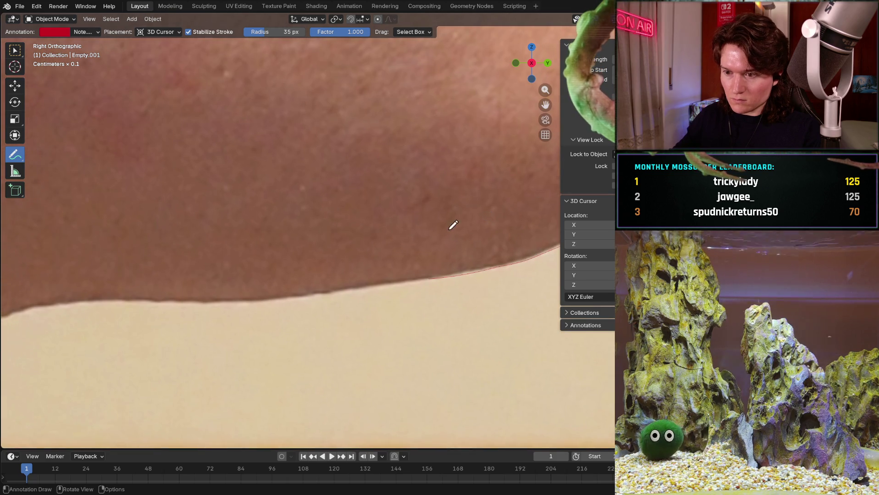
pyautogui.moveTo(473, 278); pyautogui.dragTo(443, 288)
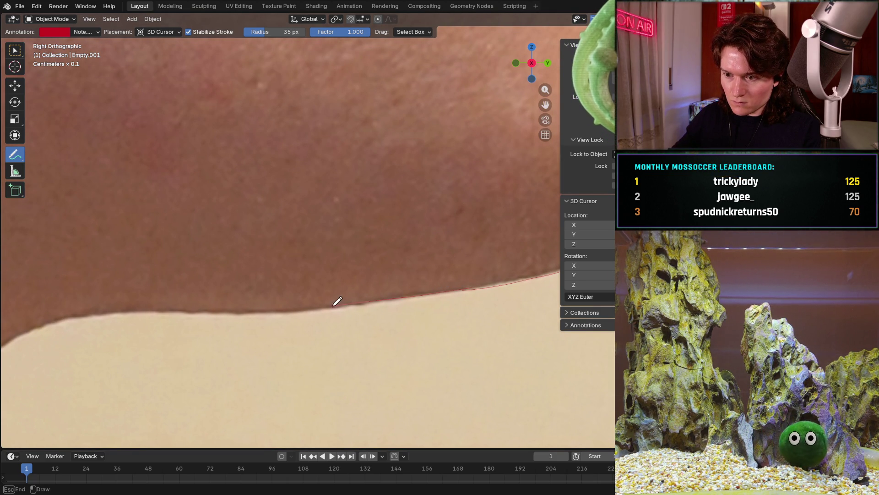
pyautogui.moveTo(273, 307); pyautogui.dragTo(194, 309)
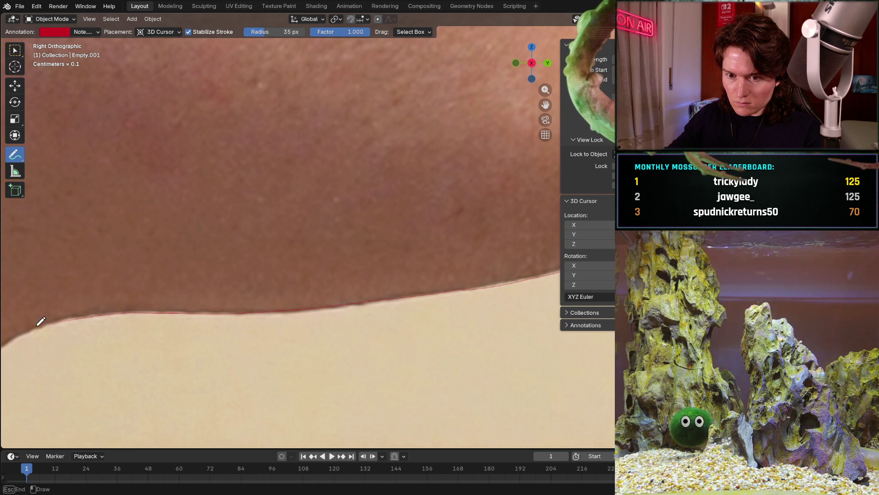
pyautogui.scroll(-3, 192, 264)
pyautogui.scroll(-4, 247, 248)
pyautogui.scroll(3, 260, 270)
pyautogui.scroll(3, 275, 261)
pyautogui.scroll(3, 357, 206)
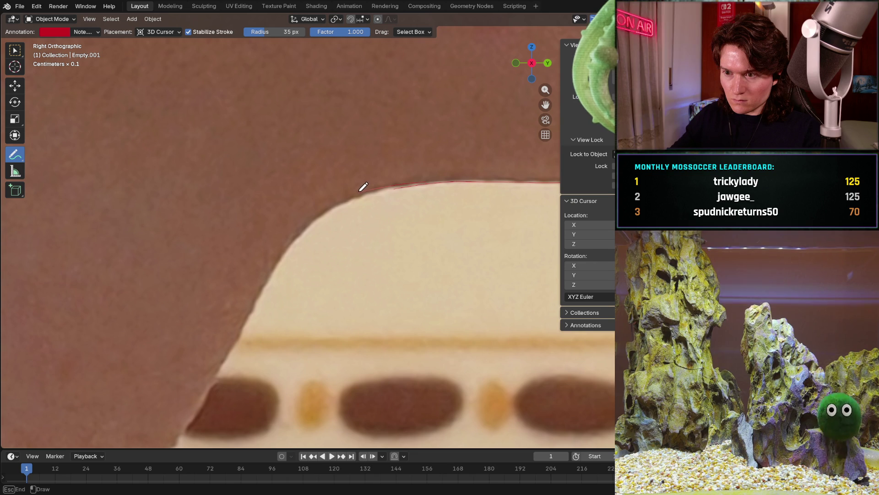
# Continue the red outline down the diagonal jaw edge toward the neck.
pyautogui.moveTo(269, 276); pyautogui.dragTo(194, 415)
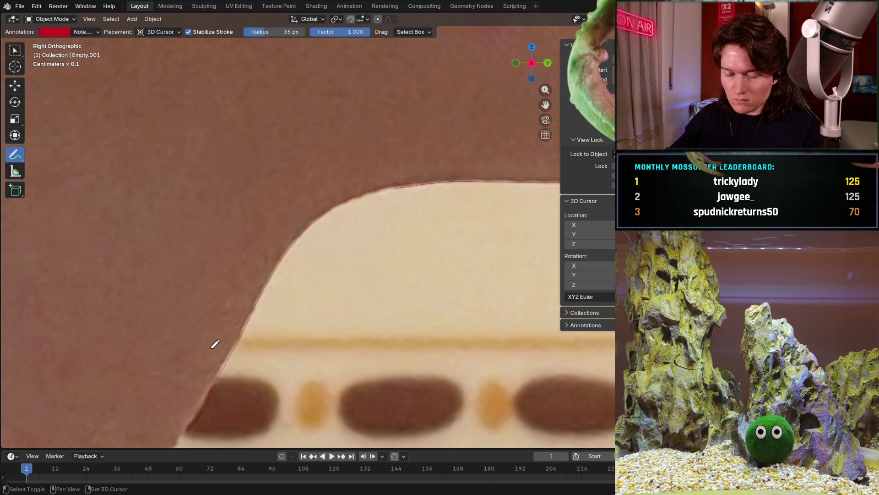
pyautogui.keyDown('shift'); pyautogui.moveTo(212, 347); pyautogui.dragTo(350, 169, button='middle'); pyautogui.keyUp('shift')
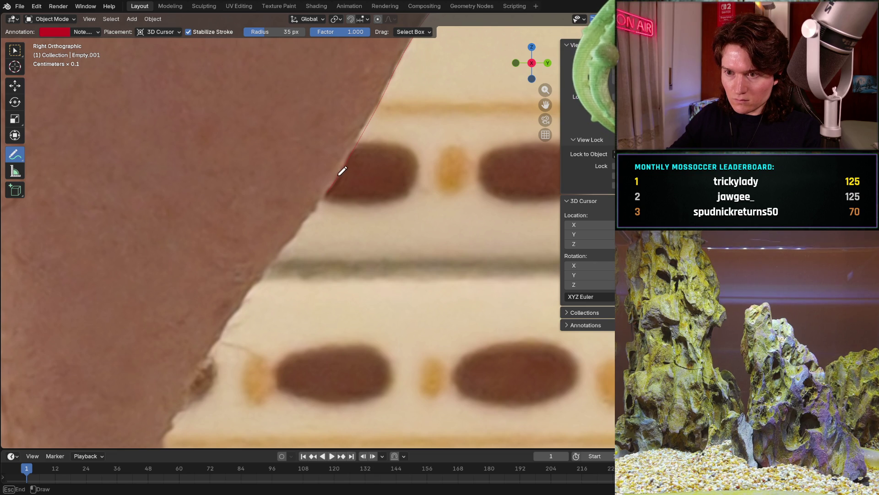
pyautogui.moveTo(322, 194); pyautogui.dragTo(182, 403)
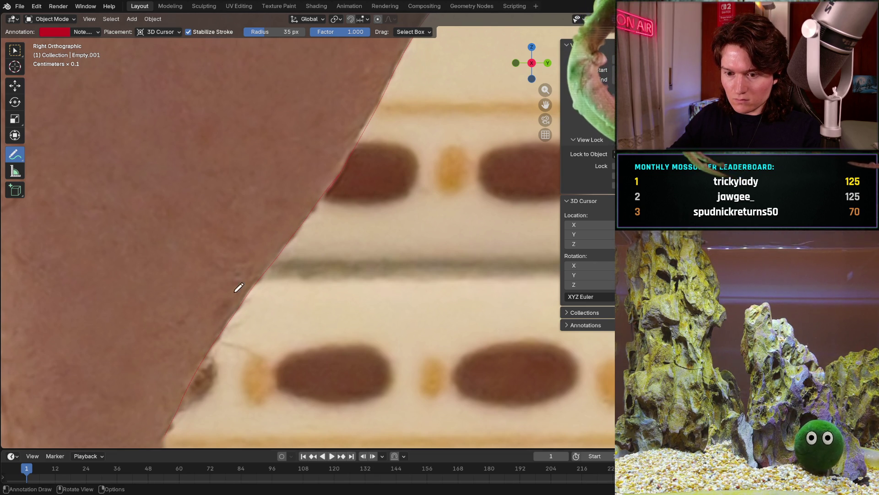
pyautogui.scroll(-3, 236, 293)
pyautogui.scroll(3, 103, 96)
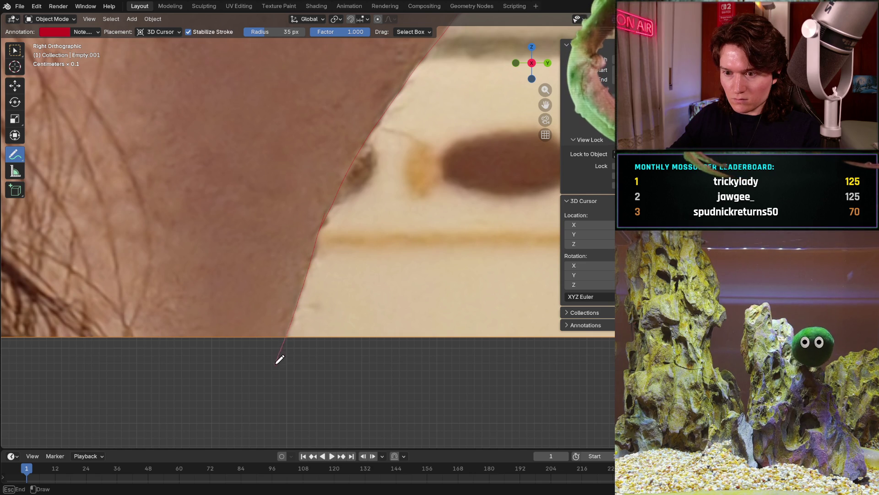
pyautogui.scroll(-2, 363, 173)
pyautogui.scroll(-5, 321, 219)
pyautogui.scroll(-3, 321, 218)
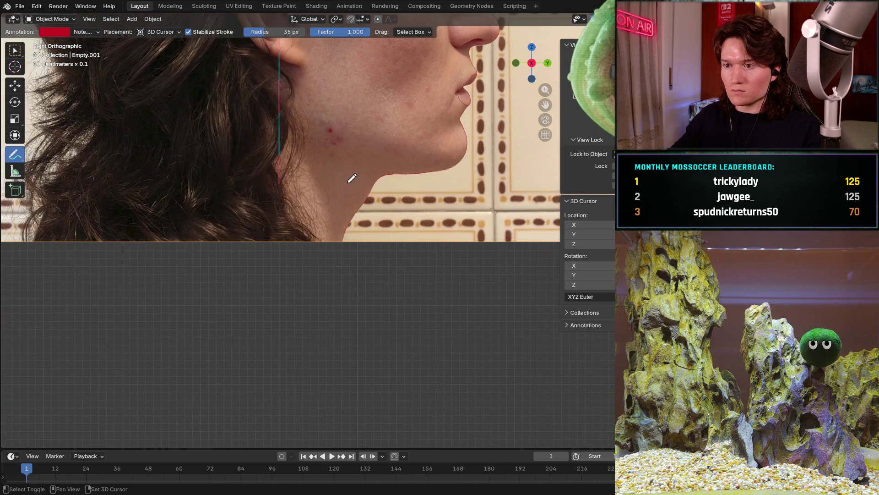
pyautogui.scroll(3, 321, 219)
# Draw a red line from the cheek blemish across the cheek toward the chin.
pyautogui.keyDown('shift'); pyautogui.moveTo(320, 222); pyautogui.dragTo(366, 231, button='middle'); pyautogui.keyUp('shift')
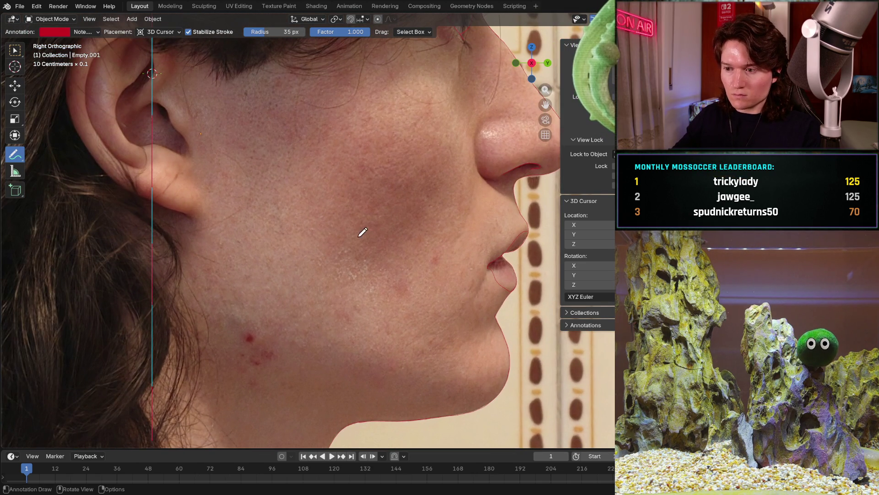
pyautogui.scroll(2, 308, 260)
pyautogui.scroll(2, 296, 206)
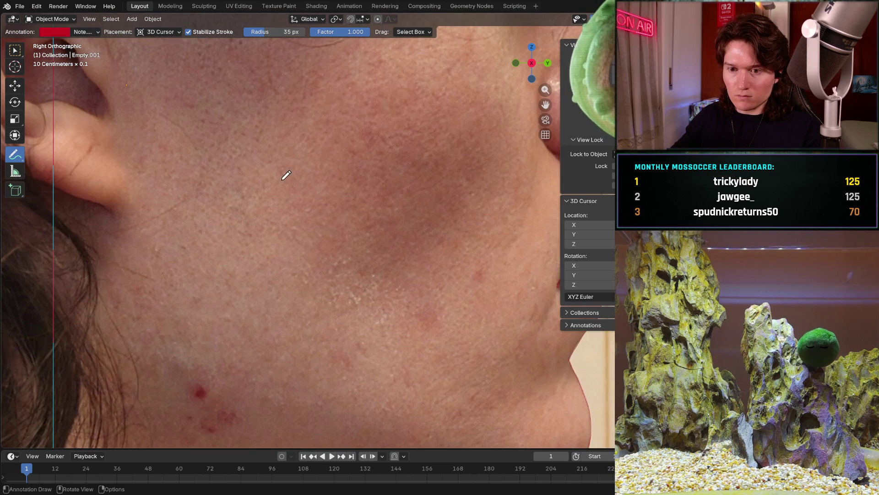
pyautogui.scroll(-3, 317, 201)
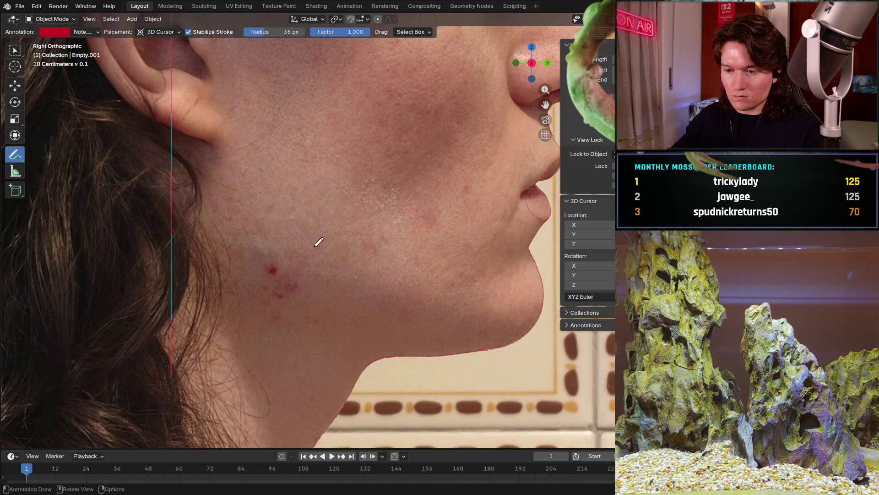
pyautogui.scroll(2, 309, 207)
pyautogui.scroll(2, 323, 240)
pyautogui.scroll(-3, 323, 240)
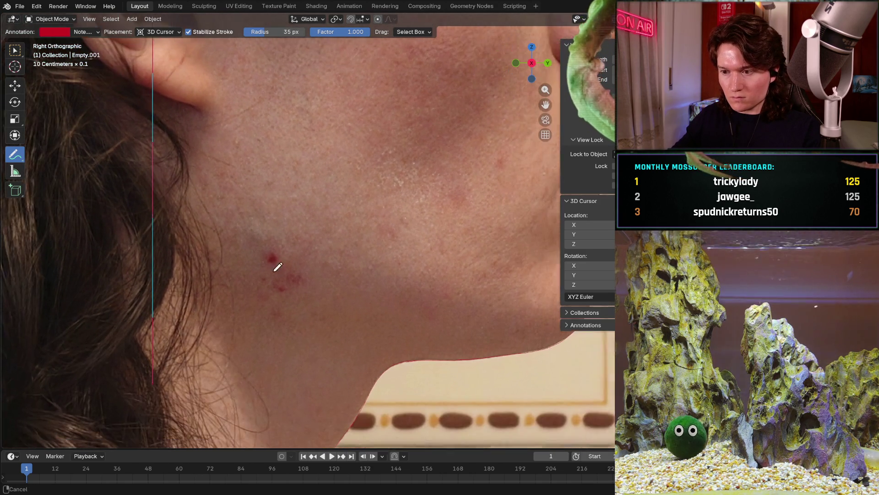
pyautogui.scroll(2, 289, 254)
pyautogui.scroll(2, 206, 227)
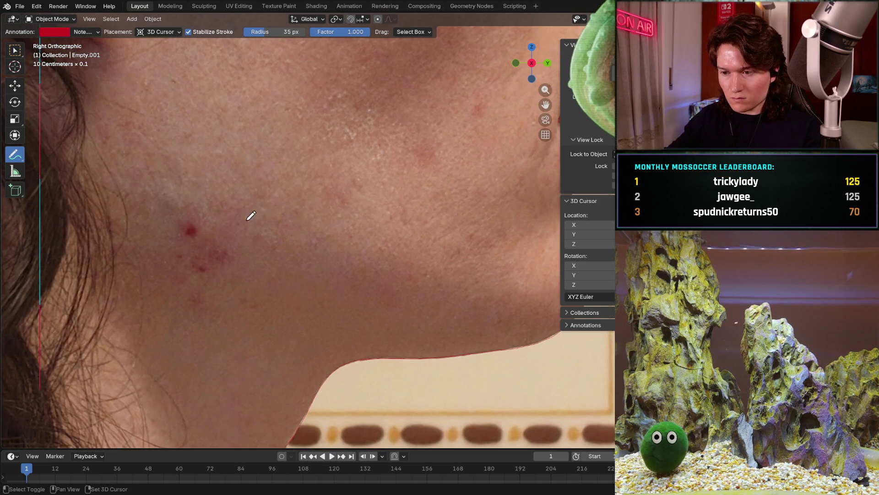
pyautogui.scroll(-3, 138, 193)
pyautogui.moveTo(108, 201); pyautogui.dragTo(117, 205)
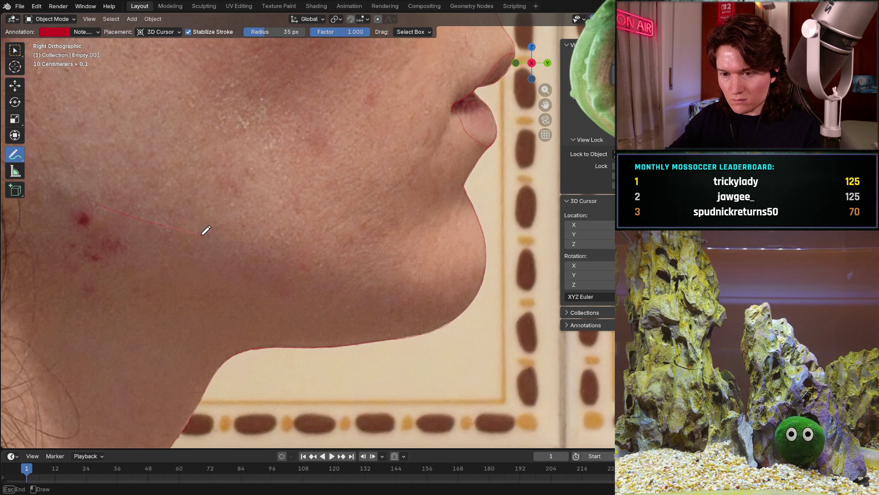
pyautogui.moveTo(285, 260); pyautogui.dragTo(346, 282)
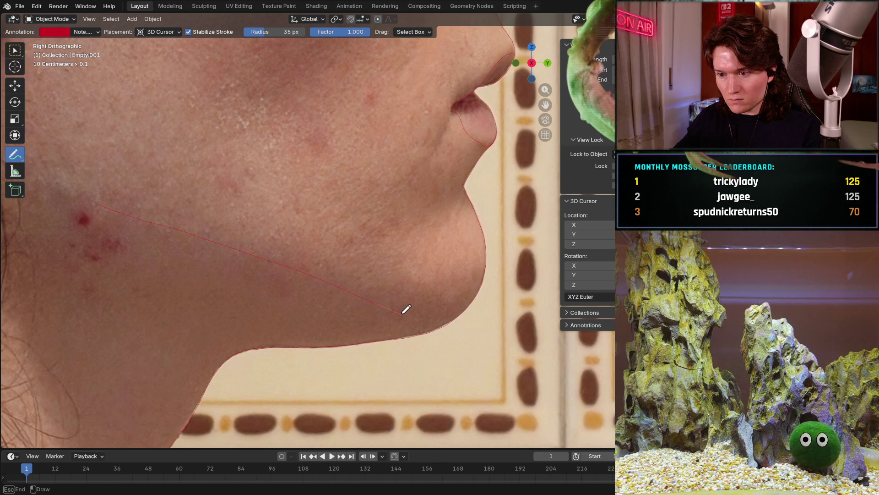
pyautogui.moveTo(450, 316); pyautogui.dragTo(471, 311)
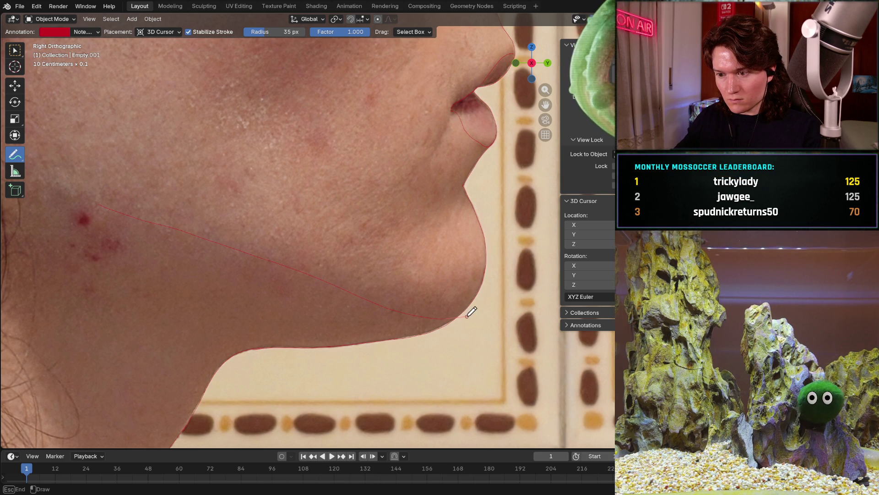
# Add a straight-segment red line running from below the ear across toward the neck.
pyautogui.keyDown('shift'); pyautogui.moveTo(293, 227); pyautogui.dragTo(288, 104, button='middle'); pyautogui.keyUp('shift')
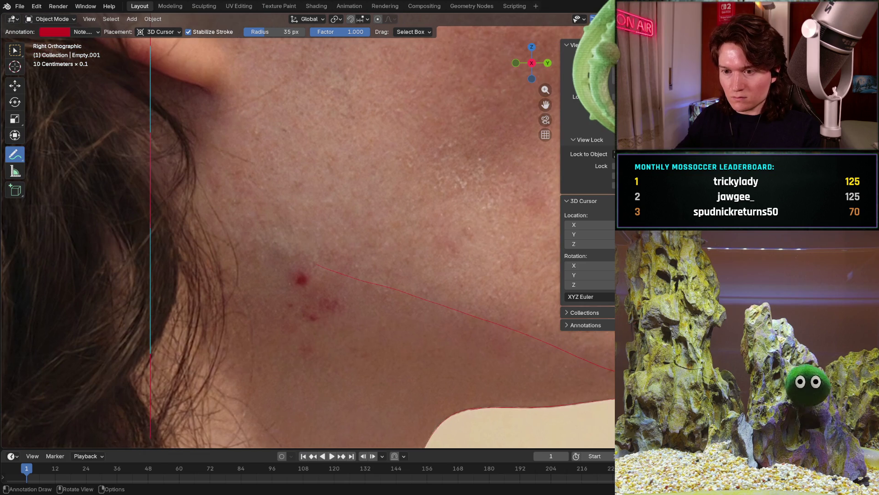
pyautogui.keyDown('shift'); pyautogui.moveTo(275, 261); pyautogui.dragTo(234, 189, button='middle'); pyautogui.keyUp('shift')
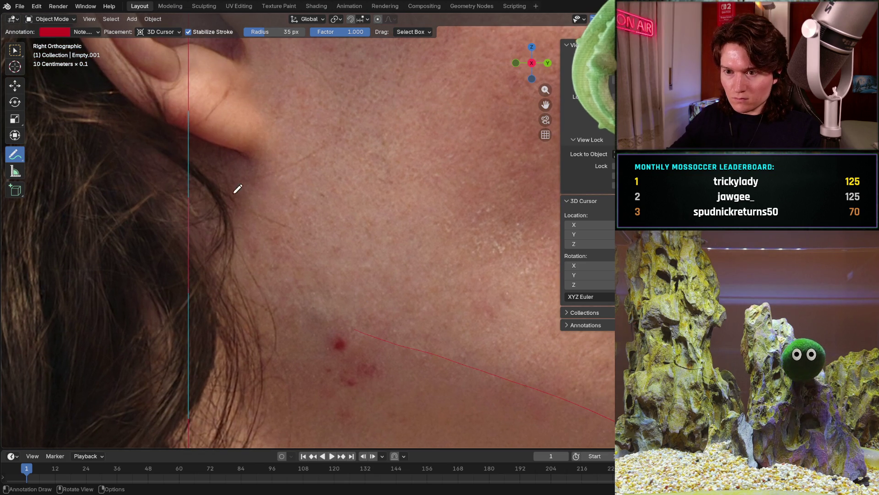
pyautogui.click(248, 150)
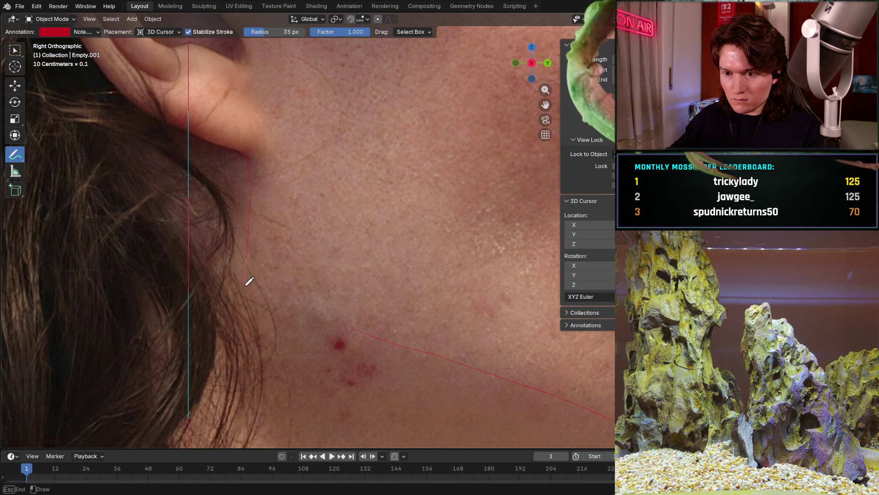
pyautogui.click(347, 330)
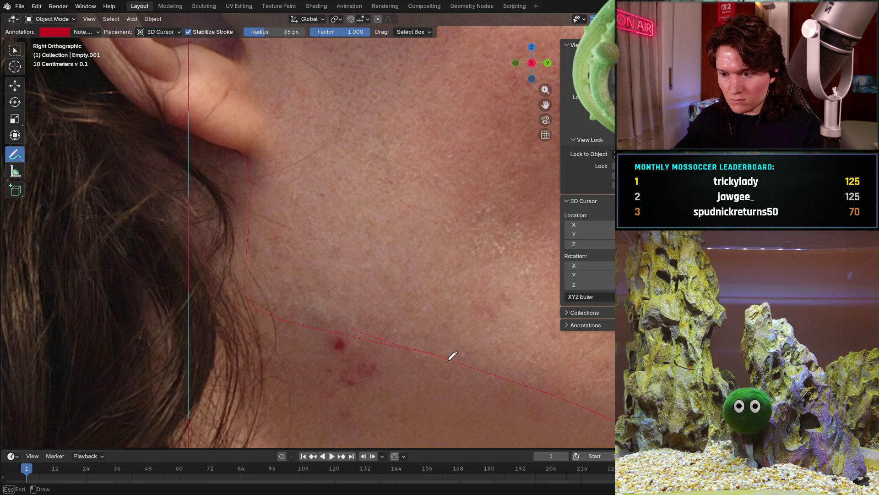
pyautogui.press('Escape')
pyautogui.scroll(-3, 422, 202)
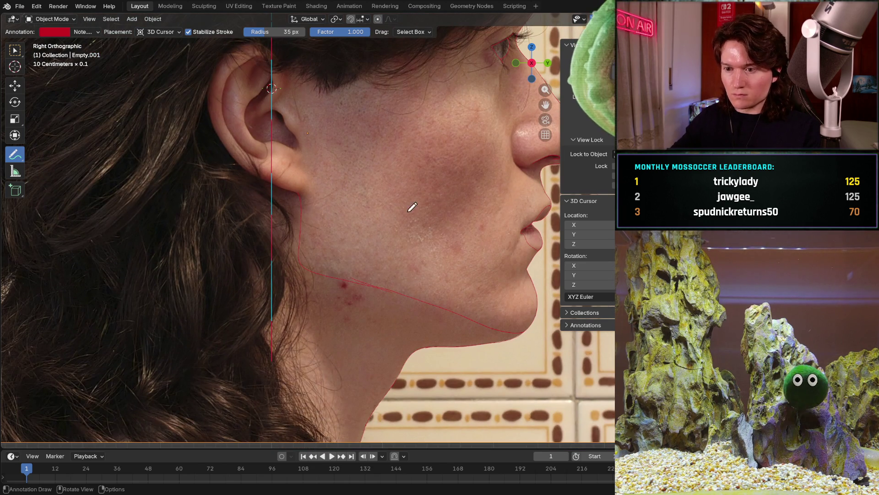
pyautogui.scroll(3, 309, 269)
pyautogui.scroll(2, 330, 264)
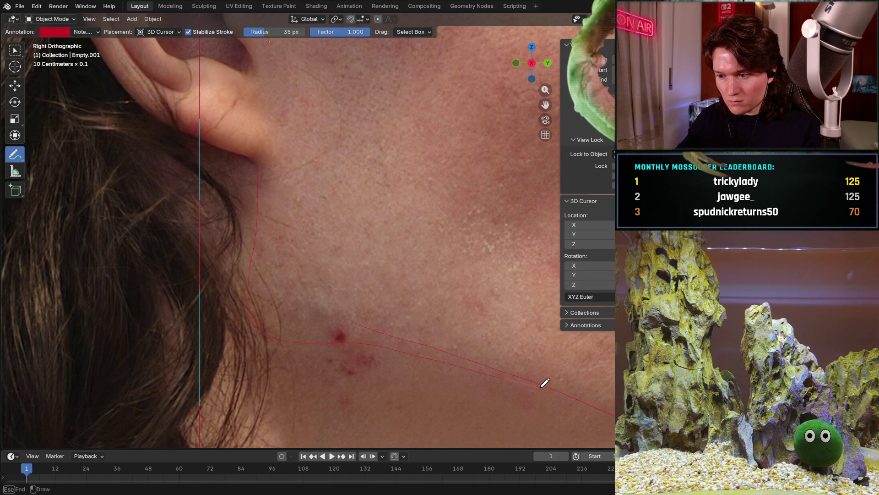
pyautogui.scroll(-3, 482, 347)
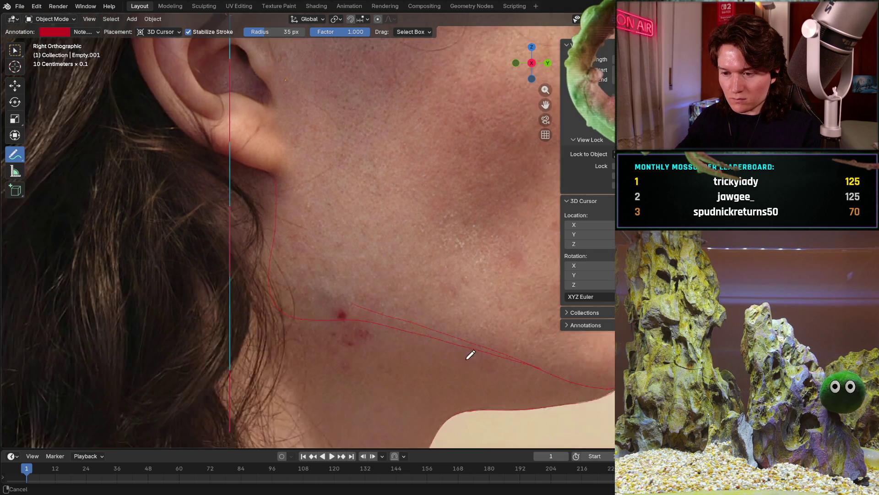
pyautogui.scroll(-2, 480, 348)
pyautogui.scroll(1, 344, 275)
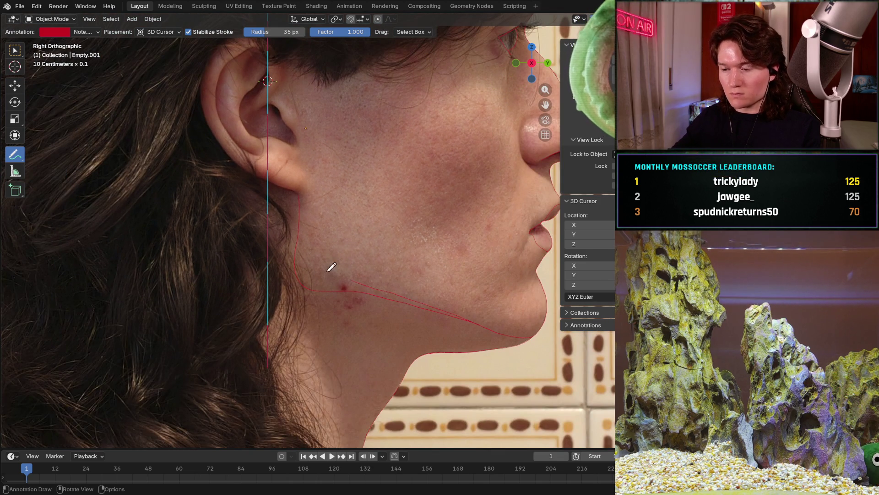
pyautogui.scroll(4, 305, 283)
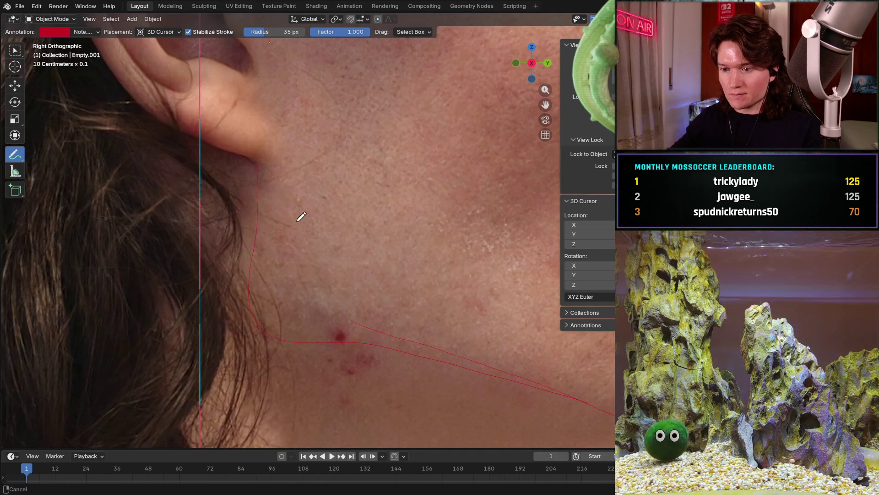
# Draw a short second red stroke along the jaw line beneath the earlobe.
pyautogui.moveTo(264, 247); pyautogui.dragTo(260, 269)
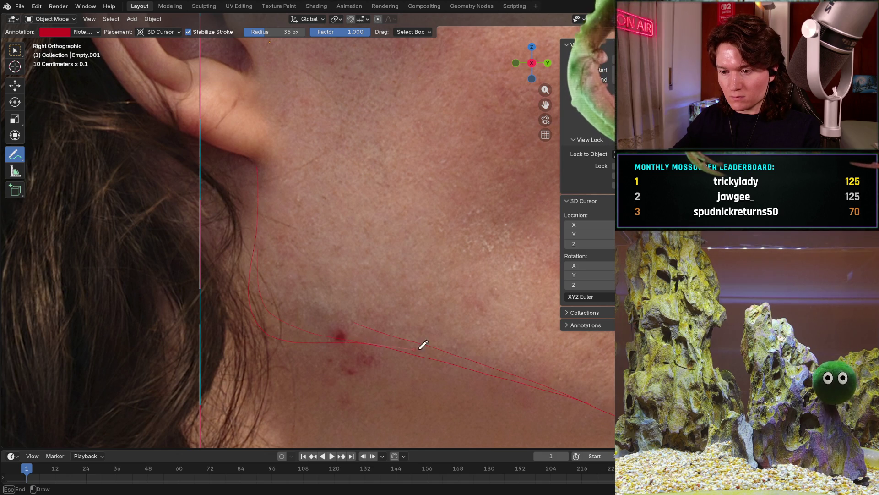
pyautogui.scroll(-4, 483, 251)
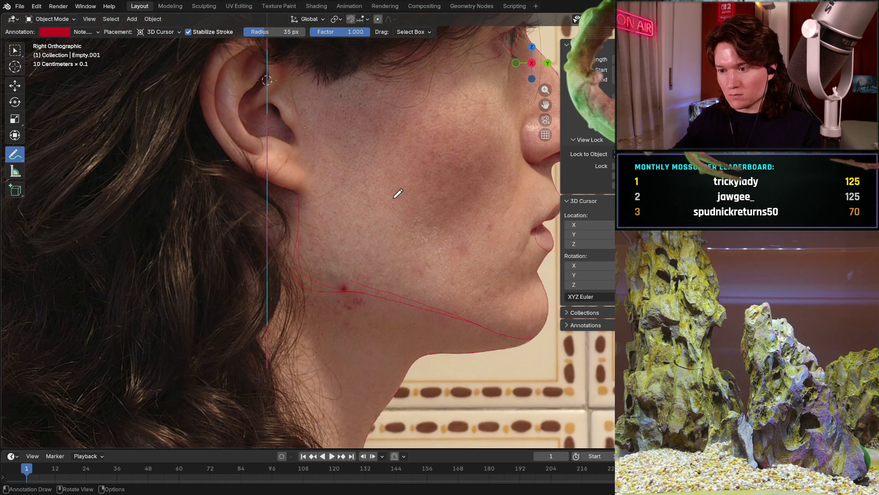
pyautogui.scroll(-3, 387, 235)
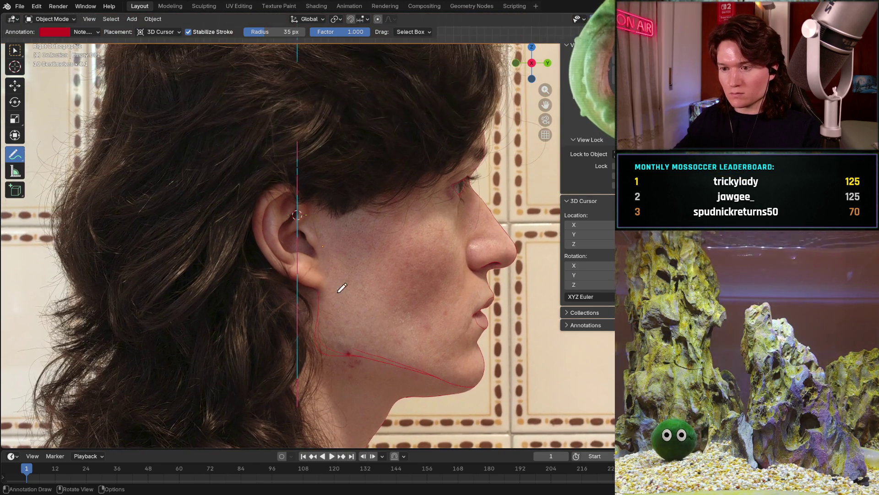
pyautogui.scroll(5, 344, 207)
pyautogui.scroll(3, 384, 242)
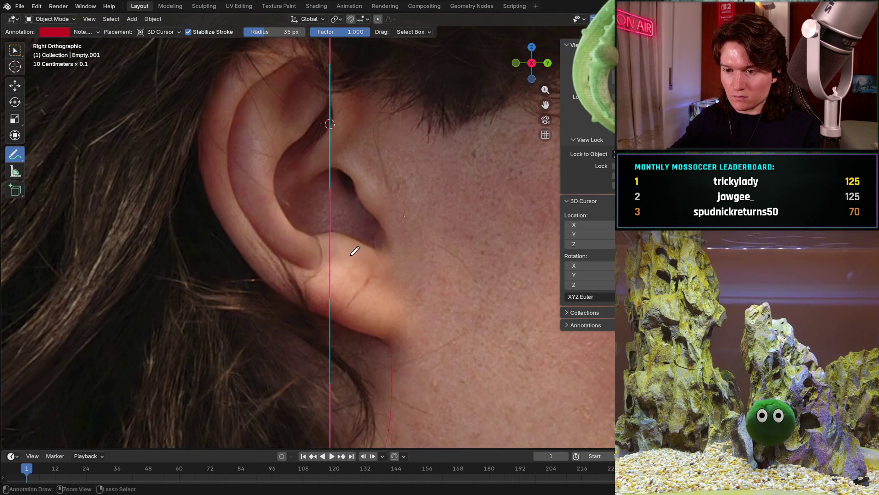
pyautogui.scroll(2, 377, 282)
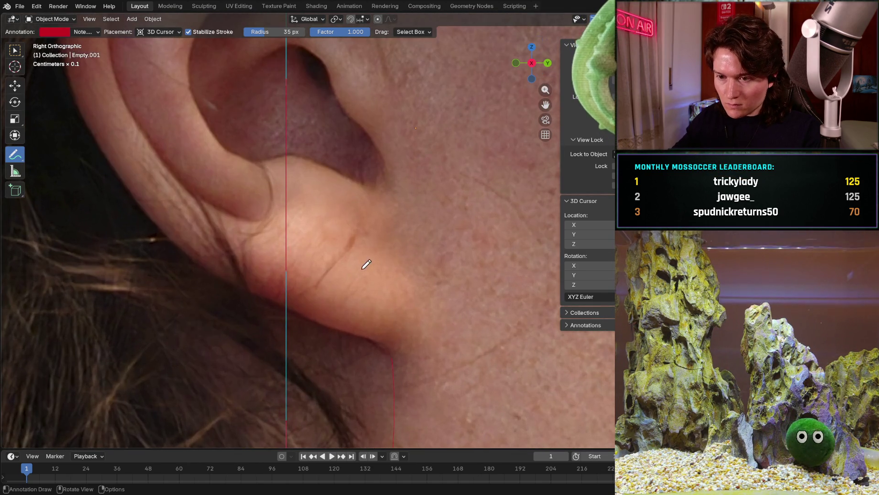
# Trace the top of the ear's outer rim and down its edge in red, undoing a bad inner-fold stroke.
pyautogui.keyDown('shift'); pyautogui.moveTo(377, 282); pyautogui.dragTo(326, 128, button='middle'); pyautogui.keyUp('shift')
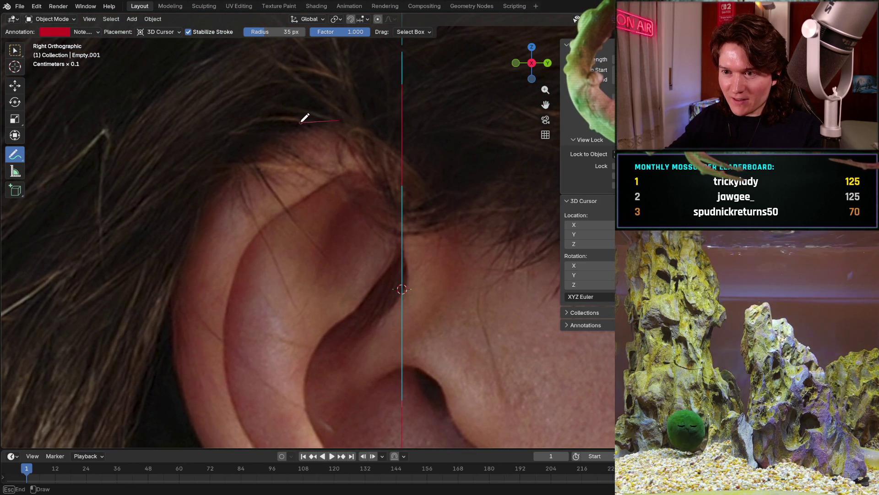
pyautogui.moveTo(337, 120); pyautogui.dragTo(230, 150)
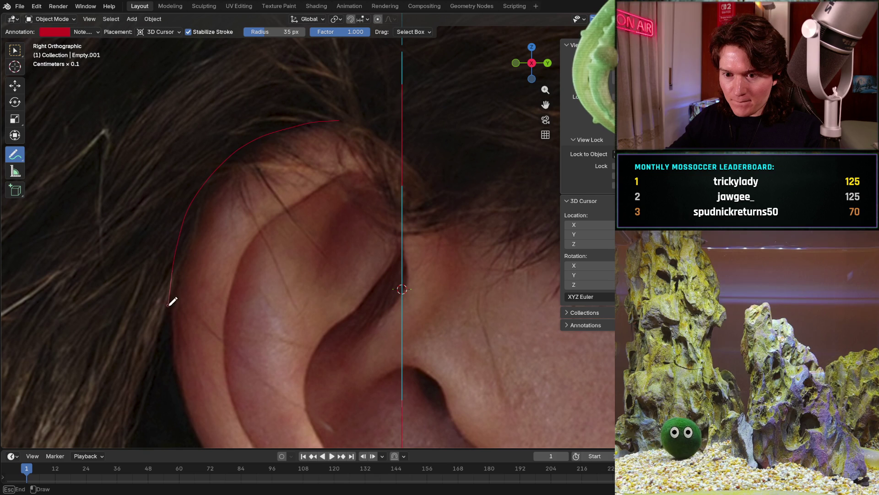
pyautogui.moveTo(173, 360); pyautogui.dragTo(199, 436)
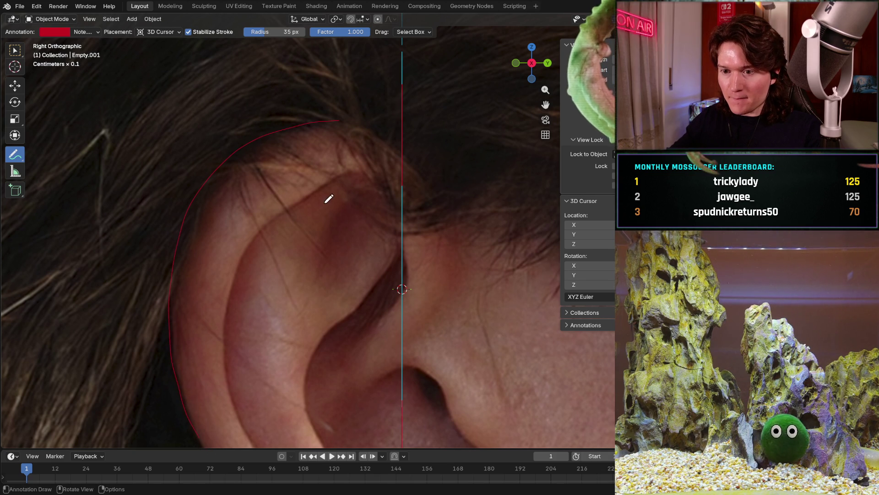
pyautogui.moveTo(355, 168)
pyautogui.mouseDown()
pyautogui.moveTo(323, 177)
pyautogui.moveTo(269, 225)
pyautogui.mouseUp()
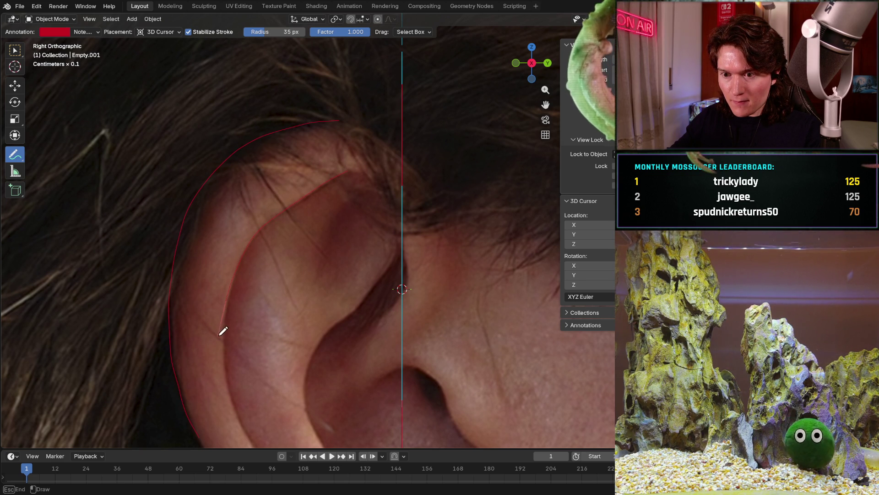
pyautogui.hotkey('ctrl', 'z')
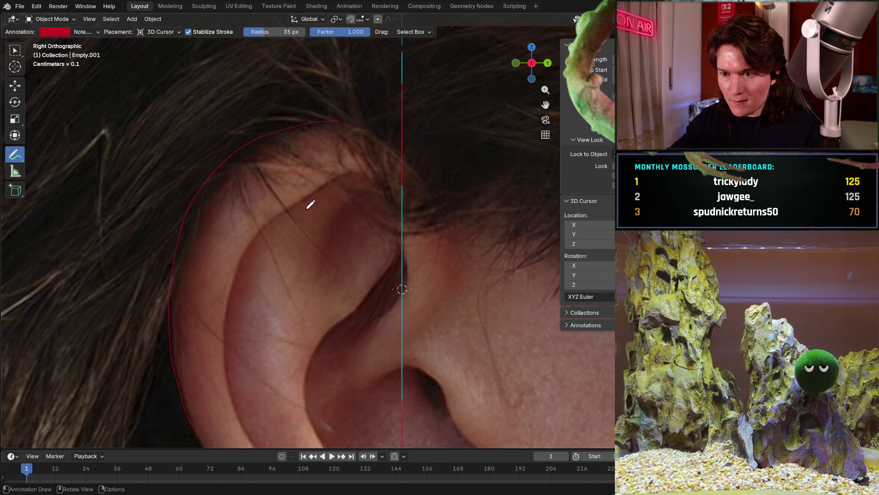
# Redraw the inner ear fold downward and extend a red line down in front of the ear.
pyautogui.moveTo(349, 170); pyautogui.dragTo(333, 177)
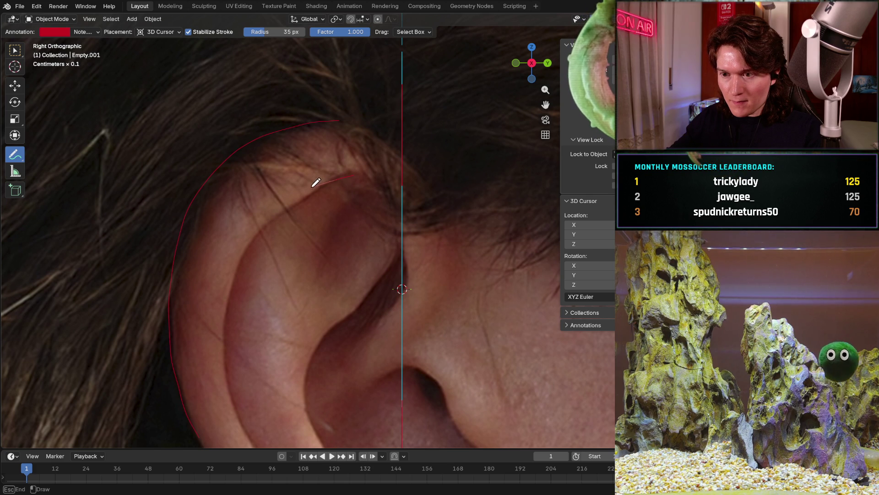
pyautogui.moveTo(268, 216); pyautogui.dragTo(226, 322)
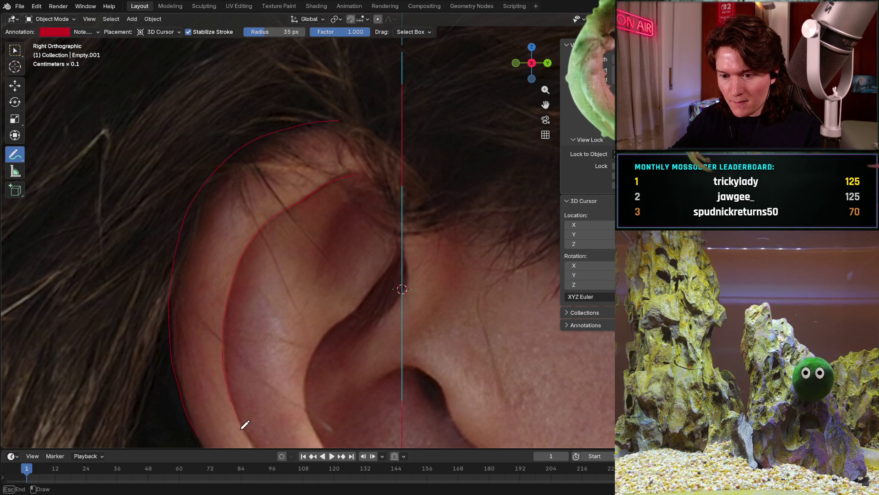
pyautogui.keyDown('shift'); pyautogui.moveTo(374, 264); pyautogui.dragTo(320, 320, button='middle'); pyautogui.keyUp('shift')
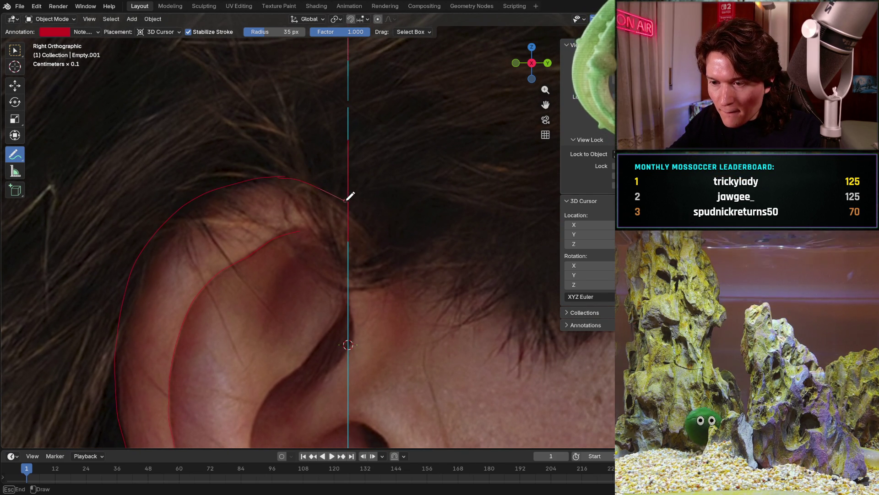
pyautogui.moveTo(349, 196); pyautogui.dragTo(403, 272)
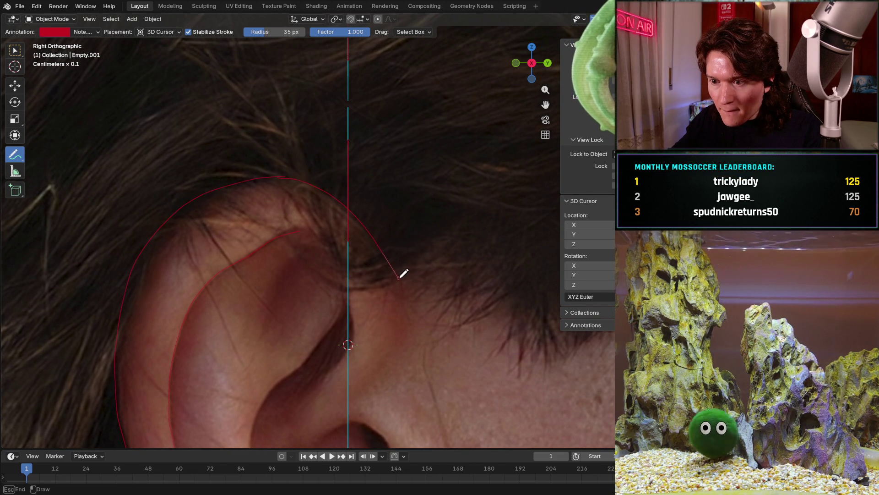
pyautogui.moveTo(395, 286)
pyautogui.keyDown('shift'); pyautogui.mouseDown(button='middle')
pyautogui.moveTo(418, 207)
pyautogui.moveTo(383, 163)
pyautogui.mouseUp(button='middle'); pyautogui.keyUp('shift')
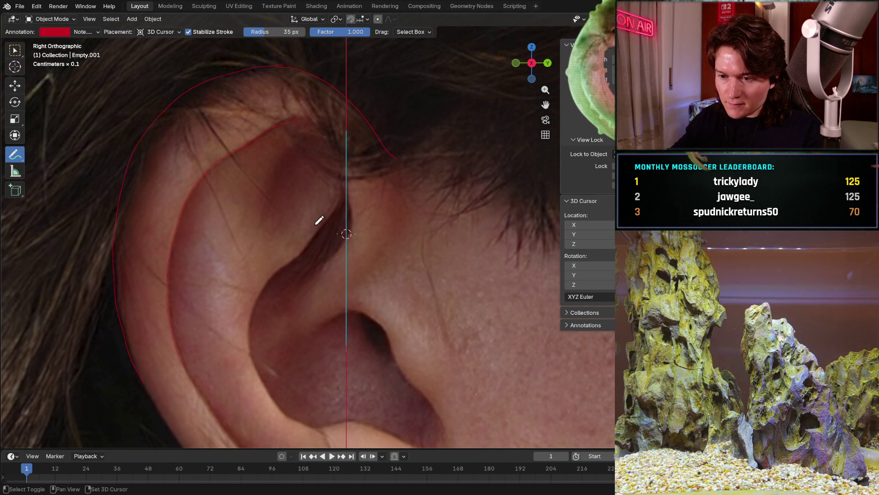
pyautogui.scroll(3, 318, 223)
pyautogui.scroll(3, 318, 206)
pyautogui.scroll(2, 318, 193)
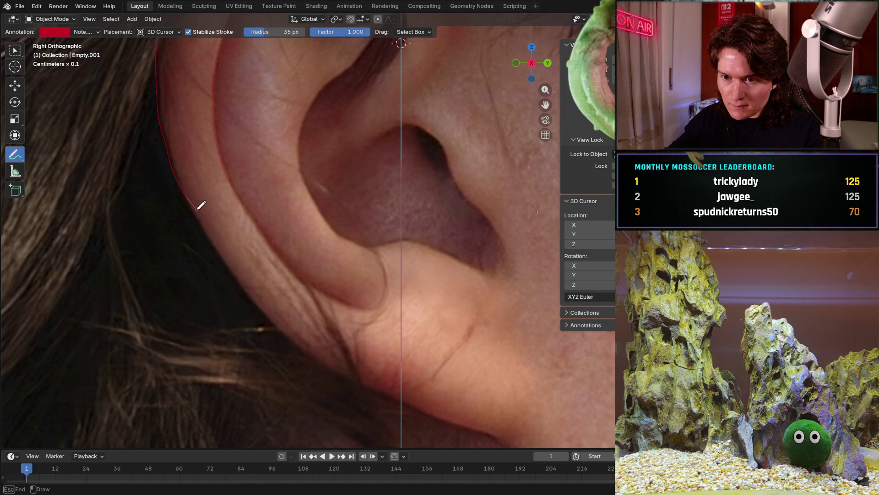
# Extend the red ear rim line down to the earlobe.
pyautogui.moveTo(212, 234); pyautogui.dragTo(240, 274)
pyautogui.moveTo(263, 306); pyautogui.dragTo(356, 379)
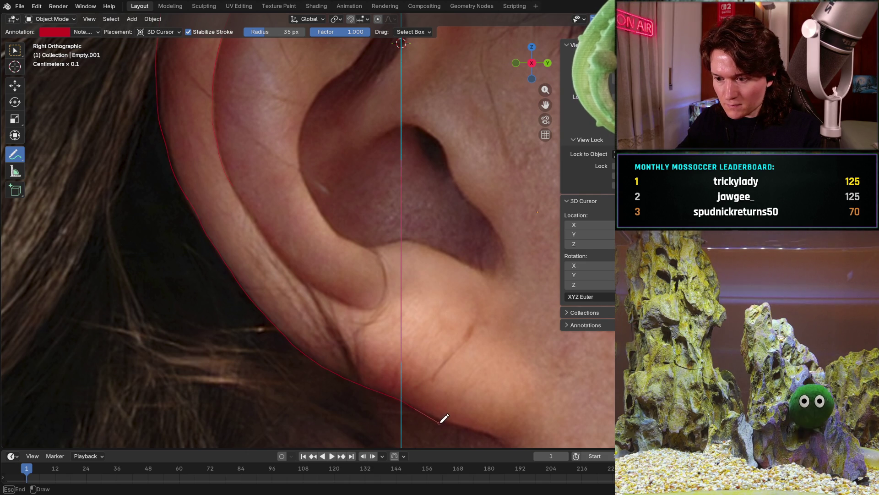
pyautogui.moveTo(510, 435); pyautogui.dragTo(527, 445)
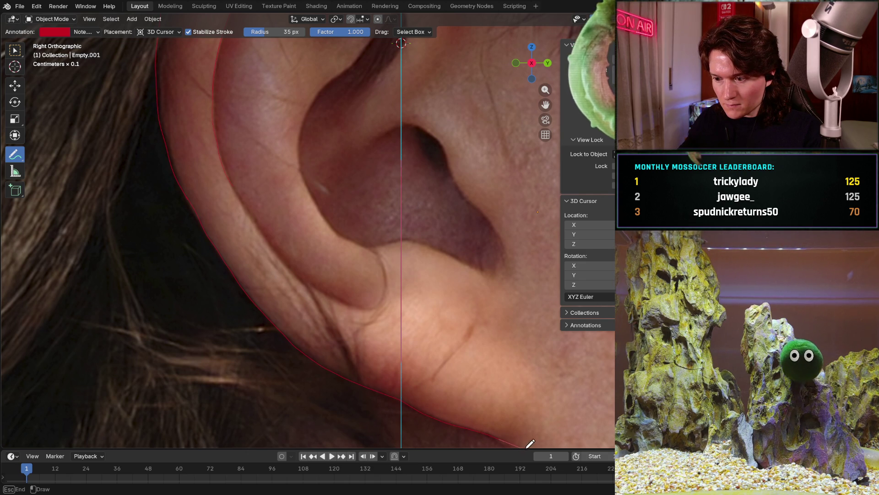
pyautogui.scroll(-3, 344, 261)
pyautogui.moveTo(330, 289)
pyautogui.keyDown('shift'); pyautogui.mouseDown(button='middle')
pyautogui.moveTo(338, 260)
pyautogui.moveTo(227, 308)
pyautogui.mouseUp(button='middle'); pyautogui.keyUp('shift')
pyautogui.scroll(2, 338, 259)
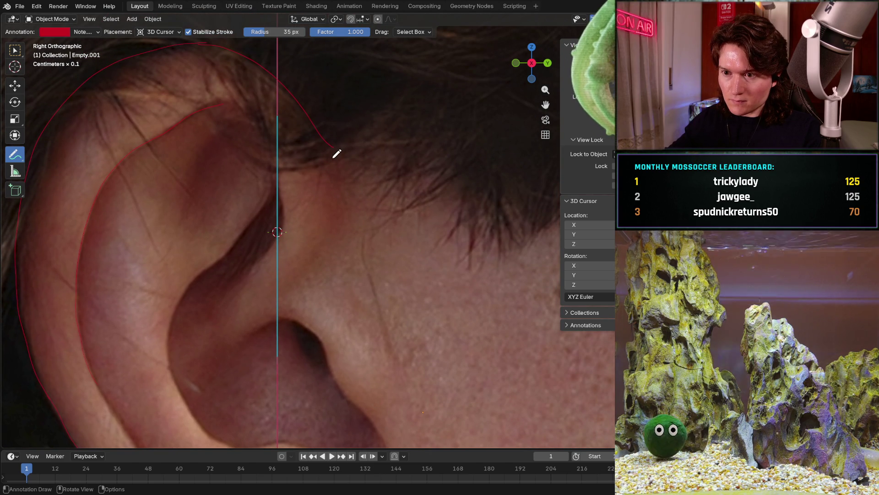
# Draw red lines along the front of the ear and down toward the lobe.
pyautogui.moveTo(334, 149); pyautogui.dragTo(346, 221)
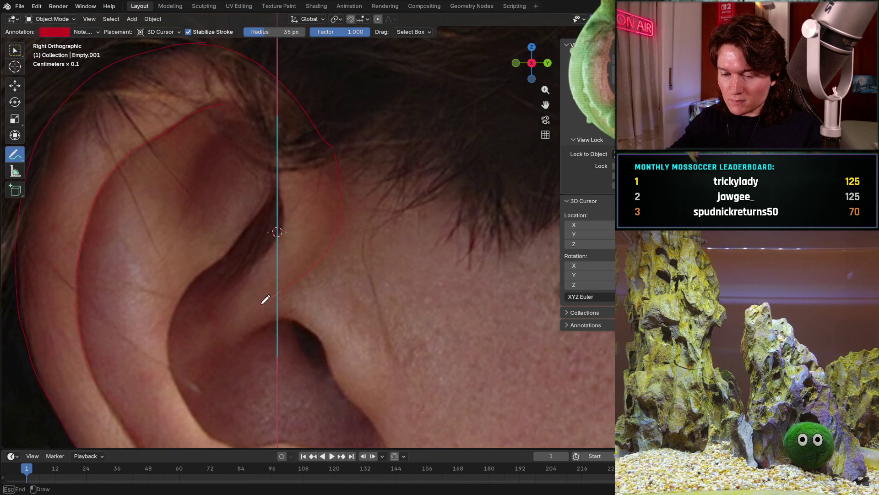
pyautogui.moveTo(348, 291); pyautogui.dragTo(416, 381)
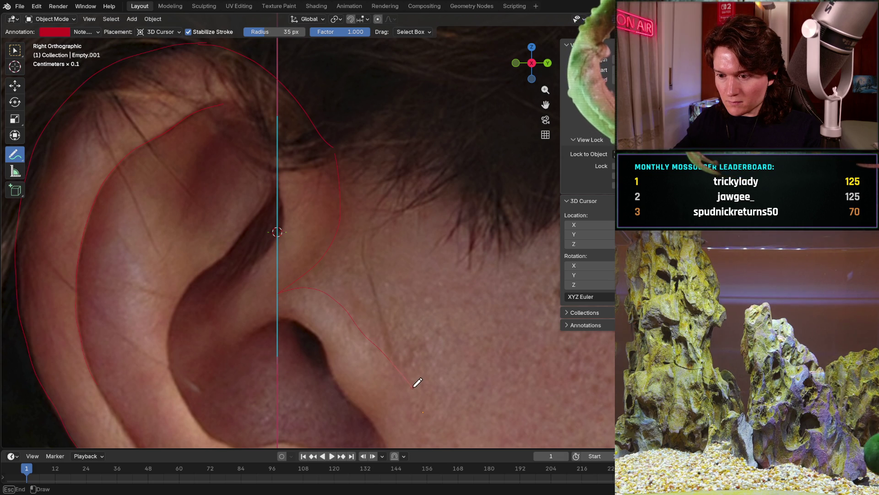
pyautogui.scroll(3, 384, 227)
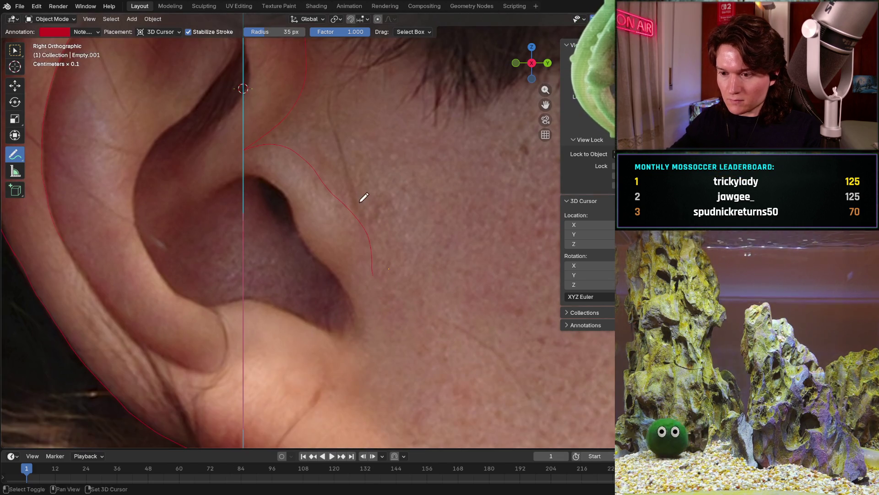
pyautogui.keyDown('shift'); pyautogui.moveTo(364, 206); pyautogui.dragTo(375, 268, button='middle'); pyautogui.keyUp('shift')
pyautogui.keyDown('shift'); pyautogui.moveTo(350, 341); pyautogui.dragTo(361, 227, button='middle'); pyautogui.keyUp('shift')
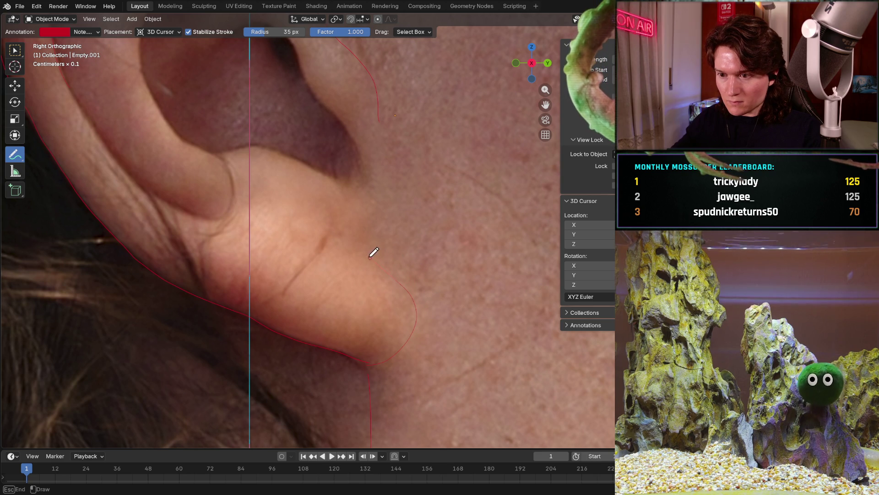
pyautogui.scroll(-3, 430, 144)
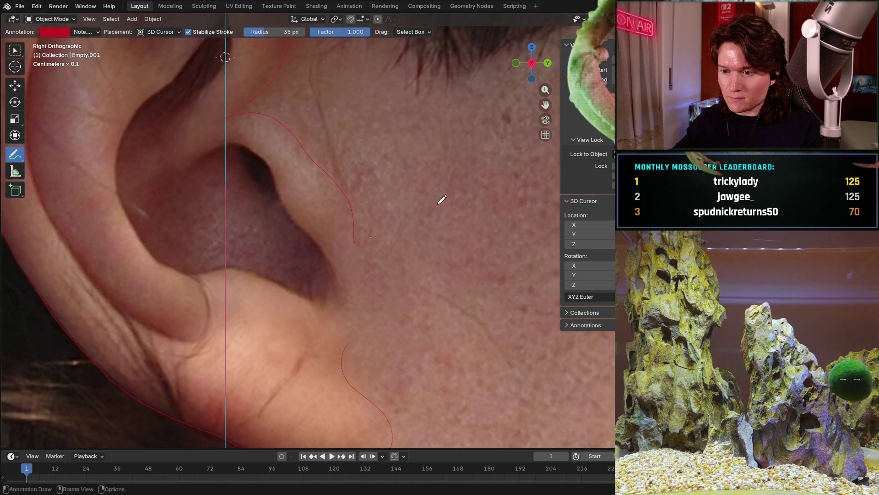
pyautogui.scroll(-3, 385, 227)
pyautogui.scroll(-2, 371, 261)
pyautogui.scroll(2, 365, 289)
pyautogui.scroll(3, 364, 289)
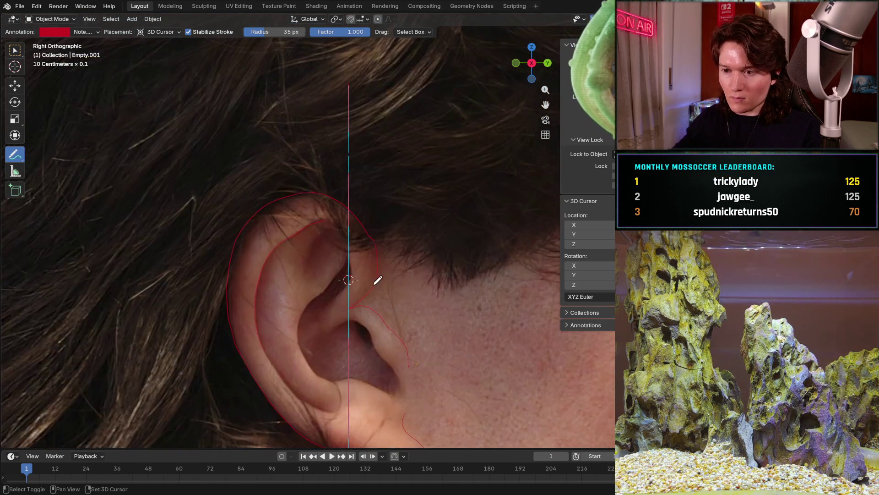
pyautogui.scroll(2, 374, 271)
pyautogui.scroll(2, 357, 193)
pyautogui.scroll(2, 365, 213)
pyautogui.scroll(2, 368, 220)
# Add a red line along the ear fold and down the ear edge.
pyautogui.keyDown('shift'); pyautogui.moveTo(343, 227); pyautogui.dragTo(283, 175, button='middle'); pyautogui.keyUp('shift')
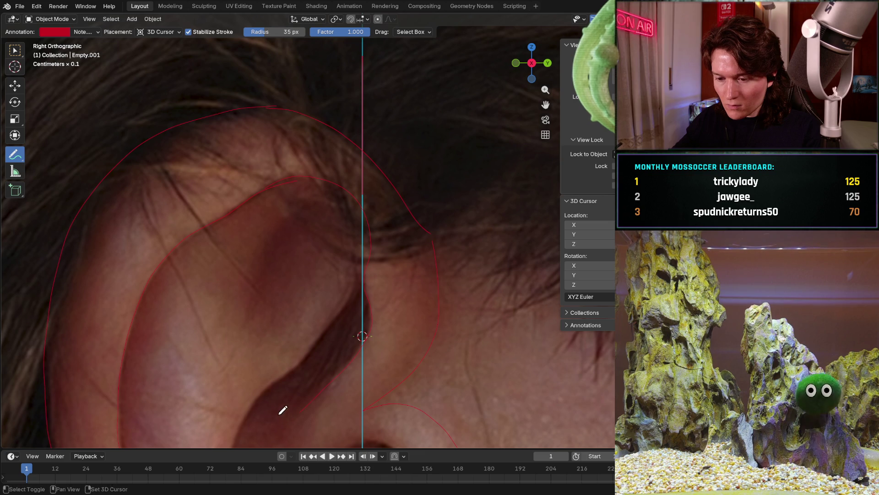
pyautogui.scroll(3, 296, 417)
pyautogui.scroll(2, 323, 358)
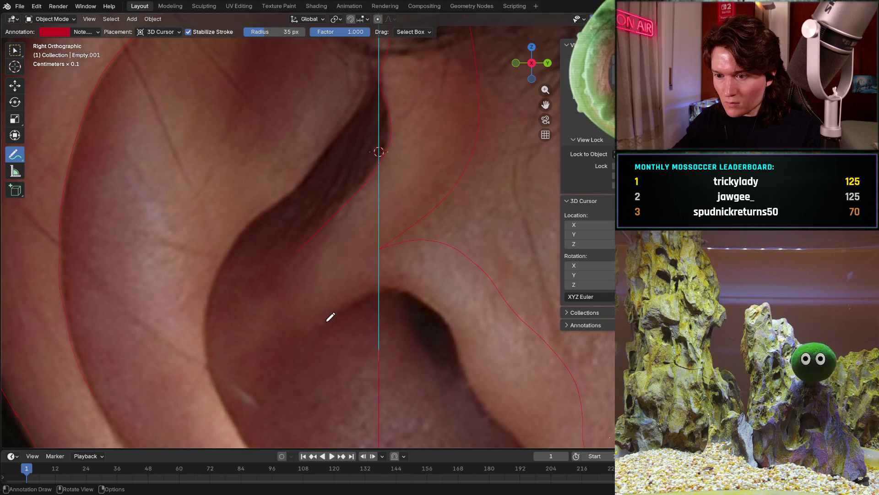
pyautogui.moveTo(329, 319); pyautogui.dragTo(343, 304)
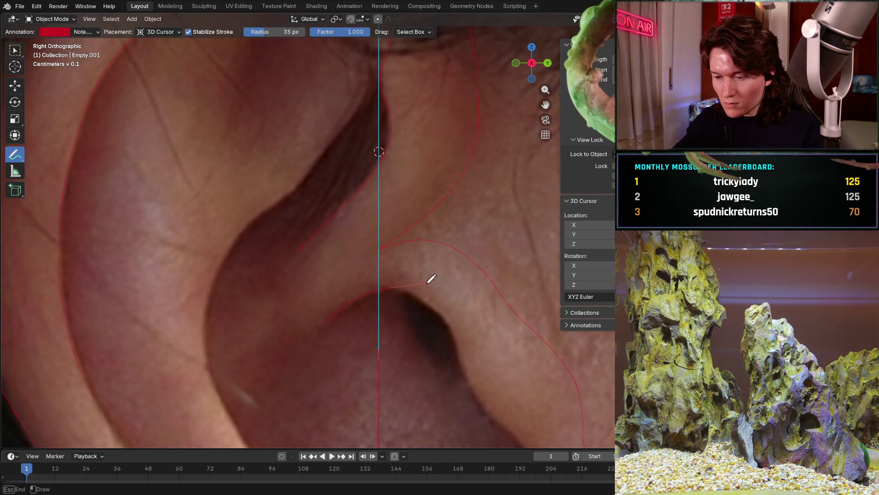
pyautogui.press('Escape')
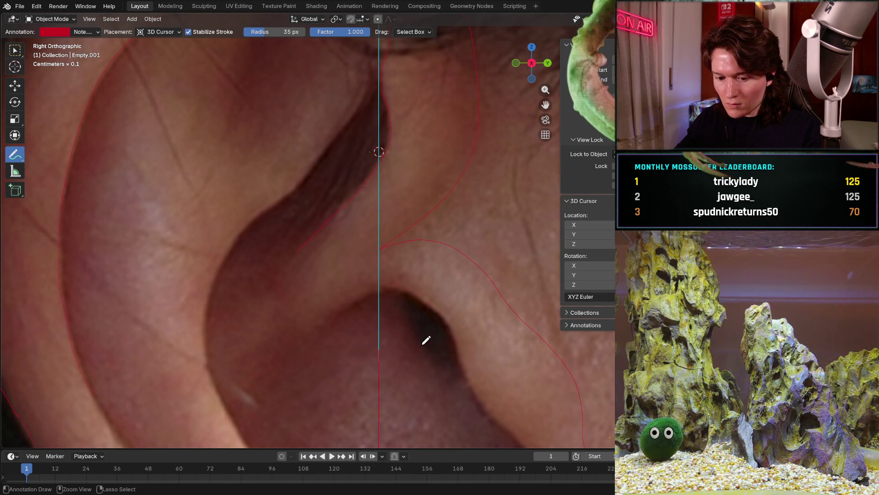
pyautogui.moveTo(380, 289); pyautogui.dragTo(413, 294)
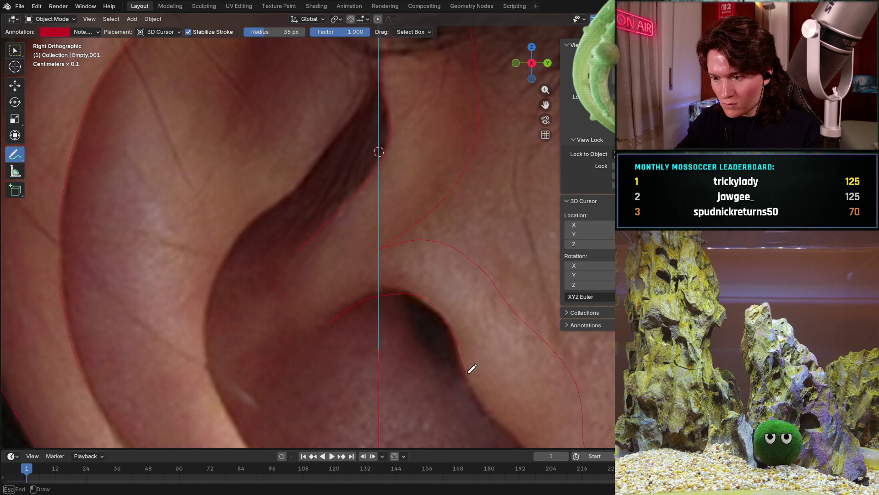
pyautogui.moveTo(485, 410); pyautogui.dragTo(504, 430)
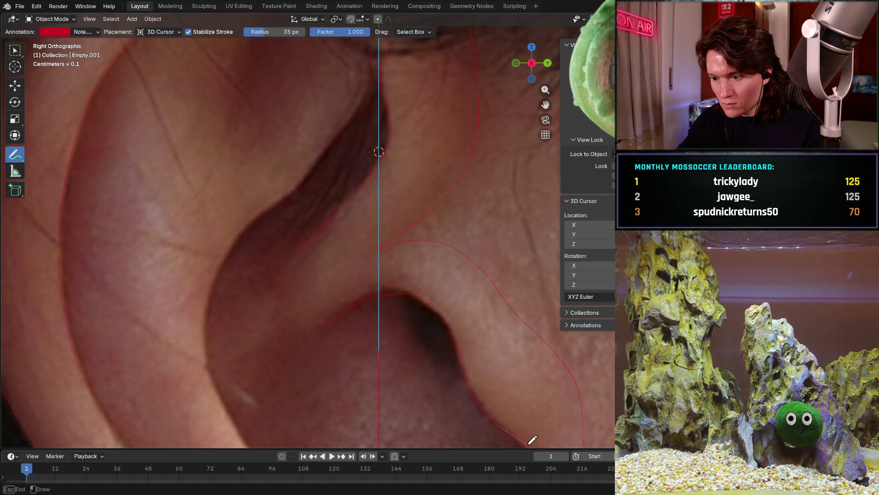
# Trace the rim of the inner ear bowl in red.
pyautogui.press('Escape')
pyautogui.keyDown('shift'); pyautogui.moveTo(481, 344); pyautogui.dragTo(385, 261, button='middle'); pyautogui.keyUp('shift')
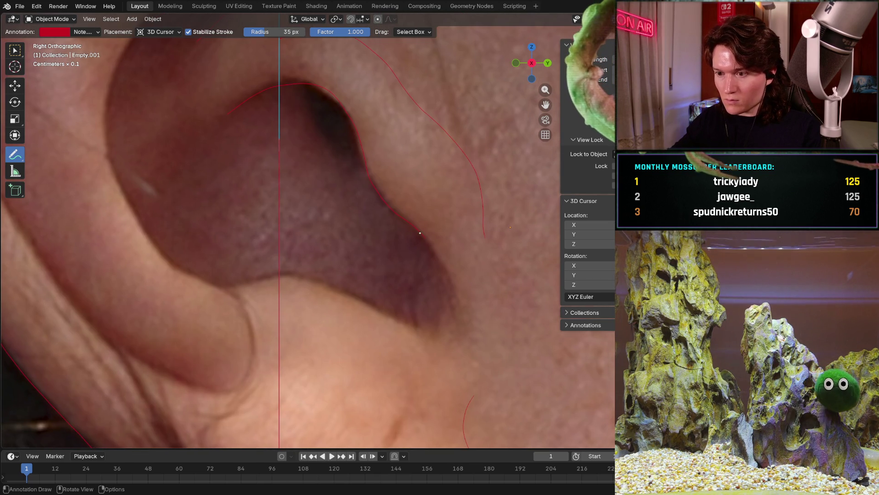
pyautogui.moveTo(425, 235); pyautogui.dragTo(440, 238)
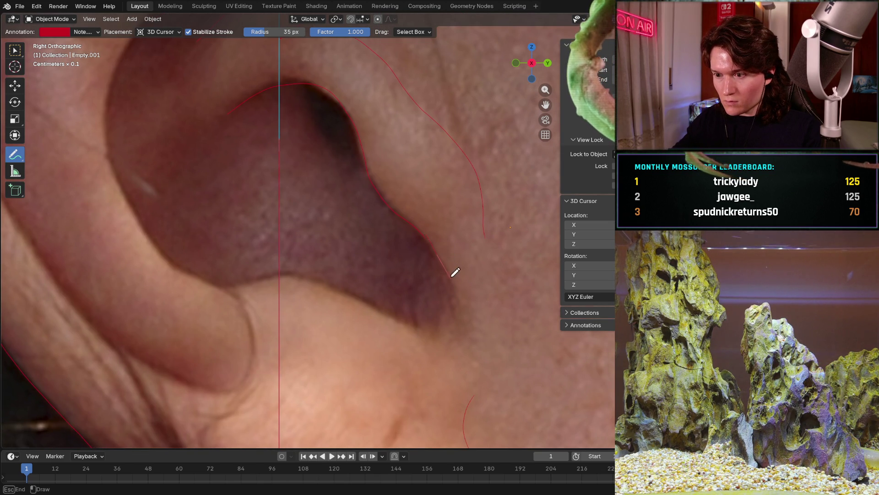
pyautogui.moveTo(453, 271)
pyautogui.mouseDown()
pyautogui.moveTo(474, 313)
pyautogui.moveTo(423, 335)
pyautogui.moveTo(392, 317)
pyautogui.mouseUp()
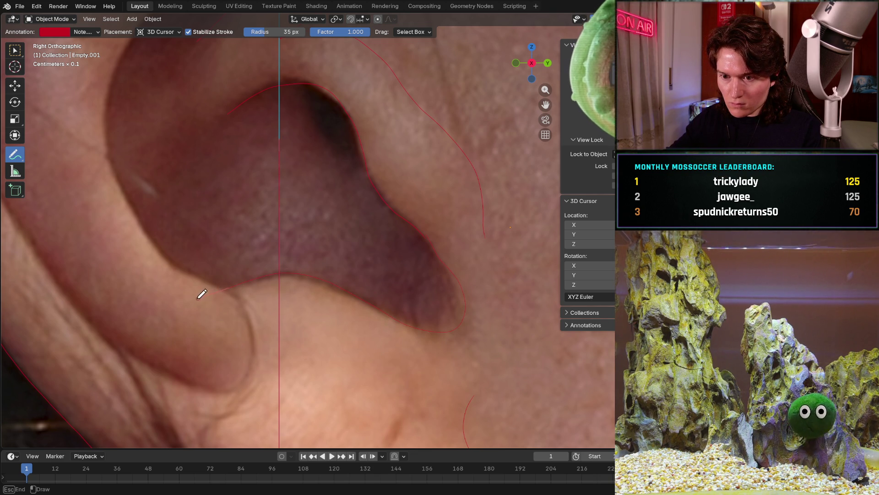
pyautogui.moveTo(202, 294)
pyautogui.keyDown('ctrl'); pyautogui.mouseDown(button='middle')
pyautogui.moveTo(354, 272)
pyautogui.moveTo(344, 194)
pyautogui.mouseUp(button='middle'); pyautogui.keyUp('ctrl')
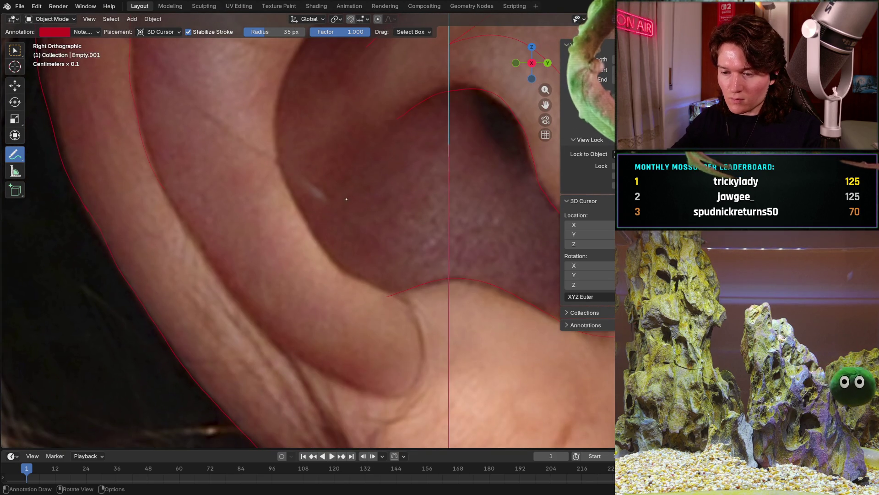
# Add thin red lines along the ear edge and upper fold, plus a short stroke on the lower rim.
pyautogui.keyDown('shift'); pyautogui.moveTo(335, 183); pyautogui.dragTo(335, 245, button='middle'); pyautogui.keyUp('shift')
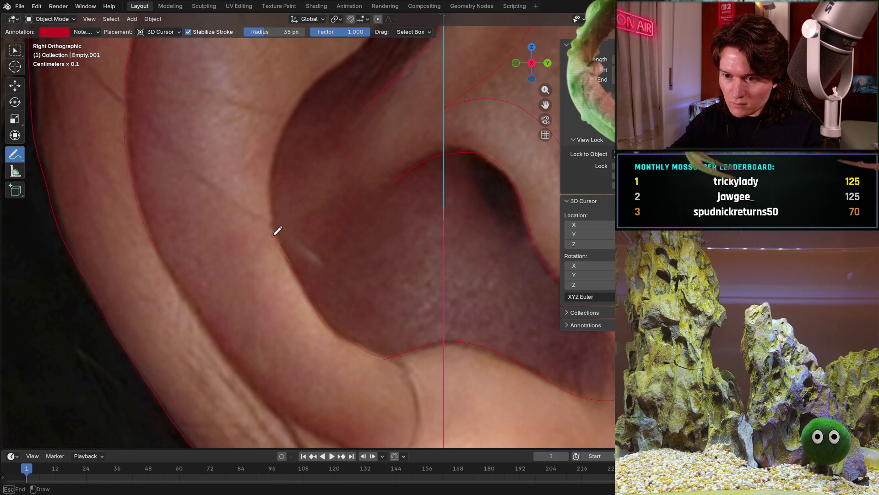
pyautogui.moveTo(279, 232)
pyautogui.mouseDown()
pyautogui.moveTo(282, 134)
pyautogui.moveTo(304, 83)
pyautogui.mouseUp()
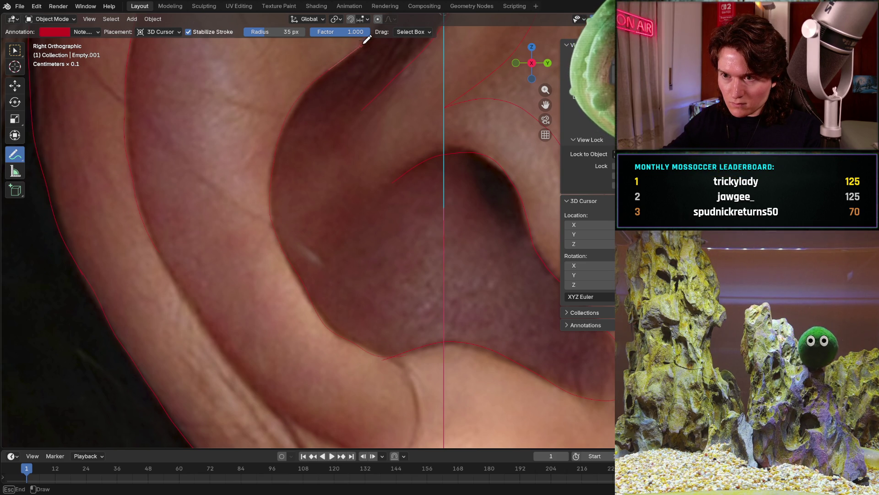
pyautogui.keyDown('shift'); pyautogui.moveTo(385, 207); pyautogui.dragTo(334, 281, button='middle'); pyautogui.keyUp('shift')
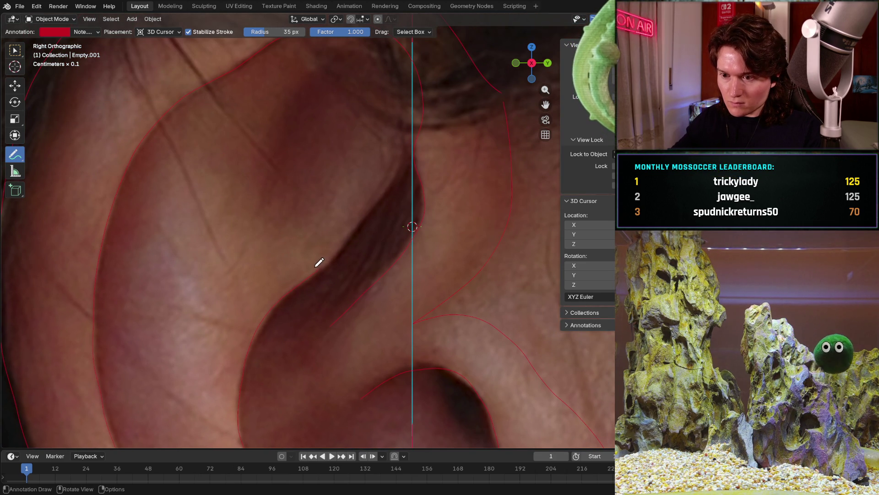
pyautogui.moveTo(322, 266); pyautogui.dragTo(397, 178)
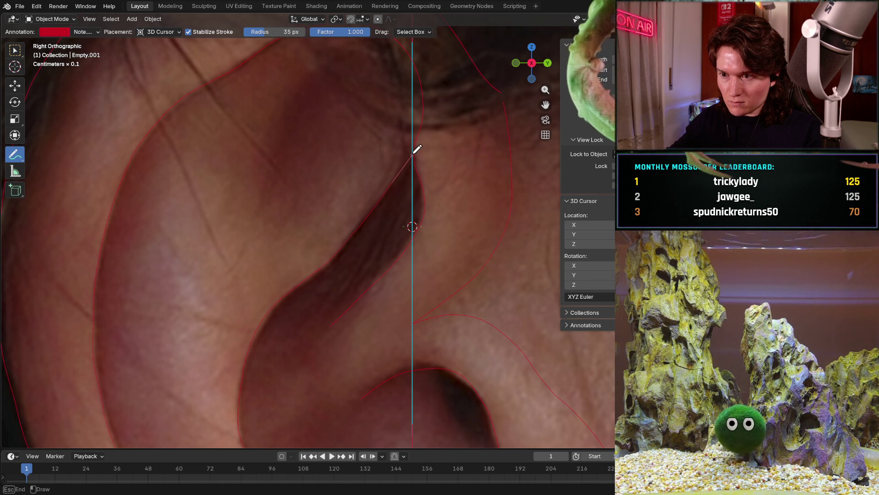
pyautogui.scroll(-5, 413, 137)
pyautogui.scroll(4, 287, 347)
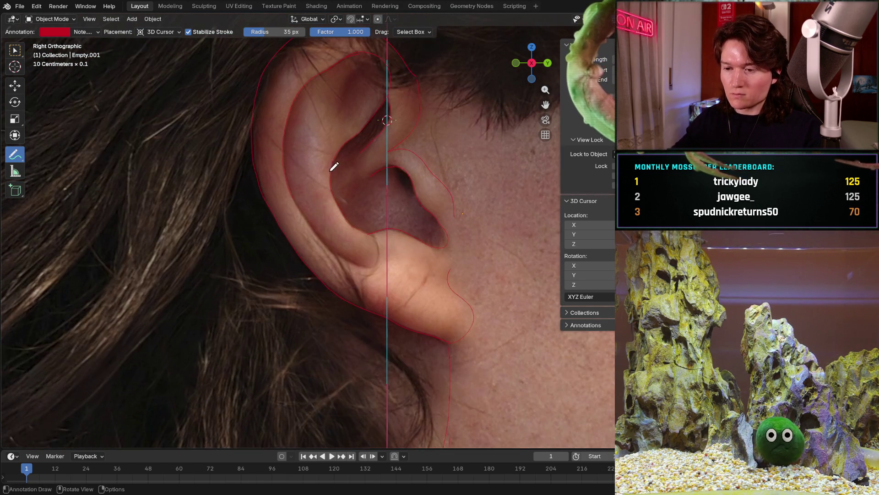
pyautogui.scroll(3, 344, 186)
pyautogui.keyDown('shift'); pyautogui.moveTo(330, 227); pyautogui.dragTo(319, 231, button='middle'); pyautogui.keyUp('shift')
pyautogui.scroll(2, 318, 230)
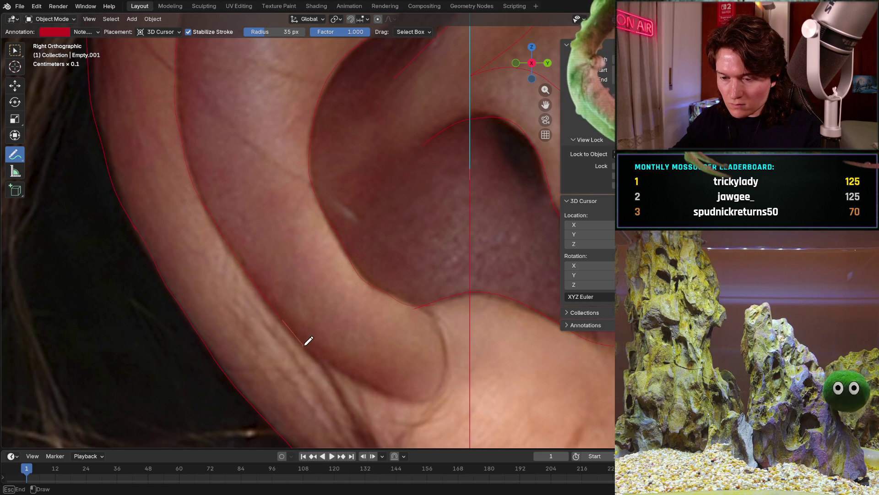
pyautogui.moveTo(328, 361); pyautogui.dragTo(354, 376)
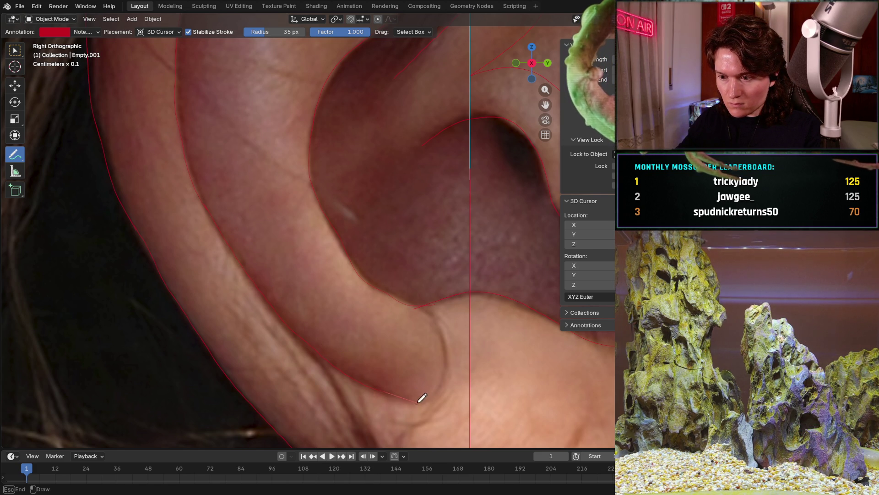
pyautogui.scroll(-4, 440, 397)
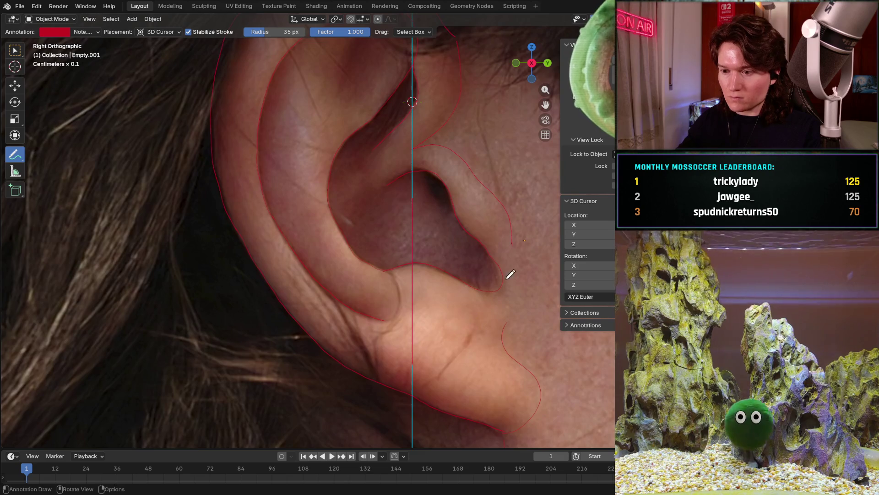
pyautogui.scroll(-3, 509, 277)
pyautogui.scroll(-3, 440, 330)
pyautogui.scroll(-3, 405, 363)
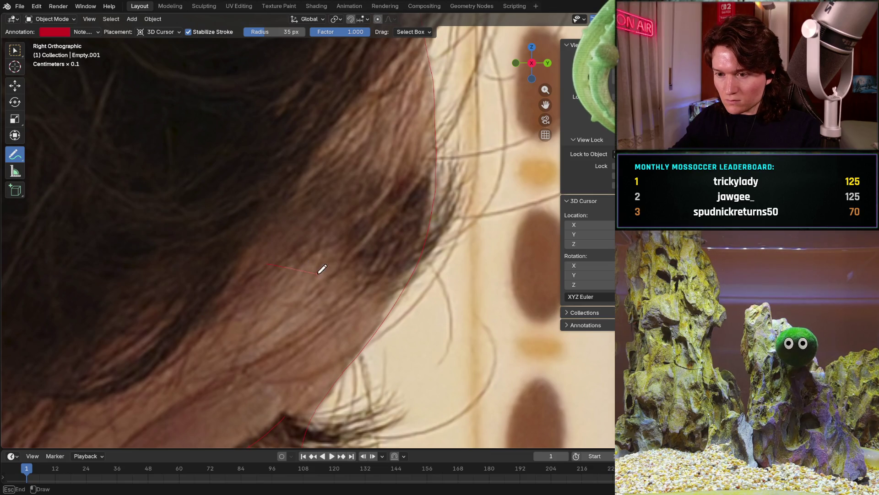
# Draw a short red guide line on the face extending toward the face edge.
pyautogui.moveTo(432, 302); pyautogui.dragTo(433, 302)
pyautogui.moveTo(352, 159); pyautogui.dragTo(403, 143)
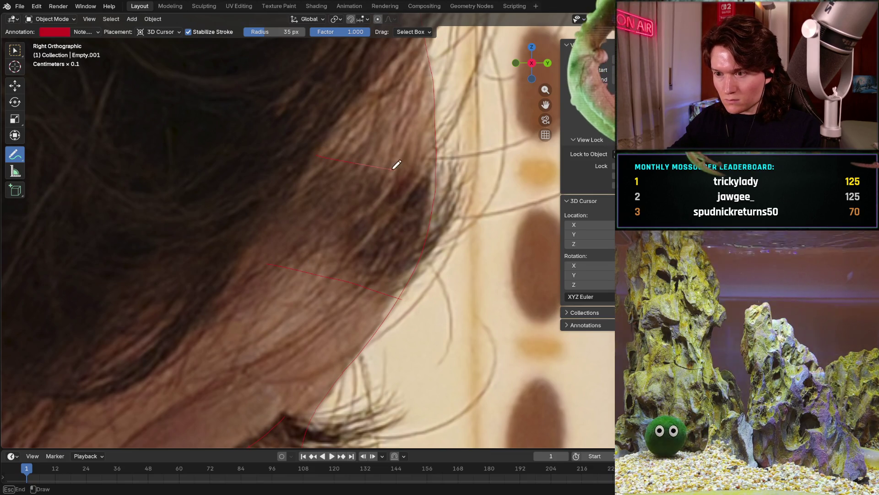
pyautogui.moveTo(351, 141); pyautogui.dragTo(413, 157)
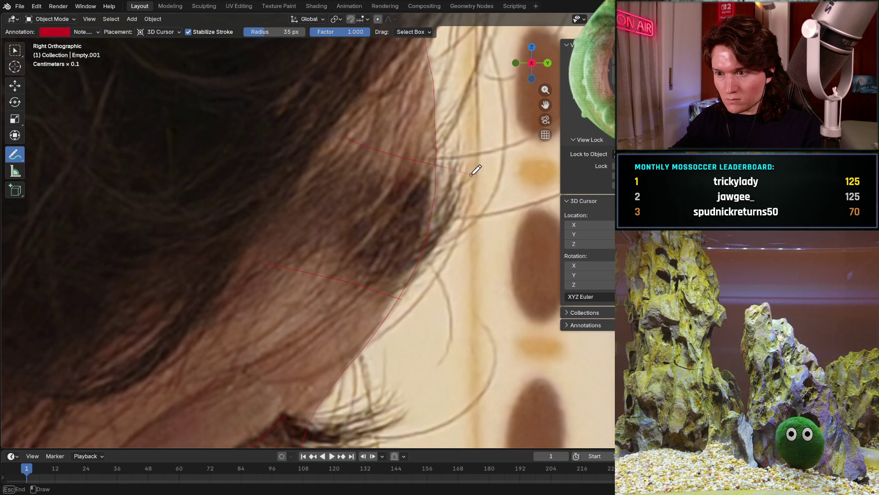
pyautogui.scroll(-3, 474, 170)
pyautogui.scroll(-2, 412, 220)
pyautogui.scroll(2, 393, 247)
pyautogui.keyDown('shift'); pyautogui.moveTo(392, 248); pyautogui.dragTo(309, 206, button='middle'); pyautogui.keyUp('shift')
pyautogui.scroll(2, 357, 267)
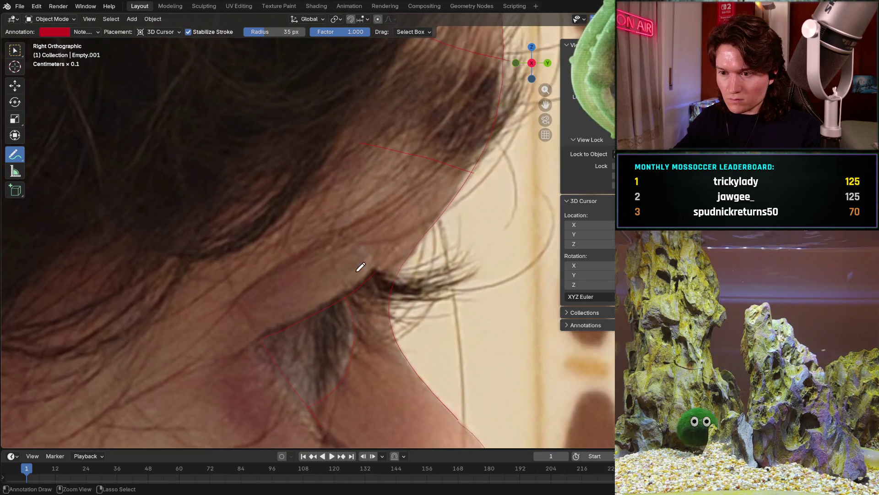
pyautogui.scroll(2, 357, 267)
# Outline the eye's lid and under-eye shadow with red strokes.
pyautogui.moveTo(346, 236)
pyautogui.mouseDown()
pyautogui.moveTo(410, 287)
pyautogui.moveTo(388, 302)
pyautogui.mouseUp()
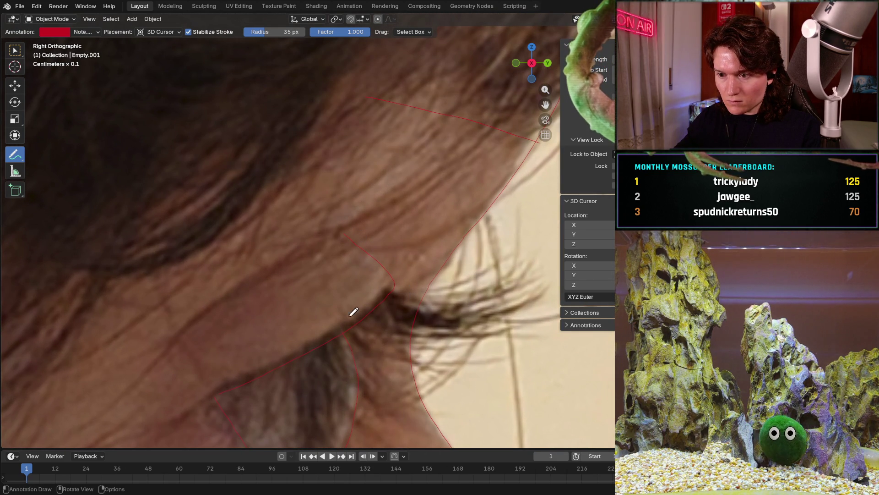
pyautogui.scroll(-4, 442, 209)
pyautogui.scroll(3, 385, 227)
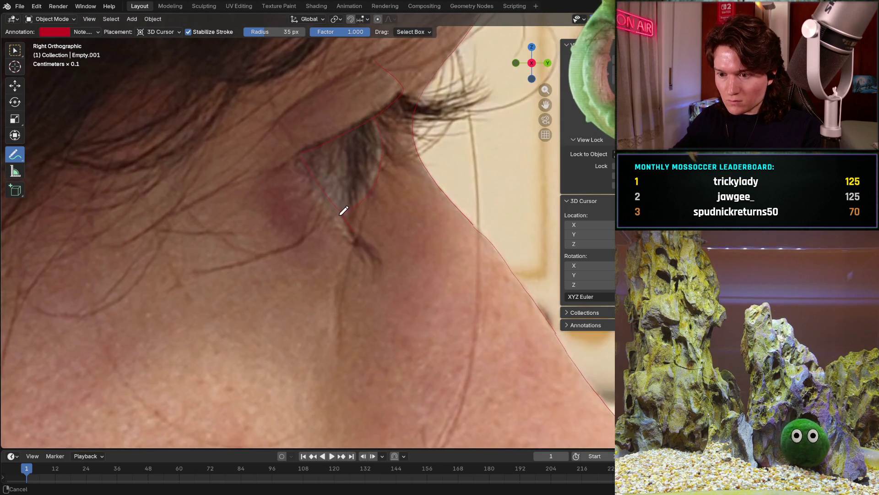
pyautogui.keyDown('shift'); pyautogui.moveTo(412, 275); pyautogui.dragTo(367, 200, button='middle'); pyautogui.keyUp('shift')
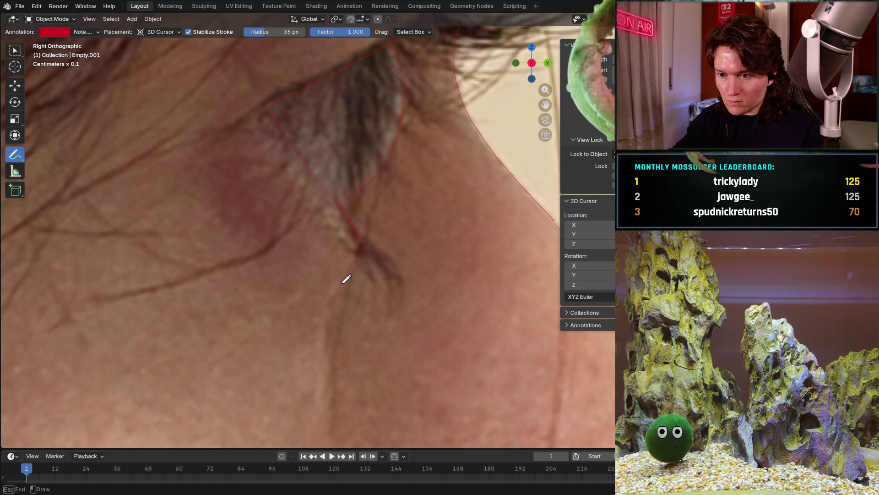
pyautogui.moveTo(354, 248)
pyautogui.keyDown('shift'); pyautogui.mouseDown(button='middle')
pyautogui.moveTo(381, 205)
pyautogui.moveTo(226, 262)
pyautogui.moveTo(193, 285)
pyautogui.mouseUp(button='middle'); pyautogui.keyUp('shift')
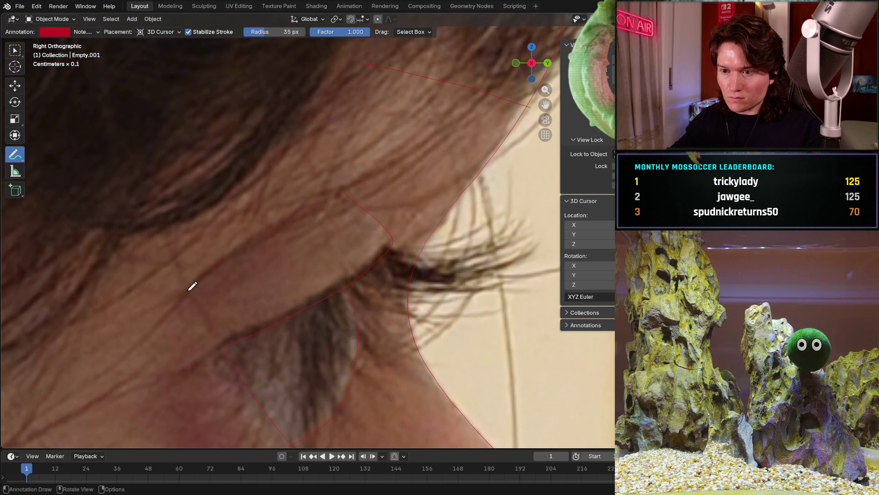
pyautogui.moveTo(193, 285); pyautogui.dragTo(197, 278)
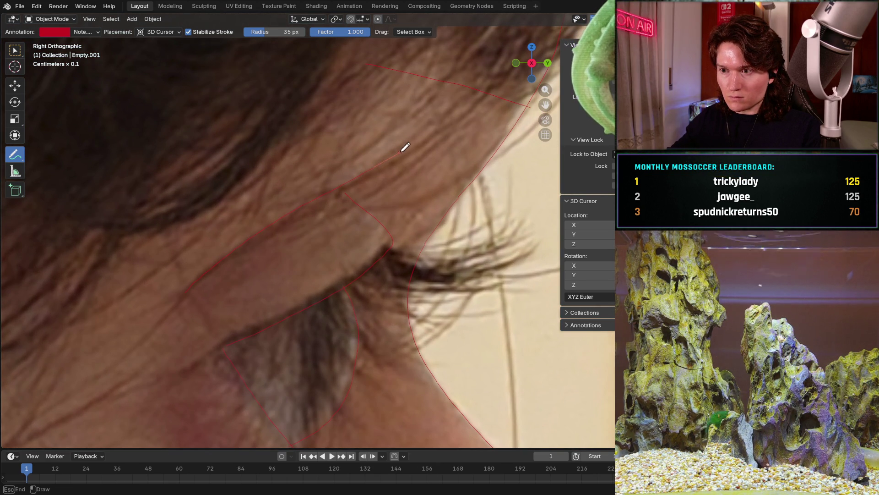
pyautogui.scroll(-5, 404, 148)
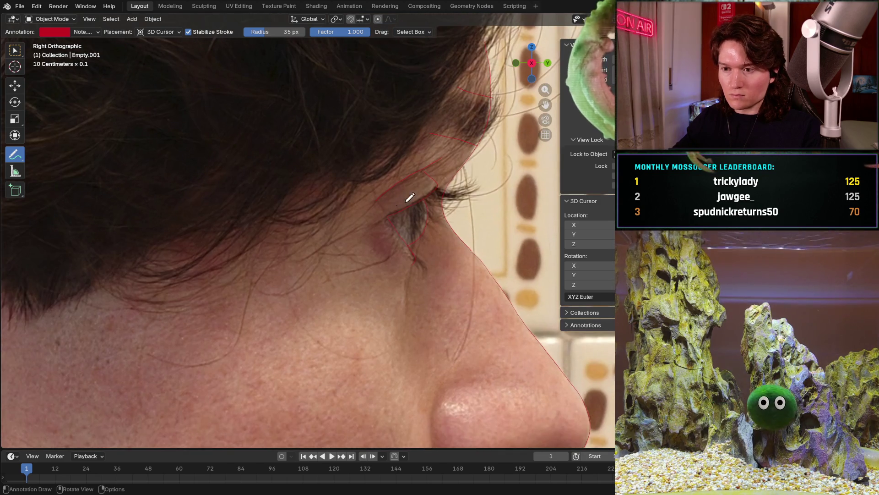
pyautogui.scroll(-4, 401, 201)
# Trace the nose edge in red, then undo the unsatisfactory stroke.
pyautogui.moveTo(385, 261)
pyautogui.keyDown('shift'); pyautogui.mouseDown(button='middle')
pyautogui.moveTo(314, 325)
pyautogui.moveTo(262, 262)
pyautogui.mouseUp(button='middle'); pyautogui.keyUp('shift')
pyautogui.scroll(4, 288, 254)
pyautogui.scroll(4, 309, 255)
pyautogui.scroll(2, 330, 253)
pyautogui.scroll(3, 329, 253)
pyautogui.moveTo(353, 192)
pyautogui.mouseDown()
pyautogui.moveTo(210, 278)
pyautogui.moveTo(213, 377)
pyautogui.mouseUp()
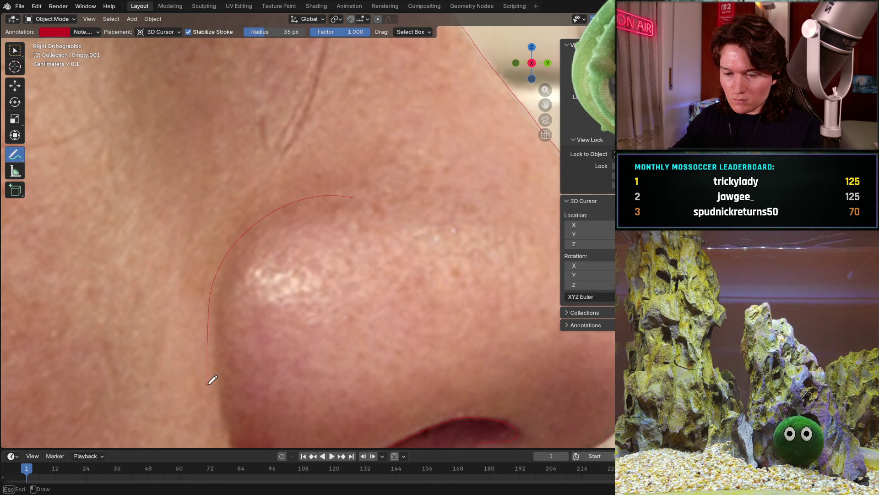
pyautogui.keyDown('shift'); pyautogui.moveTo(242, 448); pyautogui.dragTo(222, 282, button='middle'); pyautogui.keyUp('shift')
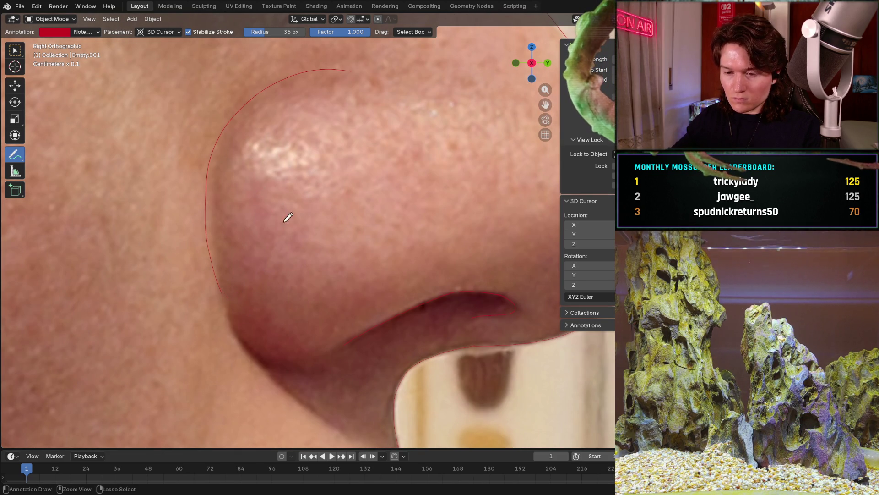
pyautogui.hotkey('ctrl', 'z')
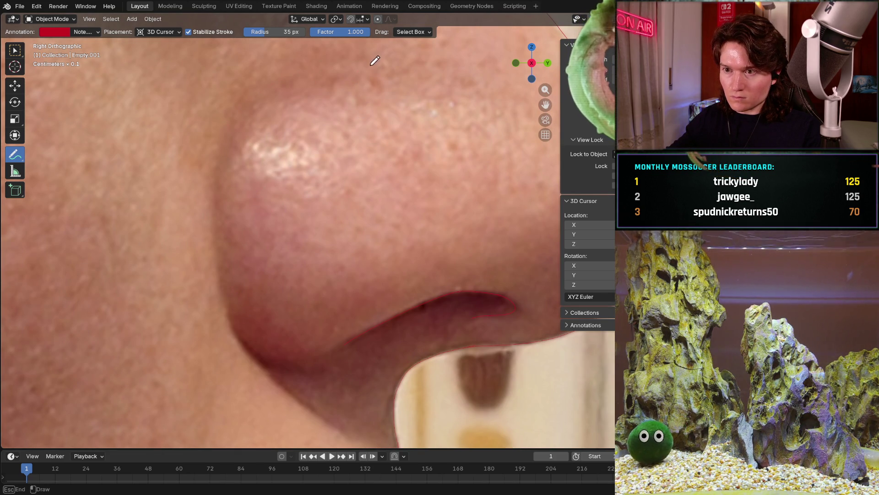
# Redraw the red outline down the nose wing and around the nostril.
pyautogui.moveTo(328, 65); pyautogui.dragTo(252, 81)
pyautogui.moveTo(230, 113); pyautogui.dragTo(215, 184)
pyautogui.moveTo(217, 219); pyautogui.dragTo(215, 262)
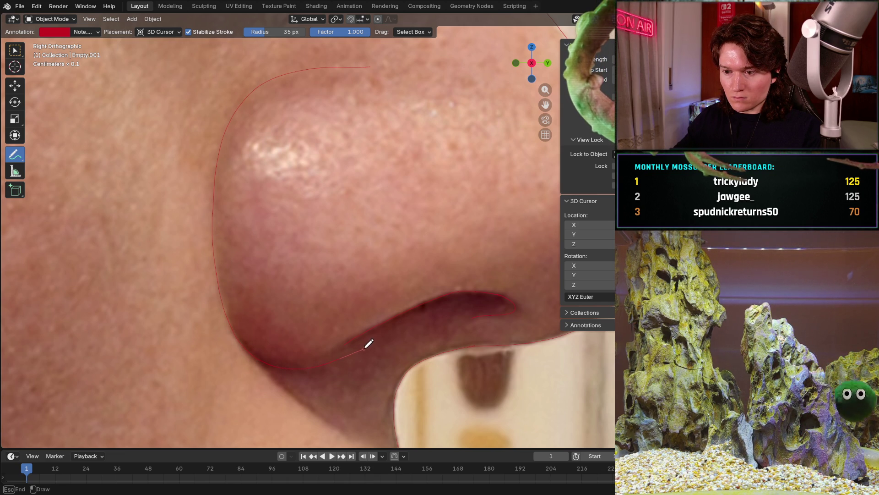
pyautogui.scroll(-3, 380, 288)
pyautogui.scroll(-3, 330, 288)
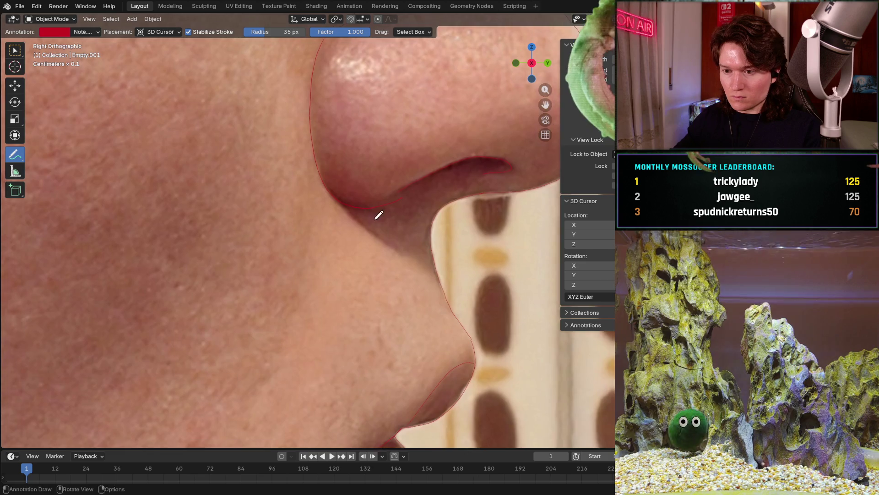
pyautogui.scroll(-3, 309, 289)
pyautogui.scroll(-3, 286, 294)
pyautogui.scroll(-2, 285, 294)
pyautogui.scroll(-2, 302, 303)
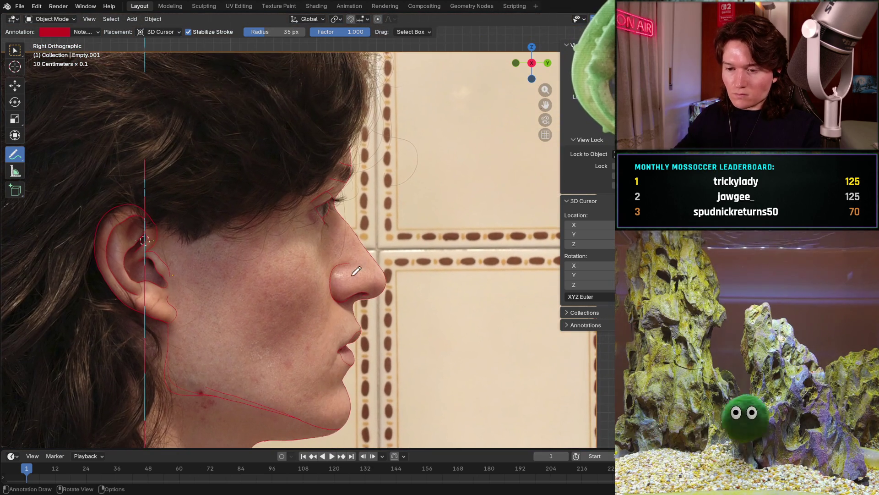
pyautogui.scroll(3, 320, 315)
pyautogui.scroll(5, 371, 193)
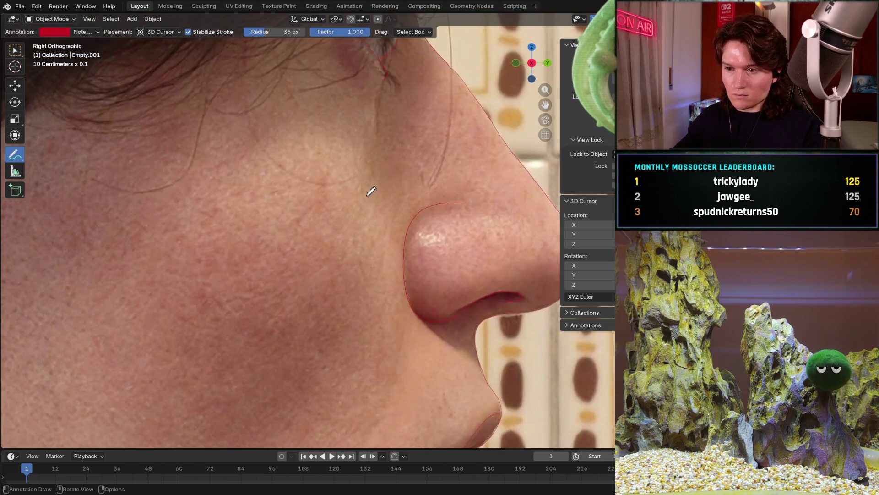
pyautogui.scroll(2, 378, 233)
pyautogui.scroll(-3, 394, 218)
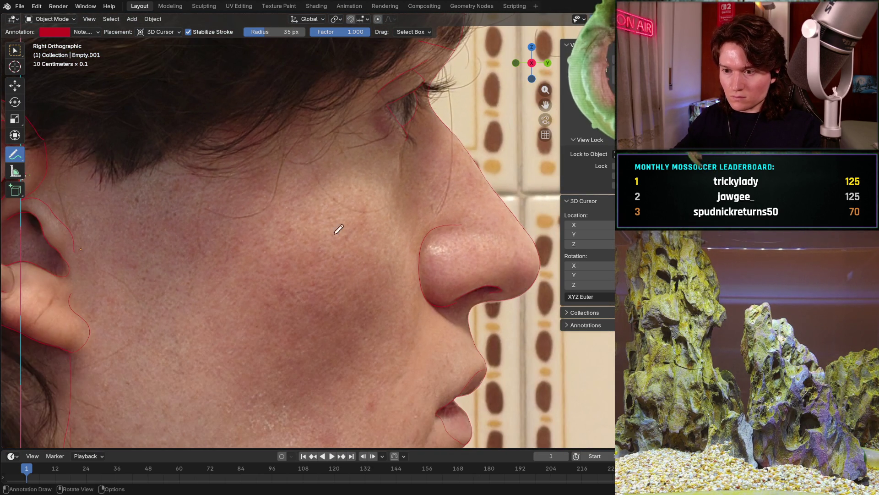
# Draw a red oval over the cheek plane, then erase most of it with the Annotate Eraser.
pyautogui.moveTo(314, 213)
pyautogui.mouseDown()
pyautogui.moveTo(316, 205)
pyautogui.moveTo(353, 213)
pyautogui.moveTo(402, 242)
pyautogui.mouseUp()
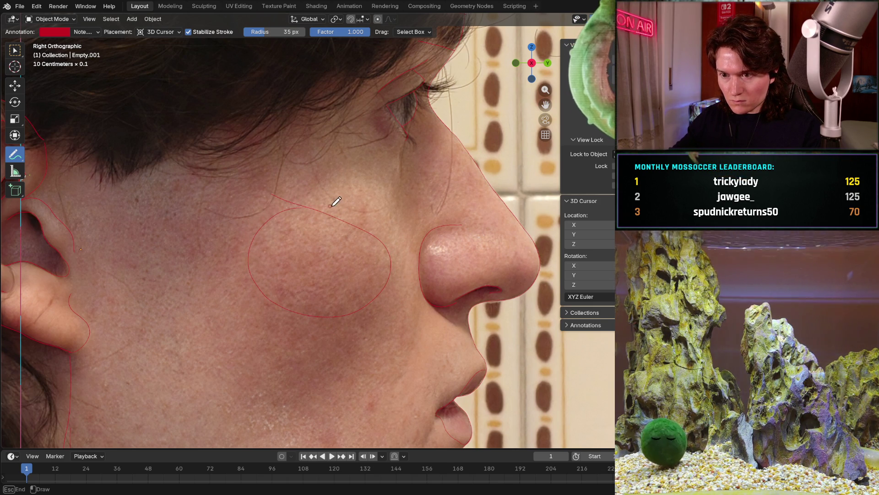
pyautogui.press('Escape')
pyautogui.scroll(-3, 309, 316)
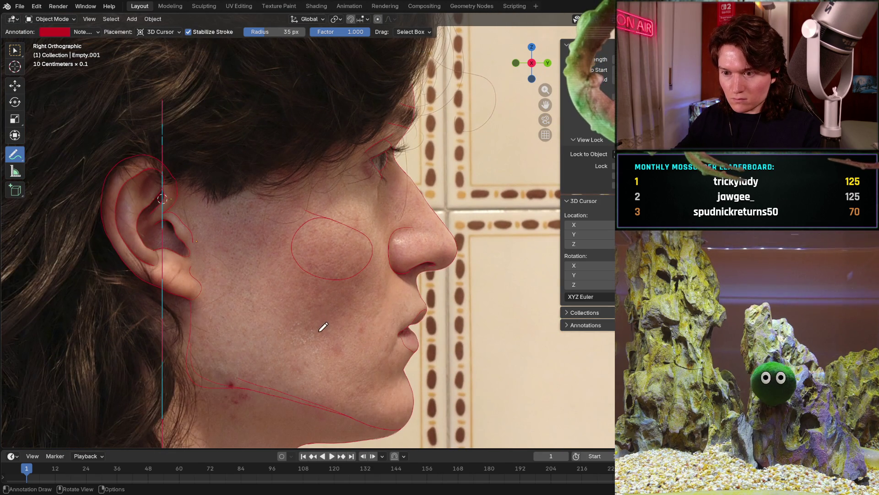
pyautogui.scroll(3, 315, 264)
pyautogui.scroll(1, 315, 263)
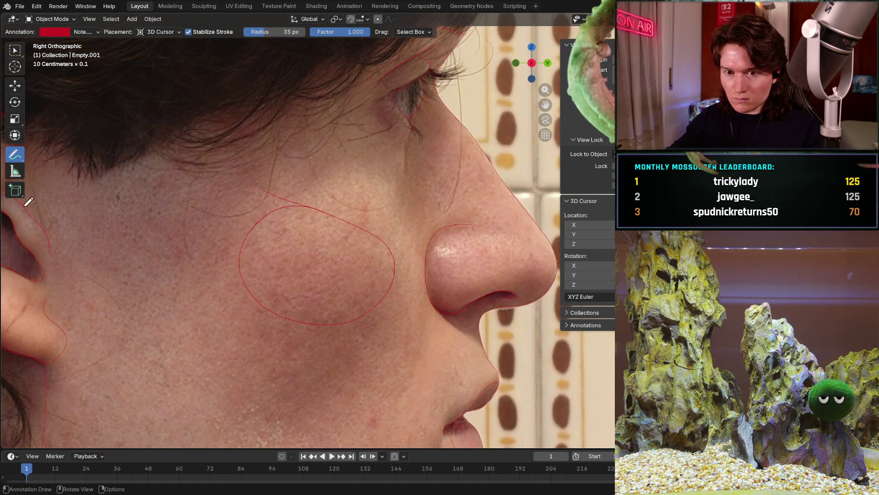
pyautogui.moveTo(15, 154); pyautogui.dragTo(62, 198)
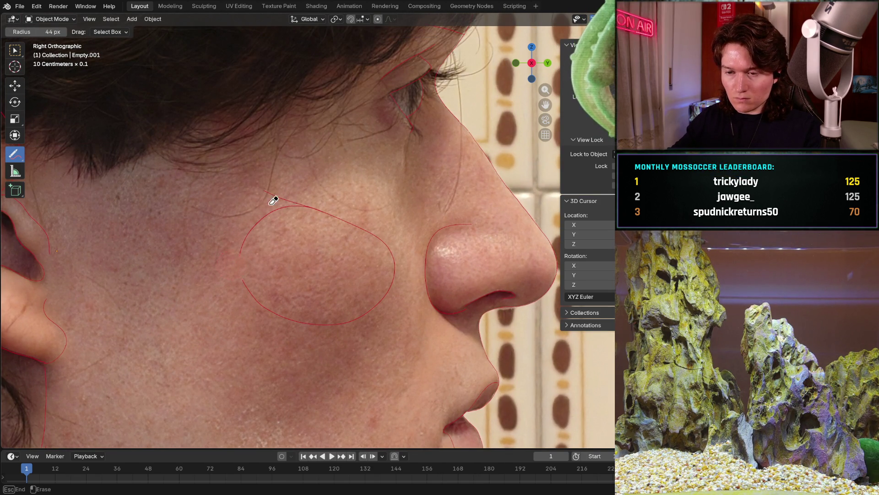
pyautogui.moveTo(299, 198)
pyautogui.mouseDown()
pyautogui.moveTo(336, 302)
pyautogui.moveTo(245, 281)
pyautogui.mouseUp()
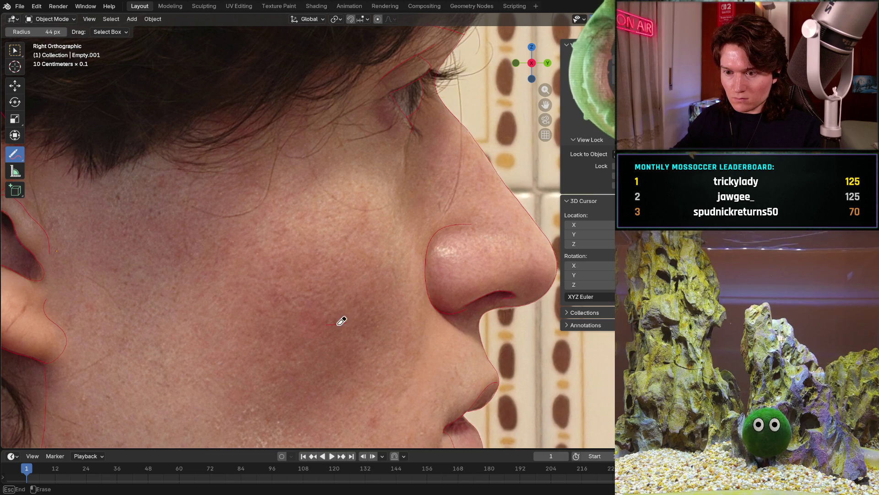
# Redraw the cheek oval with the Annotate tool, closing it over the top.
pyautogui.moveTo(15, 154); pyautogui.dragTo(66, 154)
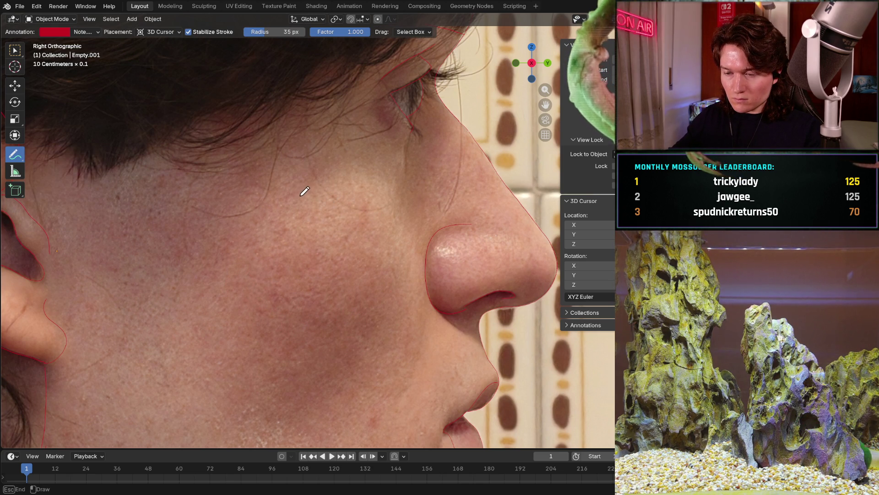
pyautogui.moveTo(353, 192)
pyautogui.mouseDown()
pyautogui.moveTo(399, 265)
pyautogui.moveTo(330, 349)
pyautogui.mouseUp()
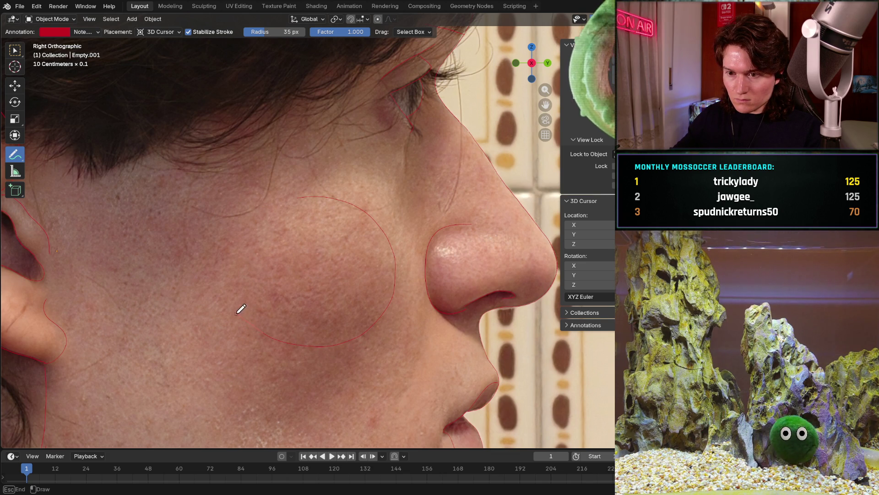
pyautogui.moveTo(232, 251)
pyautogui.mouseDown()
pyautogui.moveTo(302, 185)
pyautogui.moveTo(364, 200)
pyautogui.mouseUp()
pyautogui.scroll(-4, 369, 201)
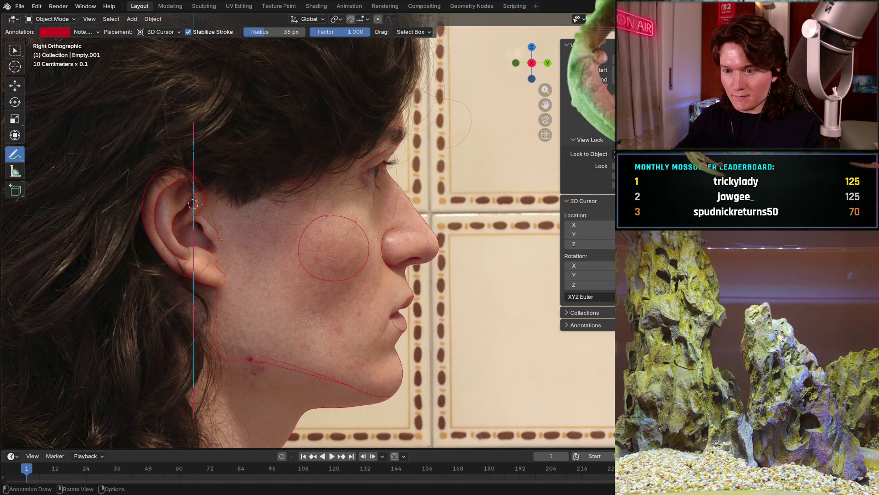
pyautogui.moveTo(323, 330)
pyautogui.keyDown('ctrl'); pyautogui.mouseDown(button='middle')
pyautogui.moveTo(347, 236)
pyautogui.moveTo(383, 219)
pyautogui.mouseUp(button='middle'); pyautogui.keyUp('ctrl')
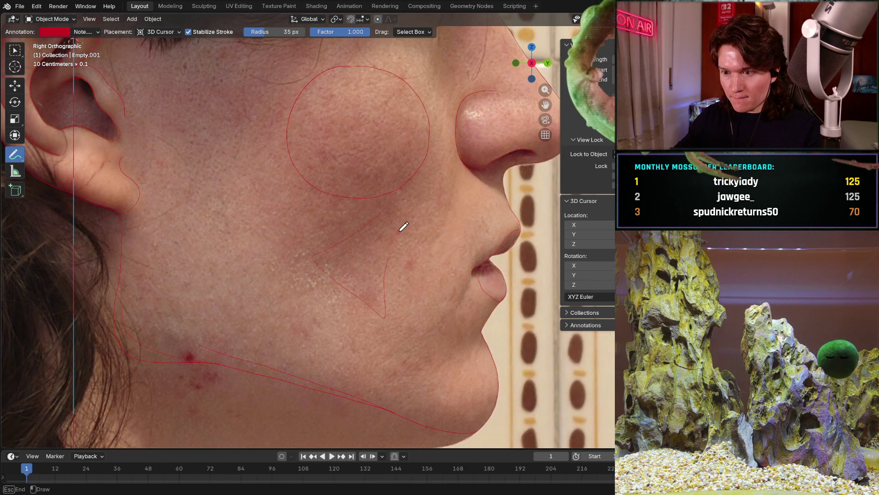
pyautogui.moveTo(432, 190); pyautogui.dragTo(262, 245)
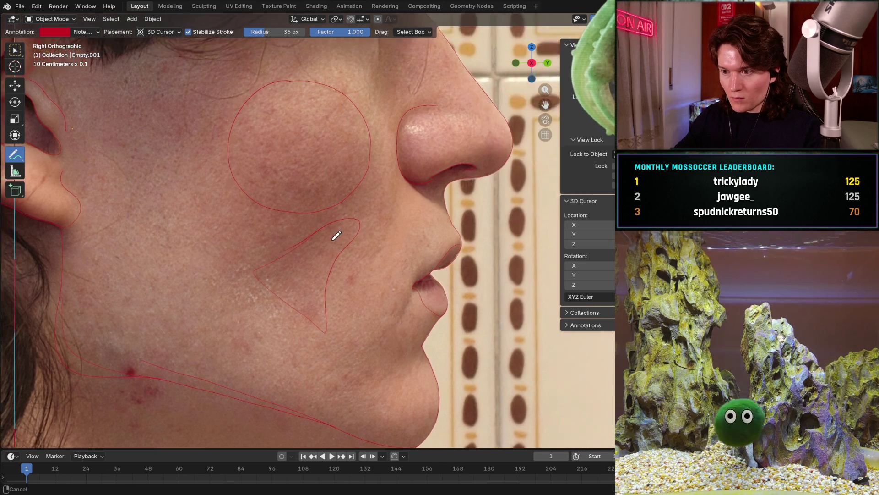
pyautogui.keyDown('shift'); pyautogui.moveTo(426, 206); pyautogui.dragTo(330, 226, button='middle'); pyautogui.keyUp('shift')
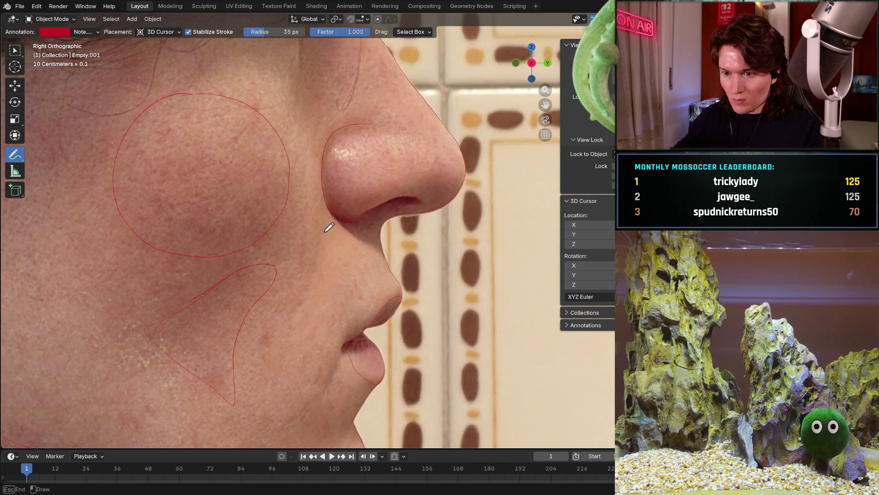
pyautogui.keyDown('shift'); pyautogui.moveTo(273, 347); pyautogui.dragTo(391, 165, button='middle'); pyautogui.keyUp('shift')
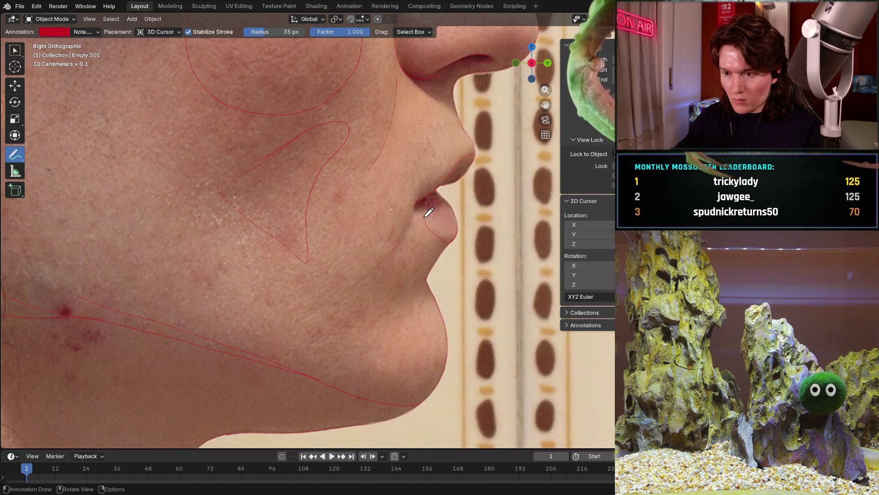
pyautogui.scroll(-3, 401, 222)
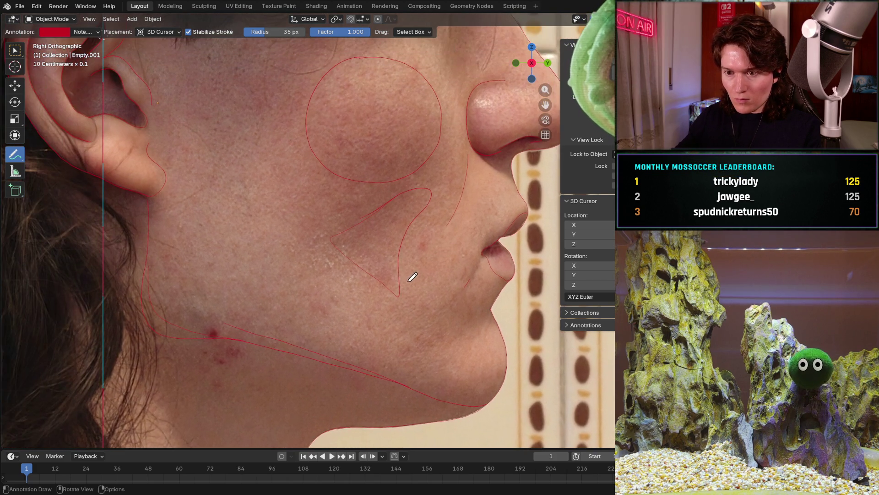
pyautogui.keyDown('shift'); pyautogui.moveTo(322, 233); pyautogui.dragTo(340, 277, button='middle'); pyautogui.keyUp('shift')
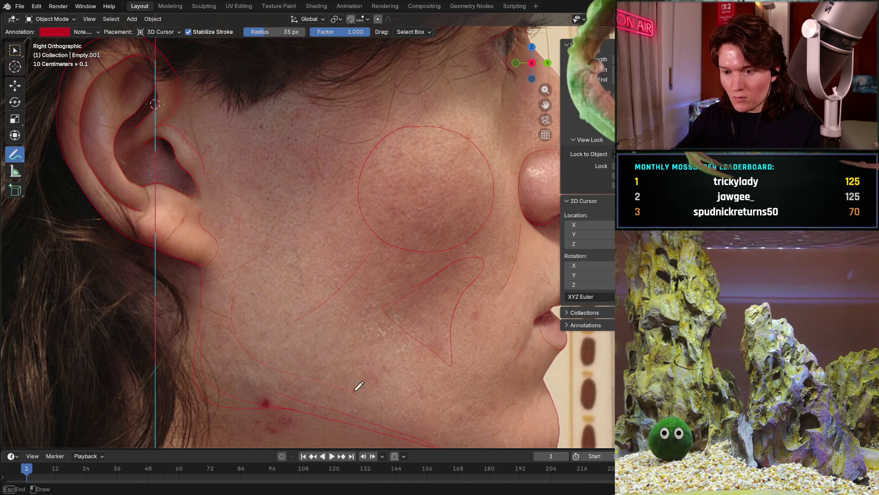
pyautogui.scroll(1, 338, 305)
pyautogui.scroll(-4, 338, 305)
pyautogui.keyDown('shift'); pyautogui.moveTo(295, 309); pyautogui.dragTo(254, 288, button='middle'); pyautogui.keyUp('shift')
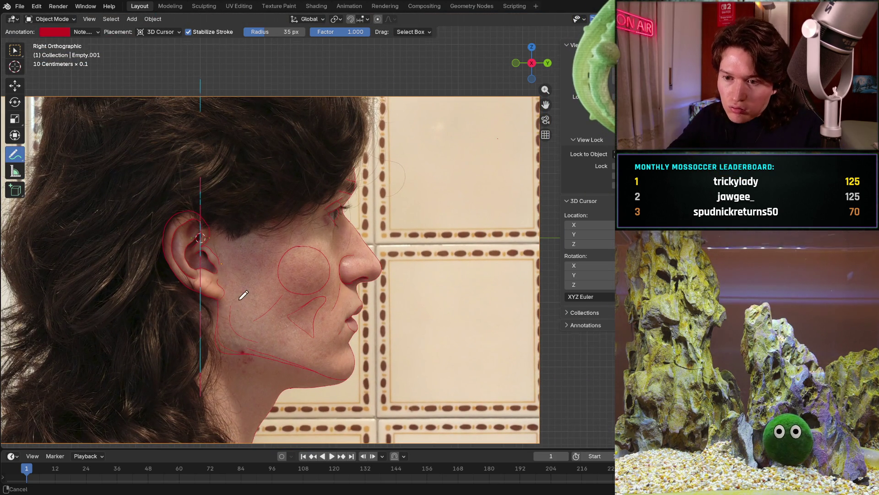
pyautogui.scroll(5, 275, 275)
# Draw a red triangle marking the temple plane between the ear and the cheek oval.
pyautogui.keyDown('shift'); pyautogui.moveTo(268, 268); pyautogui.dragTo(226, 254, button='middle'); pyautogui.keyUp('shift')
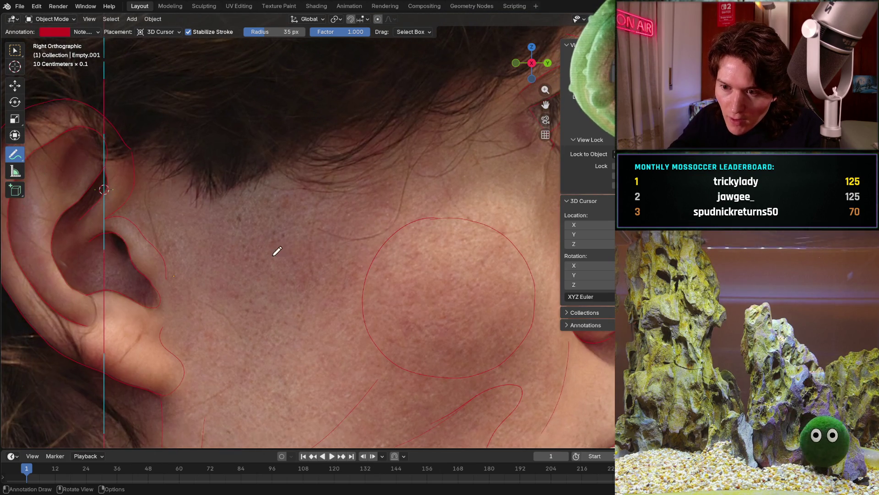
pyautogui.moveTo(228, 231); pyautogui.dragTo(289, 238)
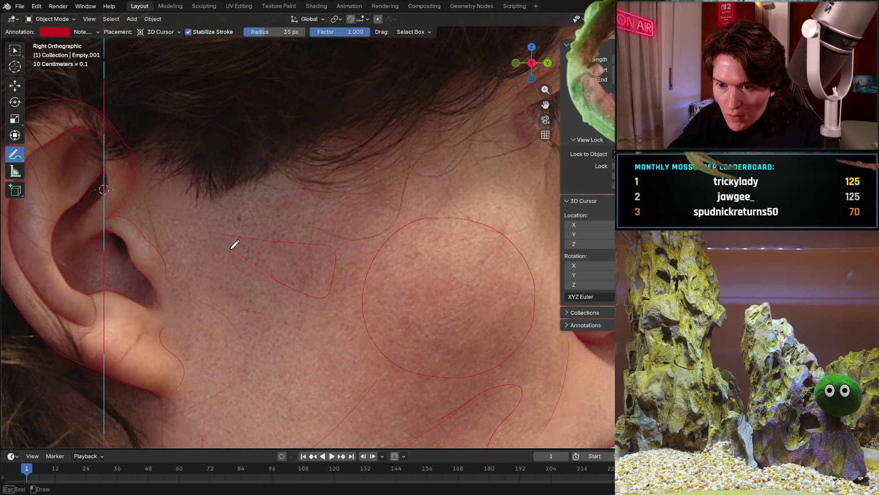
pyautogui.scroll(-3, 211, 216)
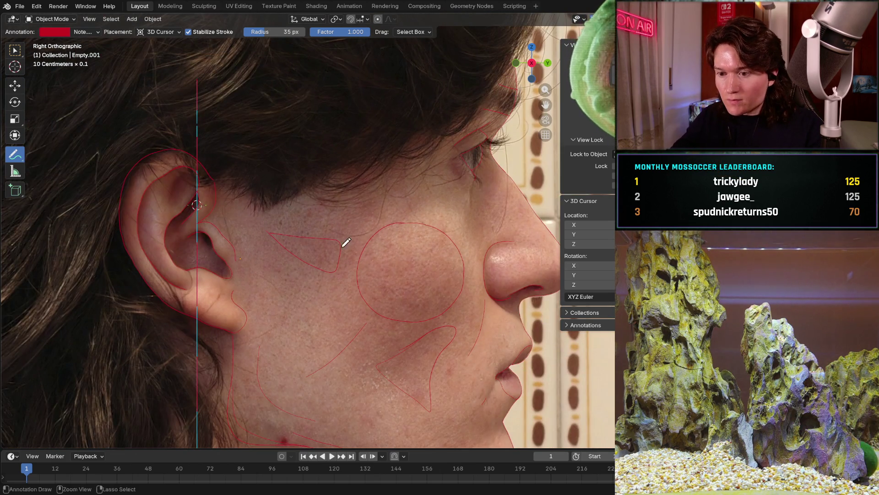
pyautogui.scroll(-3, 349, 230)
pyautogui.moveTo(348, 230)
pyautogui.mouseDown(button='middle')
pyautogui.moveTo(408, 252)
pyautogui.moveTo(385, 247)
pyautogui.mouseUp(button='middle')
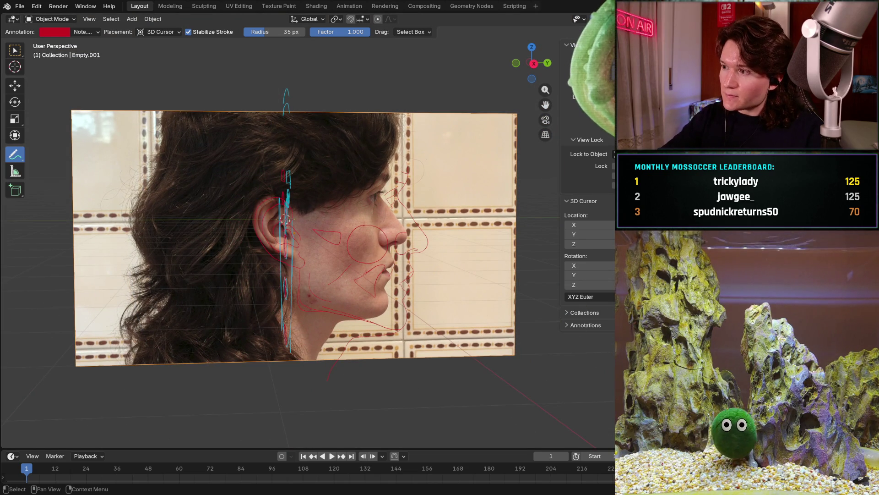
# Hide the reference photo plane and unhide the grey head mesh behind the strokes.
pyautogui.press('h')
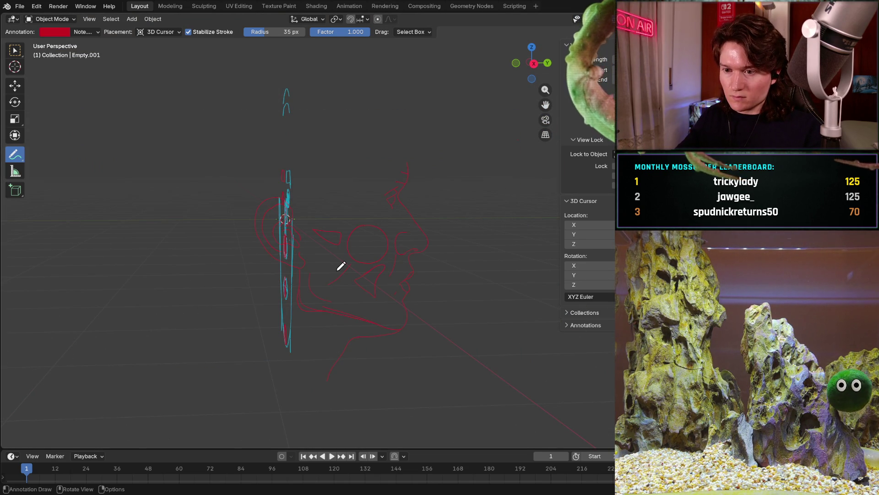
pyautogui.moveTo(424, 284); pyautogui.dragTo(452, 233, button='middle')
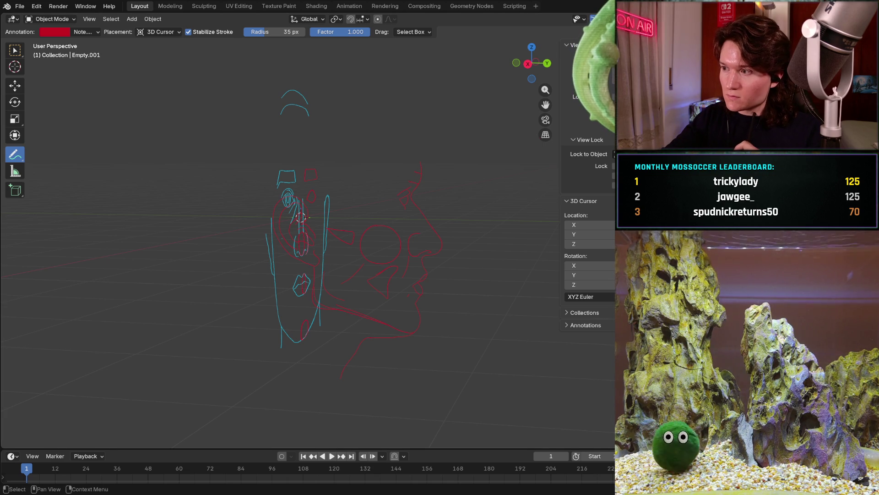
pyautogui.hotkey('alt', 'h')
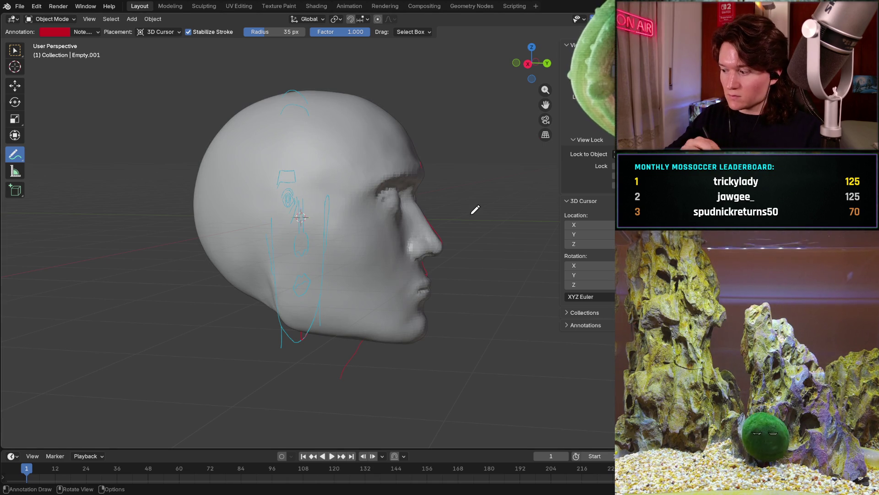
# Inspect the head and its strokes from right, top, front and left orthographic views.
pyautogui.moveTo(474, 209)
pyautogui.mouseDown(button='middle')
pyautogui.moveTo(329, 262)
pyautogui.moveTo(409, 218)
pyautogui.mouseUp(button='middle')
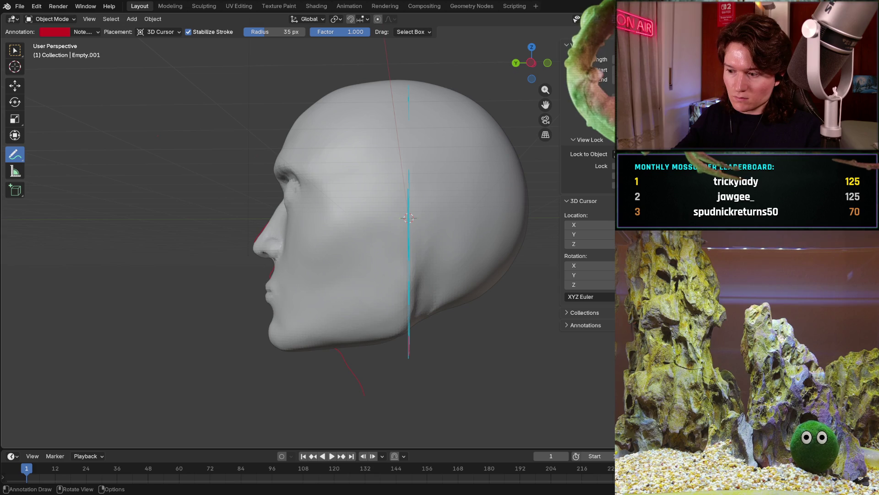
pyautogui.press('KP_3')
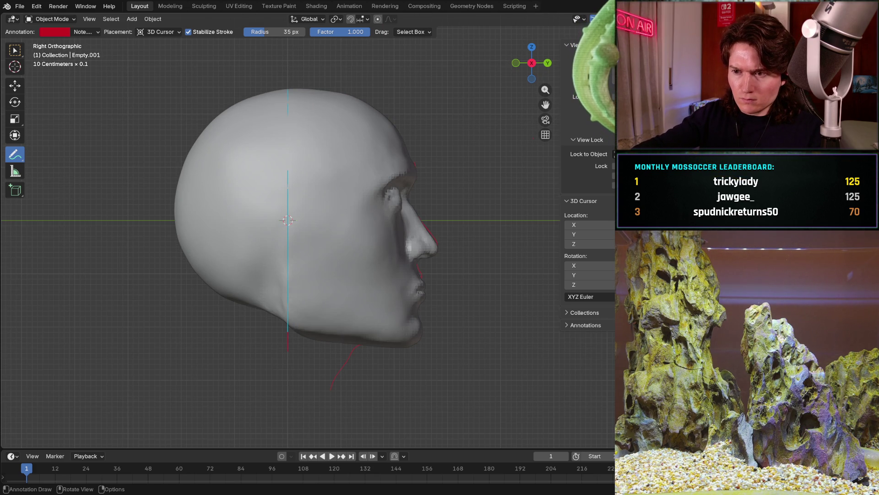
pyautogui.press('KP_7')
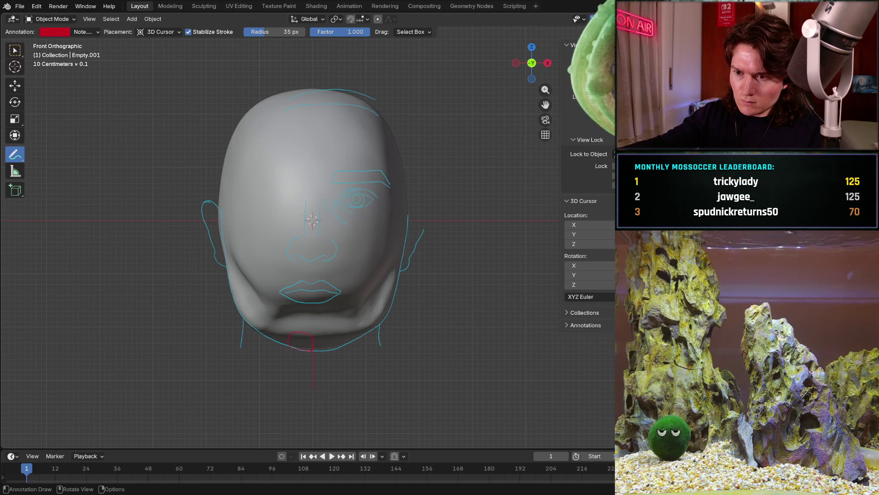
pyautogui.press('ctrl+KP_3')
pyautogui.press('ctrl+KP_1')
pyautogui.press('ctrl+KP_3')
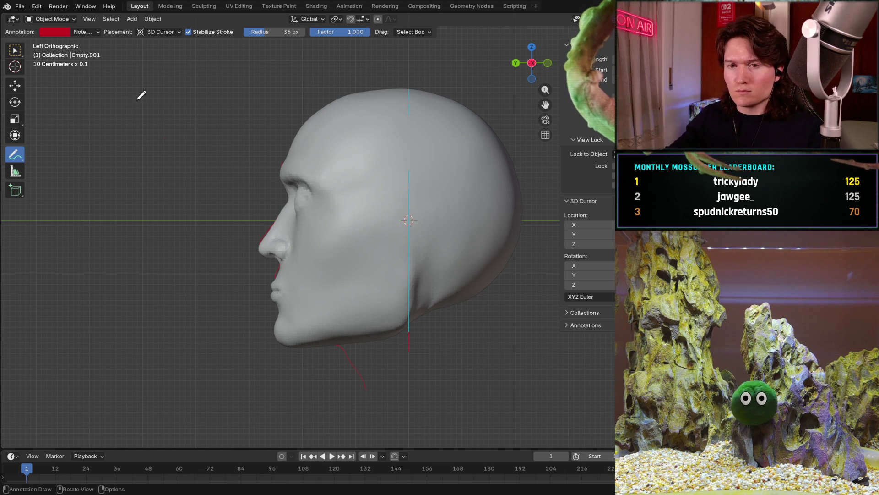
# Check the annotation layer list and close in on the nose and cheek profile.
pyautogui.click(85, 31)
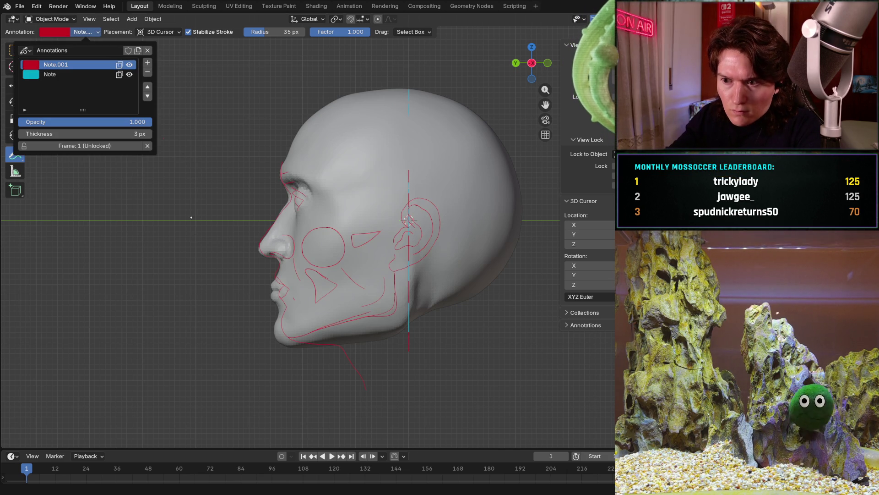
pyautogui.scroll(2, 221, 300)
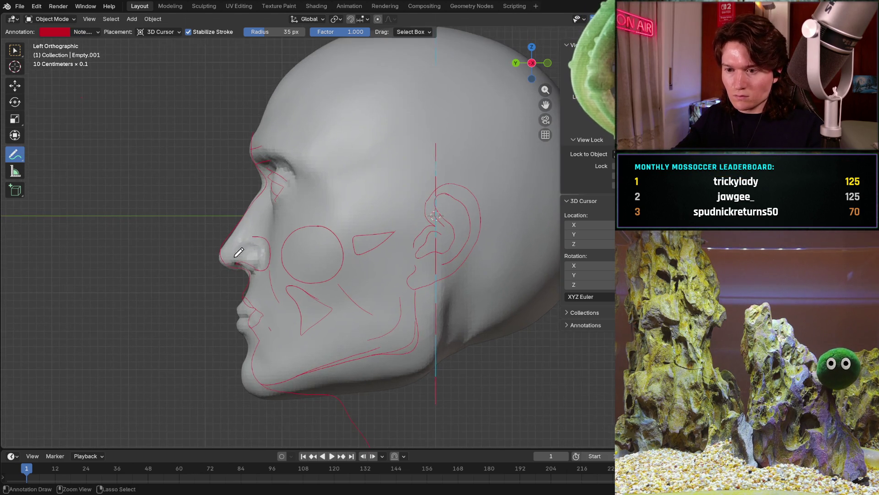
pyautogui.scroll(2, 233, 289)
pyautogui.scroll(2, 255, 261)
pyautogui.scroll(1, 269, 241)
pyautogui.scroll(2, 269, 241)
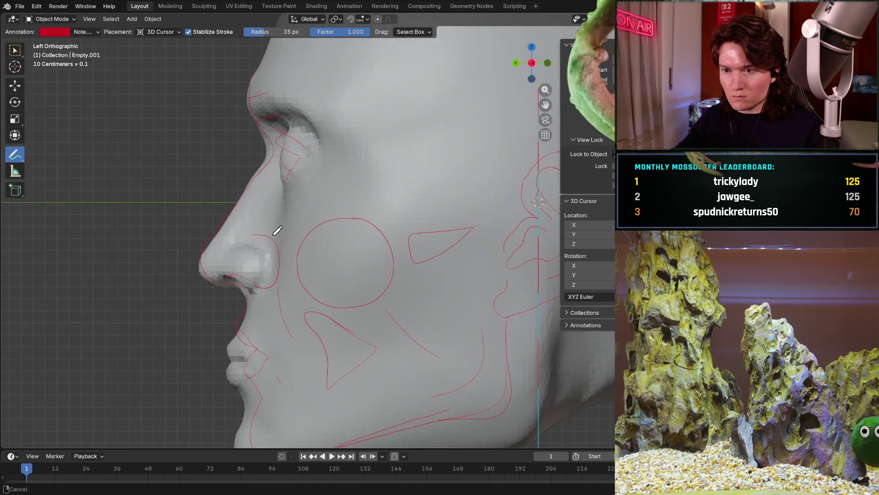
pyautogui.scroll(2, 269, 242)
pyautogui.keyDown('shift'); pyautogui.moveTo(261, 261); pyautogui.dragTo(275, 235, button='middle'); pyautogui.keyUp('shift')
pyautogui.scroll(-2, 268, 255)
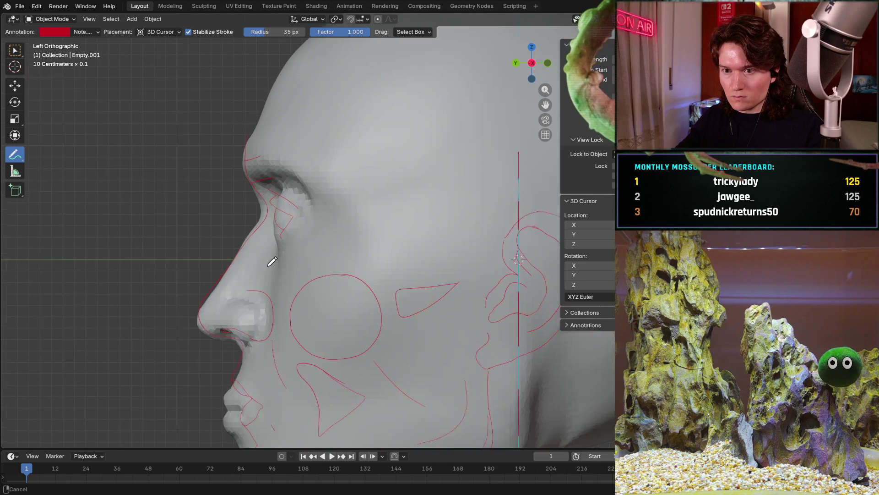
pyautogui.scroll(-2, 264, 258)
pyautogui.scroll(-2, 257, 261)
pyautogui.scroll(-1, 255, 265)
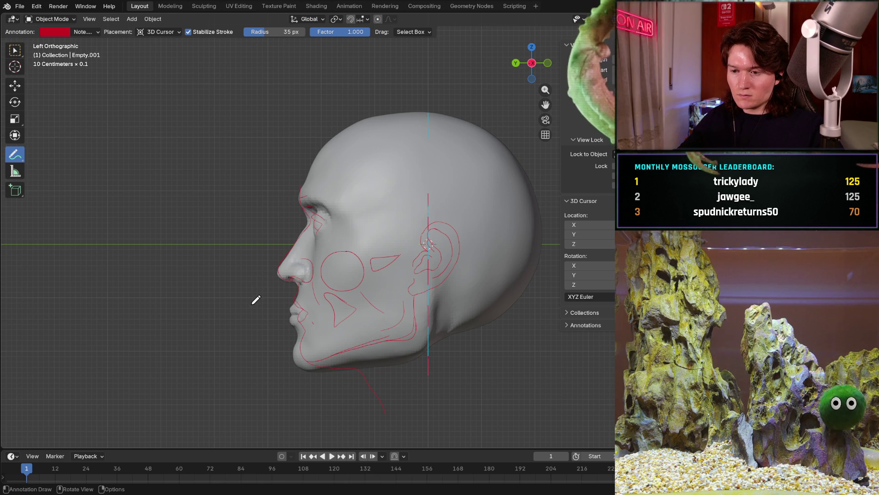
# Add red marks near the mouth, then trace the jaw and lower jawline in Right Orthographic view.
pyautogui.moveTo(310, 317); pyautogui.dragTo(307, 346)
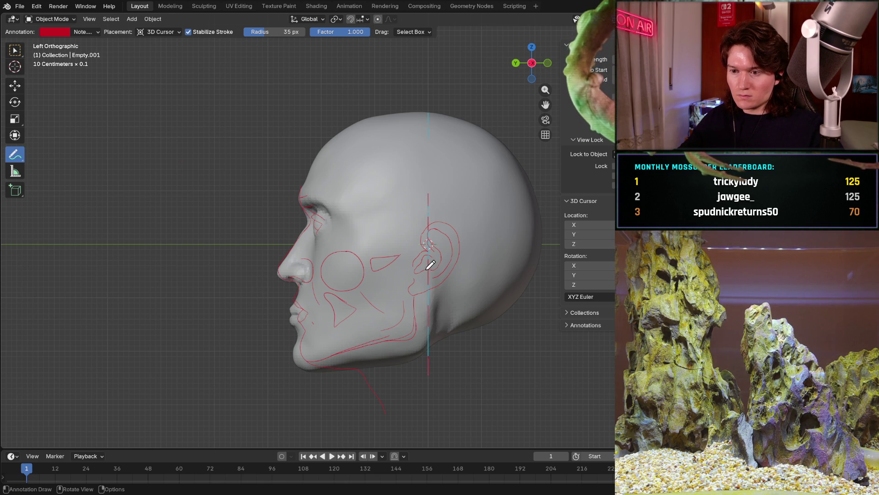
pyautogui.moveTo(417, 267)
pyautogui.mouseDown(button='middle')
pyautogui.moveTo(469, 287)
pyautogui.moveTo(266, 255)
pyautogui.mouseUp(button='middle')
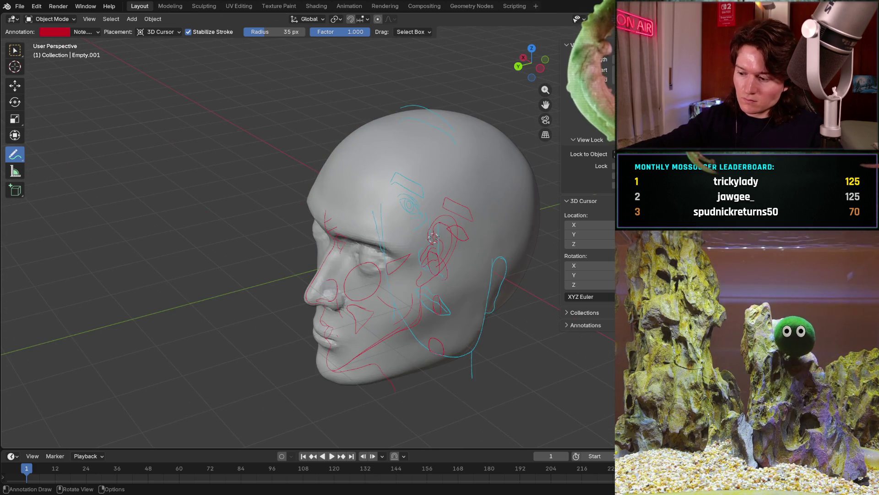
pyautogui.press('KP_3')
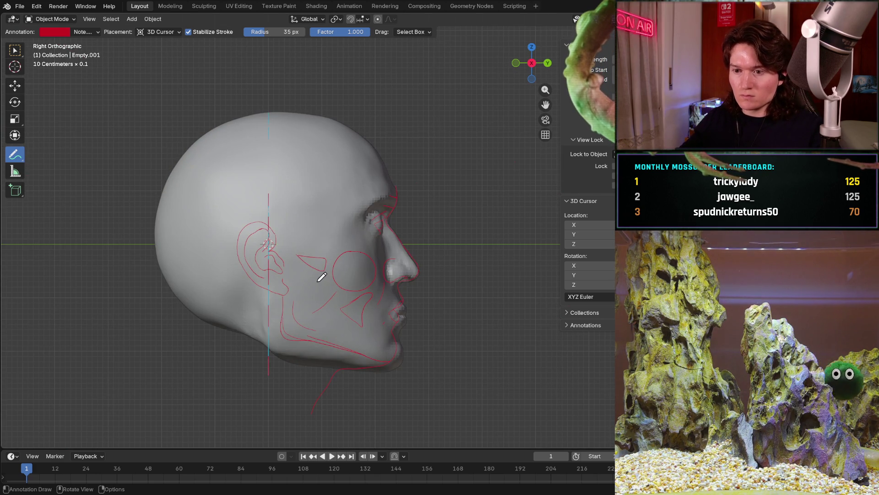
pyautogui.moveTo(282, 339); pyautogui.dragTo(283, 294)
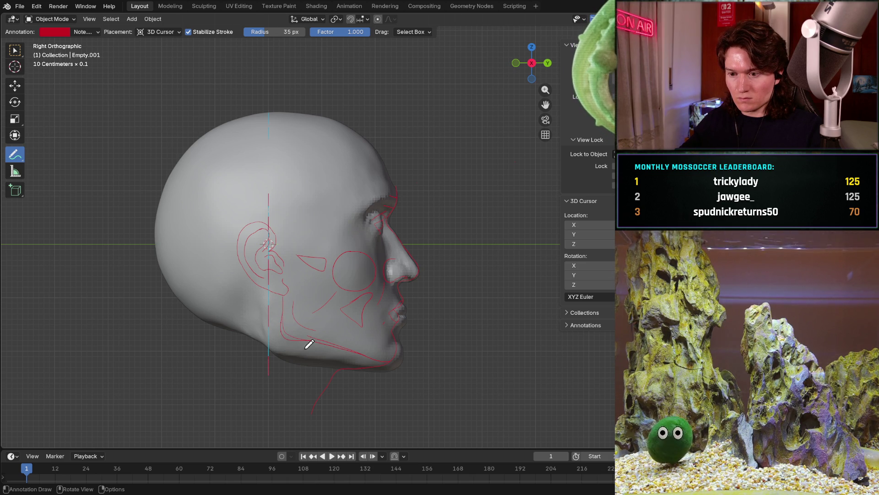
pyautogui.moveTo(307, 342); pyautogui.dragTo(344, 344)
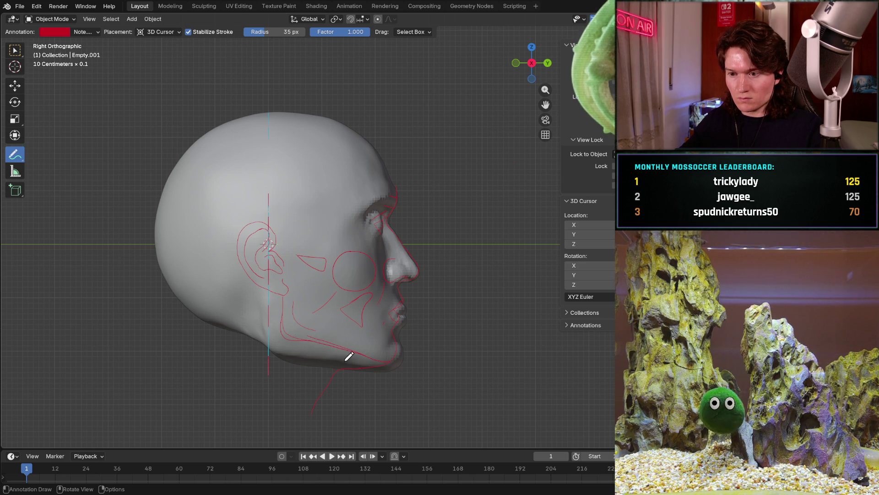
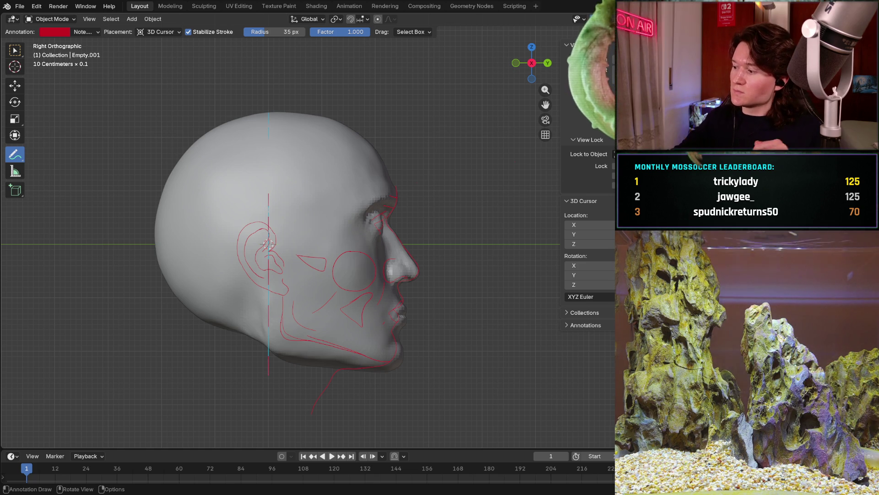
# Inspect the head and guide lines from three-quarter, front and back views.
pyautogui.moveTo(345, 299)
pyautogui.mouseDown(button='middle')
pyautogui.moveTo(338, 278)
pyautogui.moveTo(412, 268)
pyautogui.moveTo(455, 247)
pyautogui.mouseUp(button='middle')
pyautogui.press('KP_3')
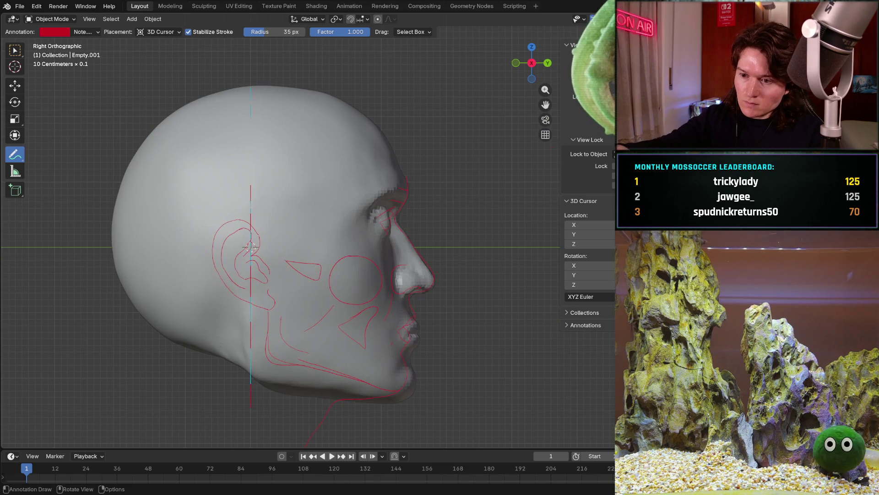
pyautogui.press('KP_1')
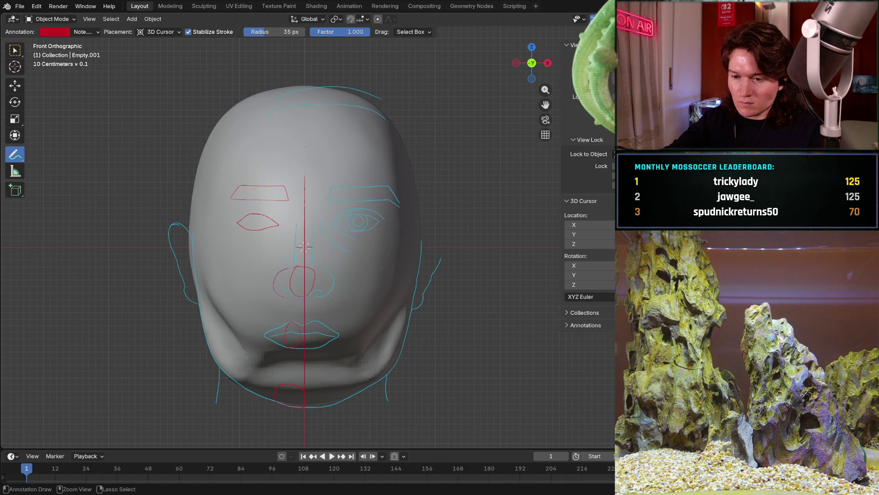
pyautogui.press('ctrl+KP_1')
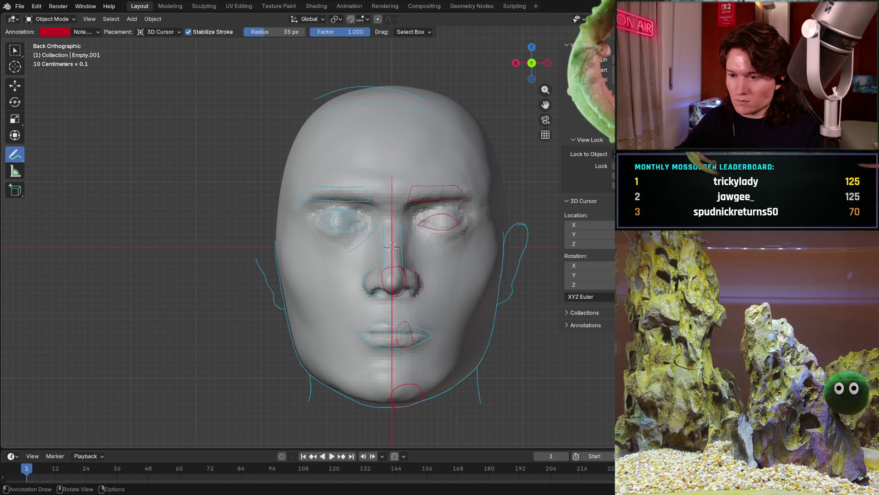
# Recheck front and back views of the eyebrow area, then reach for the annotation tools.
pyautogui.moveTo(423, 267); pyautogui.dragTo(426, 241, button='middle')
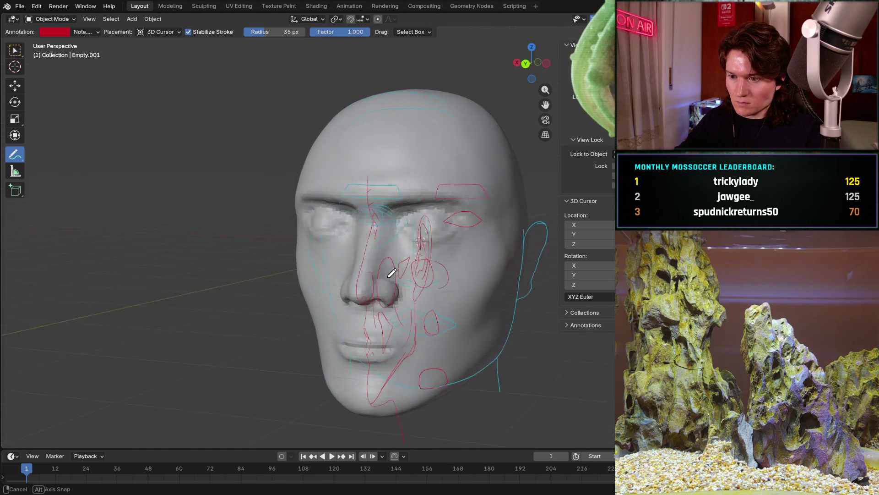
pyautogui.press('KP_1')
pyautogui.press('ctrl+KP_1')
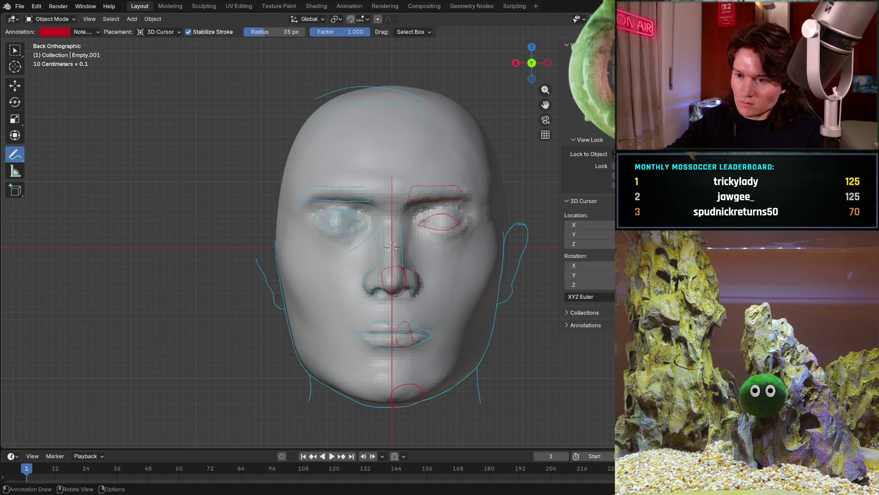
pyautogui.scroll(5, 395, 245)
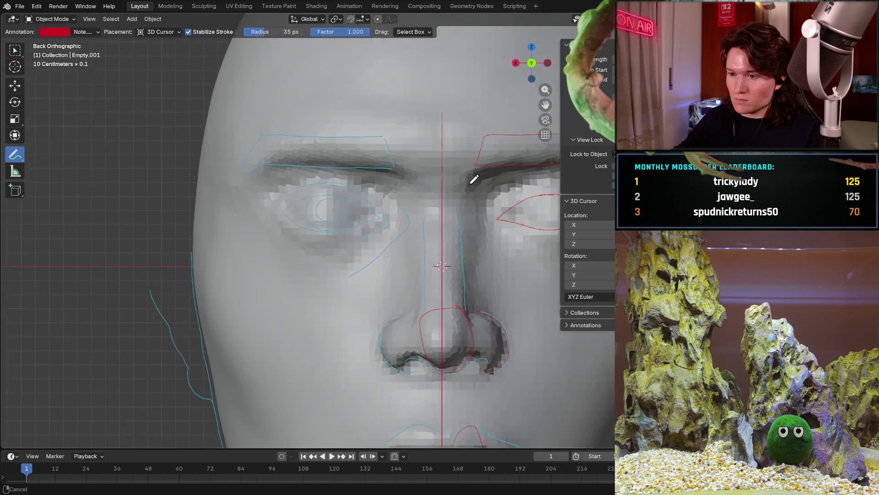
pyautogui.scroll(4, 349, 232)
pyautogui.scroll(1, 323, 199)
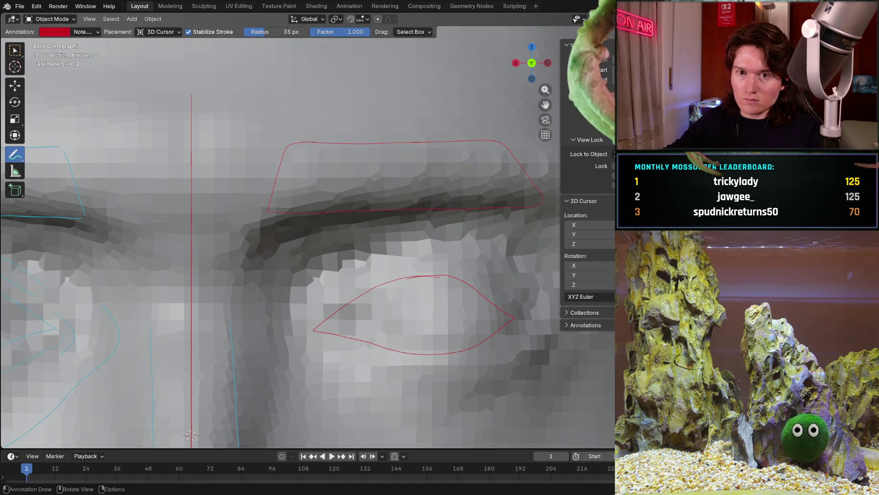
pyautogui.moveTo(16, 154); pyautogui.dragTo(55, 165)
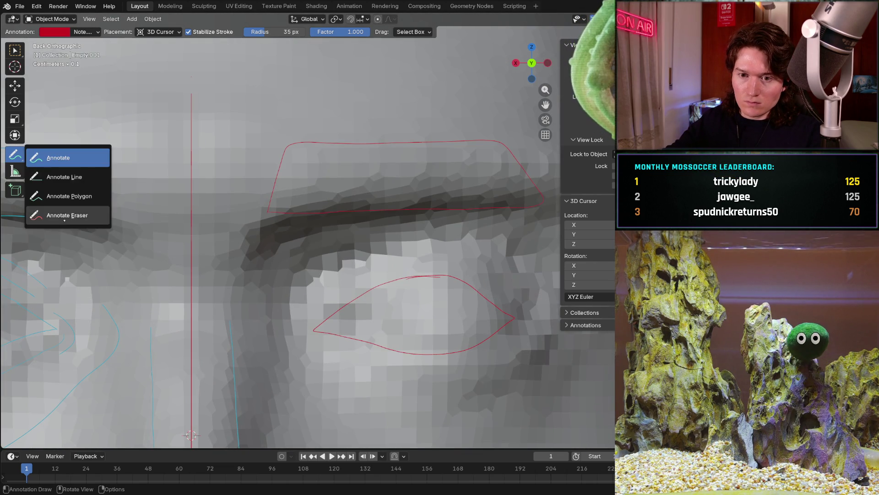
# With the Annotate Eraser, remove the red eyebrow outline on all four sides.
pyautogui.click(55, 165)
pyautogui.moveTo(329, 132); pyautogui.dragTo(311, 129)
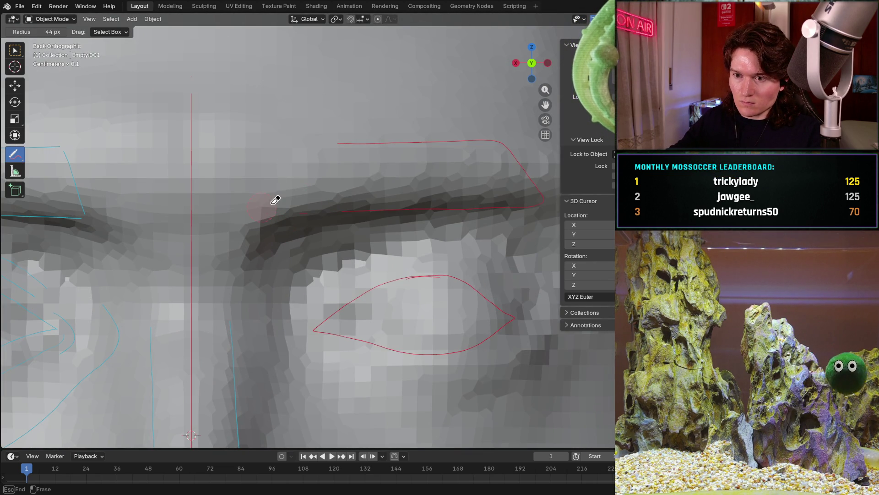
pyautogui.moveTo(283, 146)
pyautogui.mouseDown()
pyautogui.moveTo(268, 210)
pyautogui.moveTo(286, 151)
pyautogui.mouseUp()
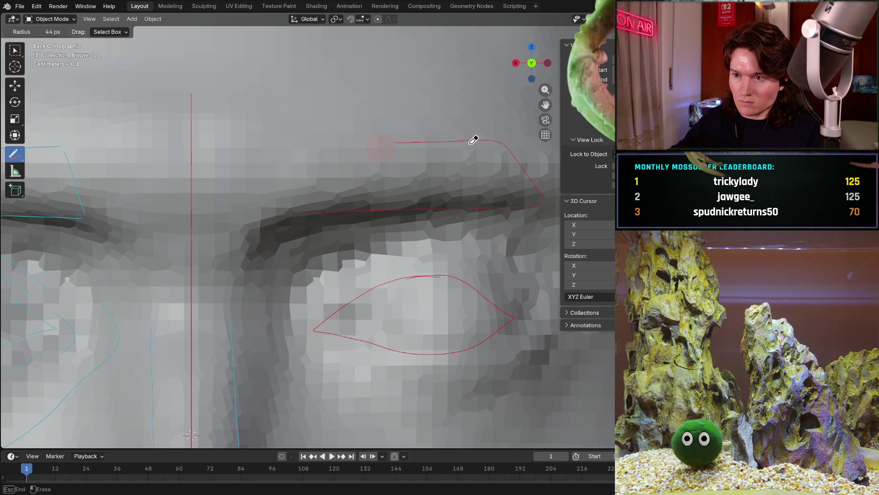
pyautogui.moveTo(355, 142); pyautogui.dragTo(505, 200)
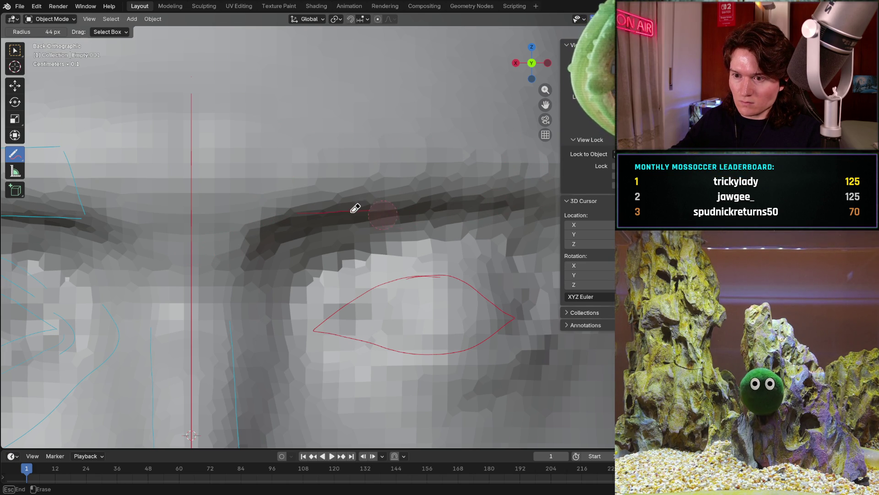
pyautogui.moveTo(310, 326); pyautogui.dragTo(479, 285)
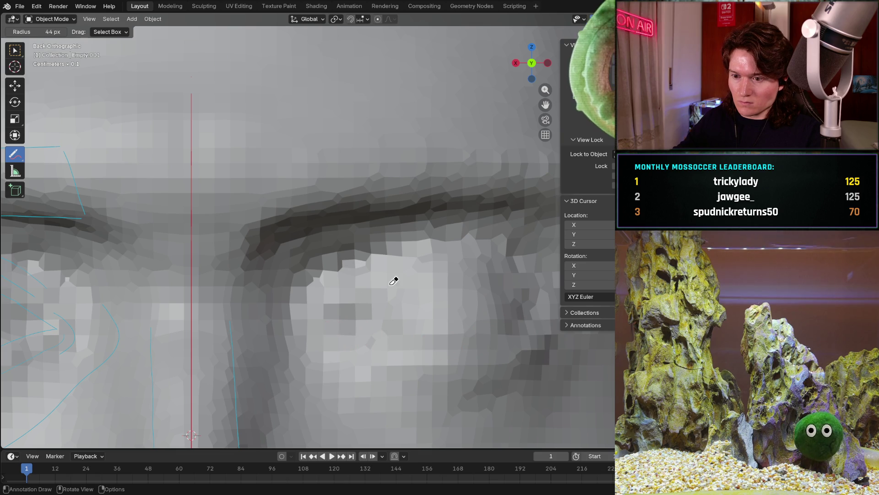
pyautogui.scroll(-4, 387, 282)
# Erase the red guide strokes along both sides and the bottom of the nose.
pyautogui.keyDown('shift'); pyautogui.moveTo(309, 344); pyautogui.dragTo(343, 227, button='middle'); pyautogui.keyUp('shift')
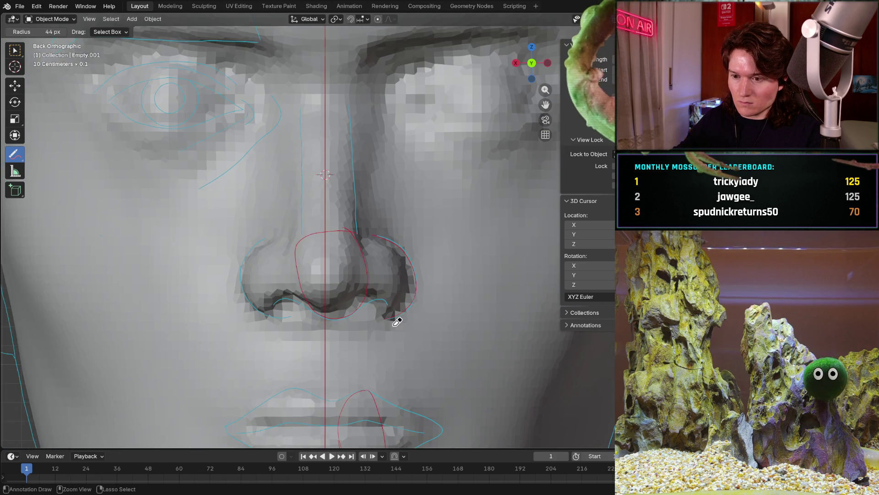
pyautogui.scroll(4, 400, 314)
pyautogui.keyDown('shift'); pyautogui.moveTo(413, 234); pyautogui.dragTo(399, 207, button='middle'); pyautogui.keyUp('shift')
pyautogui.moveTo(418, 209); pyautogui.dragTo(475, 264)
pyautogui.moveTo(424, 403)
pyautogui.mouseDown()
pyautogui.moveTo(331, 185)
pyautogui.moveTo(296, 190)
pyautogui.mouseUp()
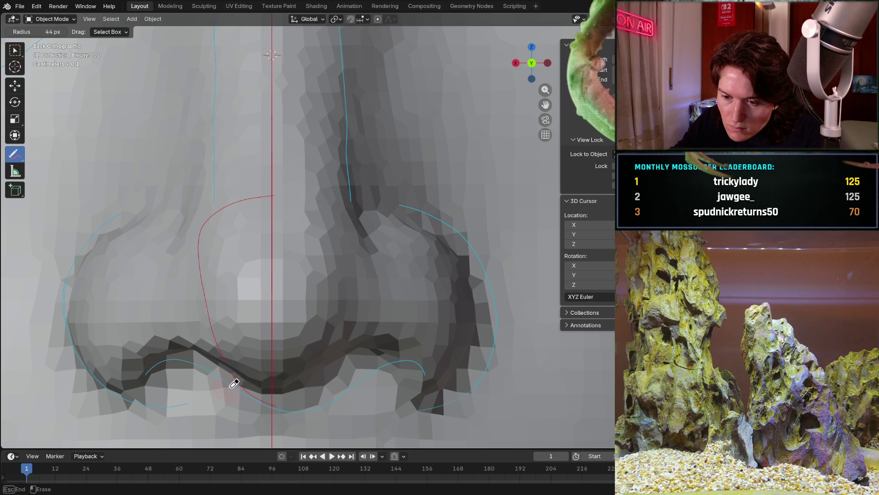
pyautogui.moveTo(254, 396)
pyautogui.mouseDown()
pyautogui.moveTo(227, 358)
pyautogui.moveTo(201, 277)
pyautogui.mouseUp()
pyautogui.moveTo(216, 208); pyautogui.dragTo(248, 193)
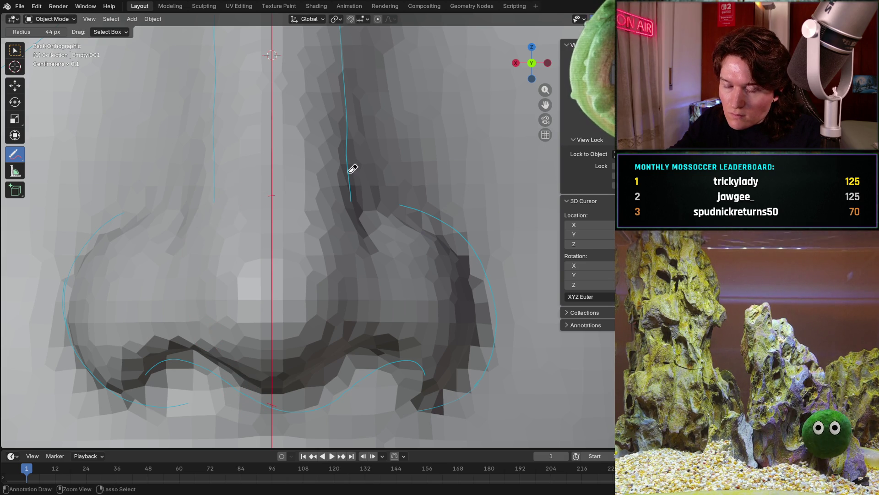
pyautogui.scroll(-4, 327, 170)
pyautogui.scroll(-2, 327, 170)
# Move down to the lips and erase the red strokes over them.
pyautogui.keyDown('shift'); pyautogui.moveTo(329, 275); pyautogui.dragTo(330, 138, button='middle'); pyautogui.keyUp('shift')
pyautogui.scroll(3, 380, 249)
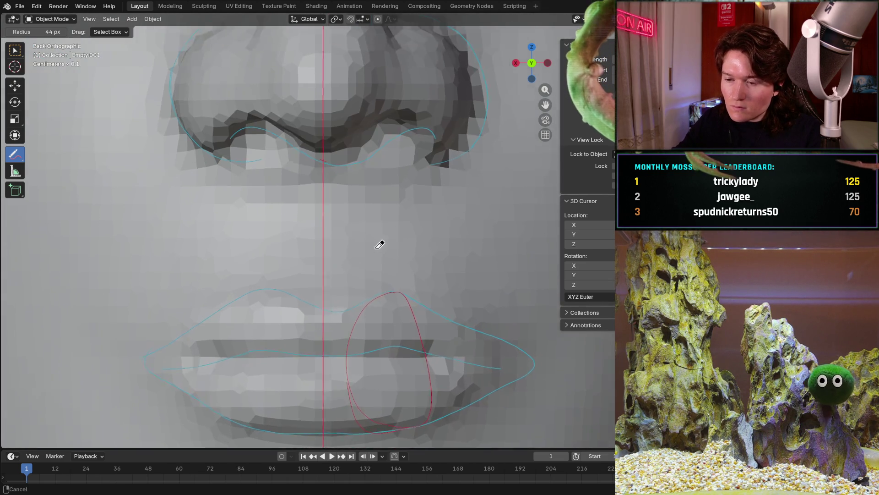
pyautogui.keyDown('shift'); pyautogui.moveTo(379, 249); pyautogui.dragTo(357, 158, button='middle'); pyautogui.keyUp('shift')
pyautogui.scroll(2, 357, 158)
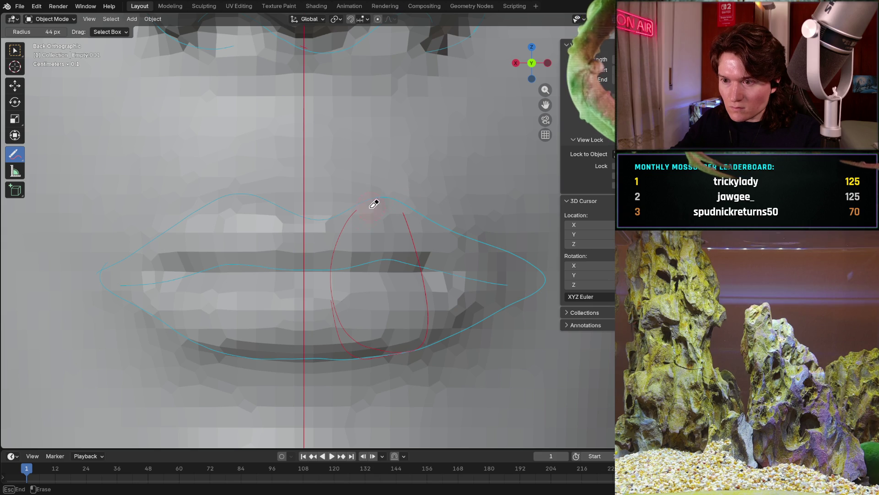
pyautogui.moveTo(344, 300); pyautogui.dragTo(426, 275)
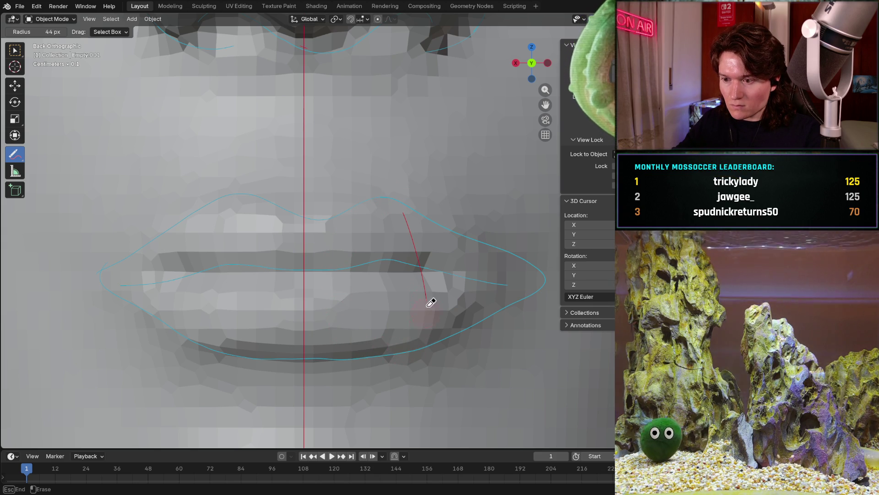
pyautogui.scroll(-3, 408, 240)
pyautogui.scroll(-5, 409, 239)
# Erase the lower part of the chin's red arc, panning along the remaining curve.
pyautogui.moveTo(375, 384)
pyautogui.keyDown('ctrl'); pyautogui.mouseDown(button='middle')
pyautogui.moveTo(409, 65)
pyautogui.moveTo(296, 302)
pyautogui.moveTo(327, 173)
pyautogui.mouseUp(button='middle'); pyautogui.keyUp('ctrl')
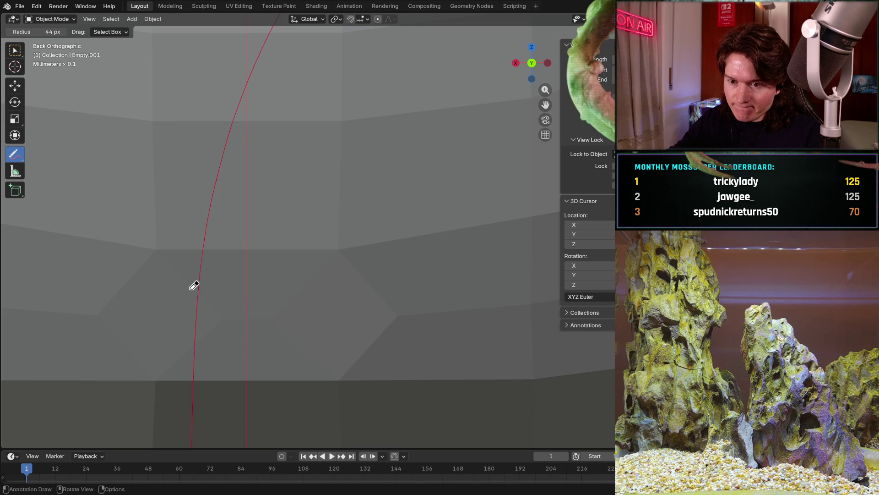
pyautogui.moveTo(212, 212); pyautogui.dragTo(233, 84)
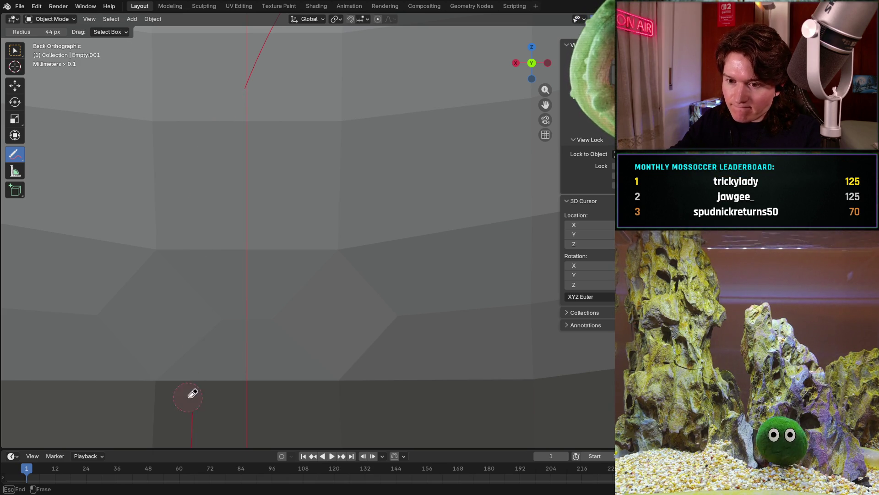
pyautogui.keyDown('shift'); pyautogui.moveTo(192, 393); pyautogui.dragTo(210, 190, button='middle'); pyautogui.keyUp('shift')
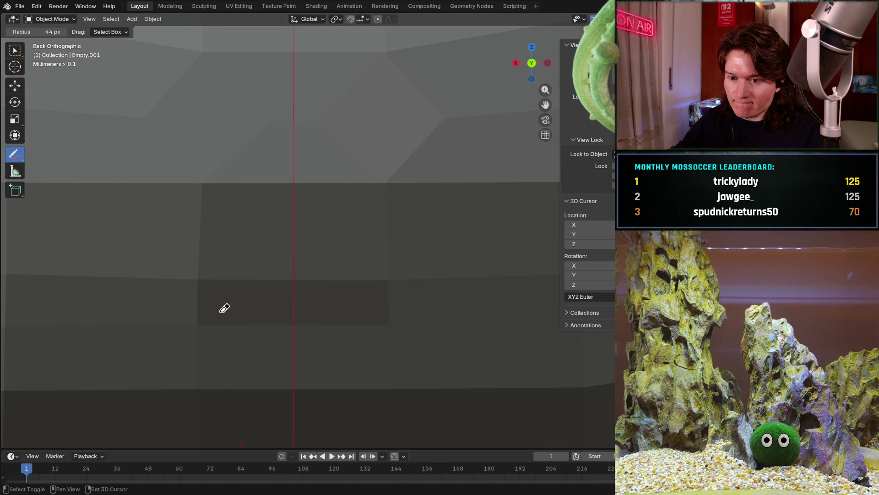
pyautogui.keyDown('shift'); pyautogui.moveTo(224, 319); pyautogui.dragTo(227, 105, button='middle'); pyautogui.keyUp('shift')
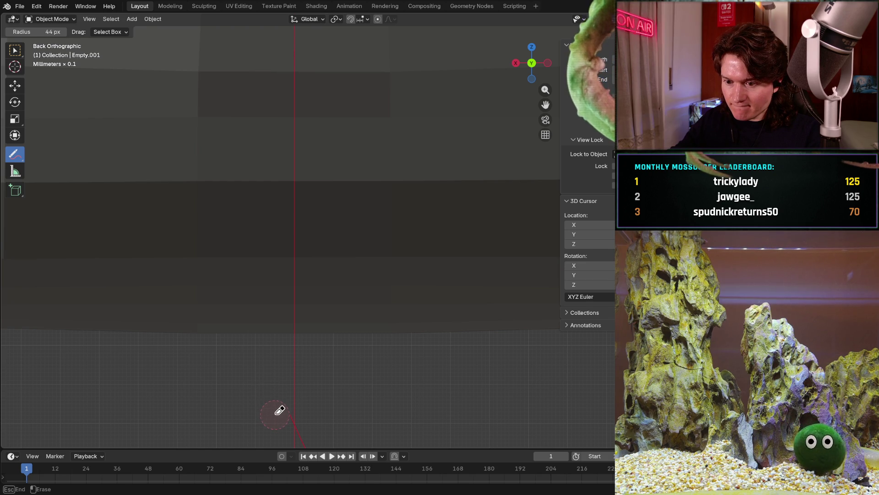
pyautogui.scroll(-5, 370, 269)
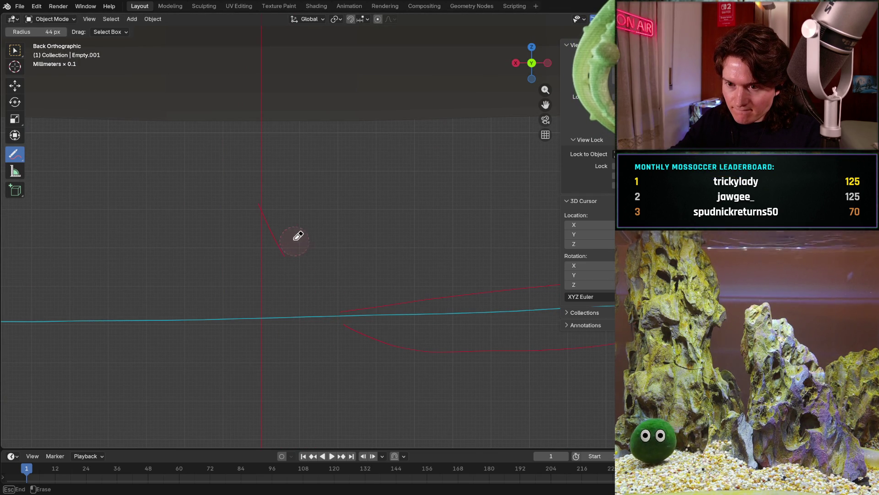
pyautogui.keyDown('shift'); pyautogui.moveTo(275, 205); pyautogui.dragTo(316, 250, button='middle'); pyautogui.keyUp('shift')
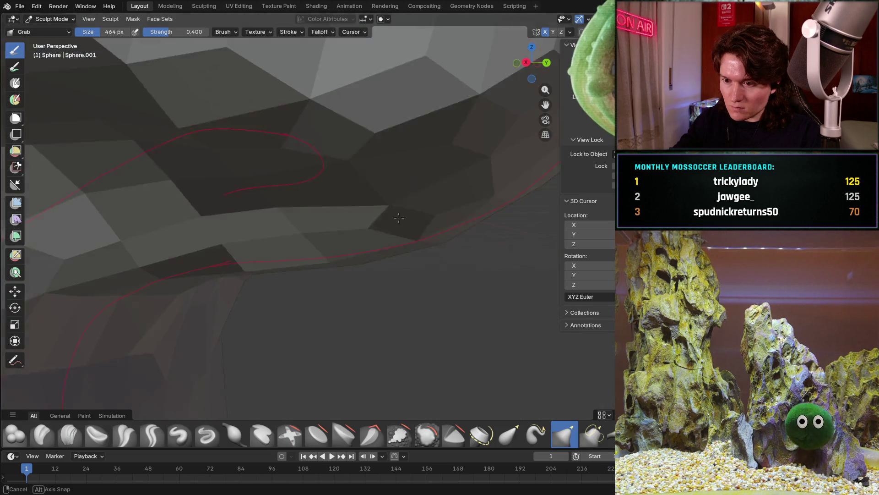
pyautogui.moveTo(309, 206)
pyautogui.mouseDown(button='middle')
pyautogui.moveTo(241, 257)
pyautogui.moveTo(361, 255)
pyautogui.moveTo(305, 257)
pyautogui.moveTo(343, 216)
pyautogui.mouseUp(button='middle')
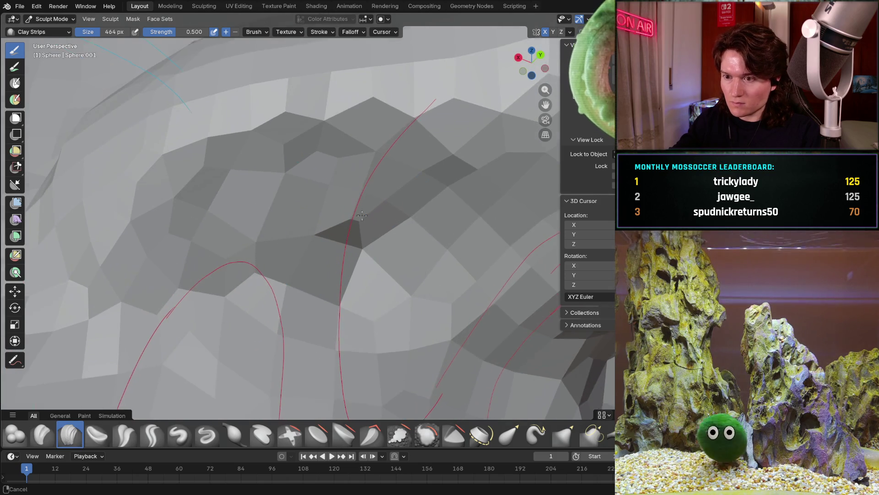
pyautogui.press('f')
pyautogui.click(345, 216)
pyautogui.moveTo(441, 181)
pyautogui.mouseDown()
pyautogui.moveTo(297, 210)
pyautogui.moveTo(385, 172)
pyautogui.moveTo(414, 262)
pyautogui.mouseUp()
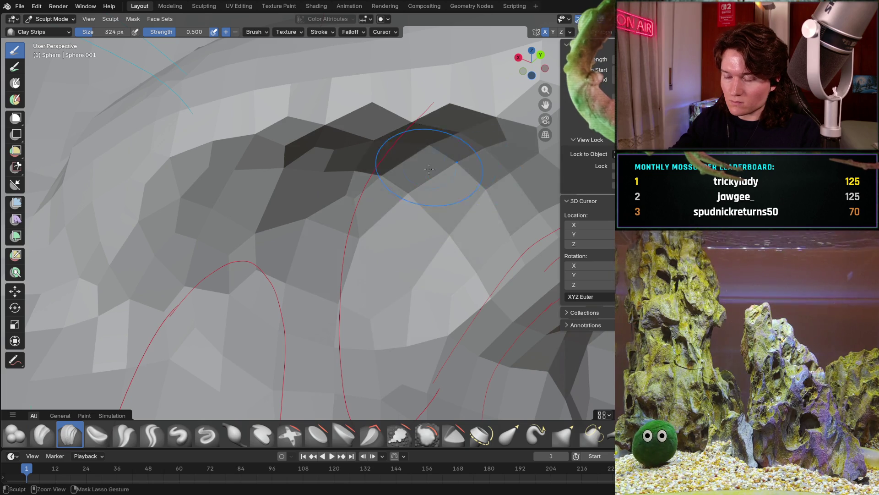
pyautogui.scroll(-5, 439, 159)
pyautogui.moveTo(412, 206); pyautogui.dragTo(396, 289, button='middle')
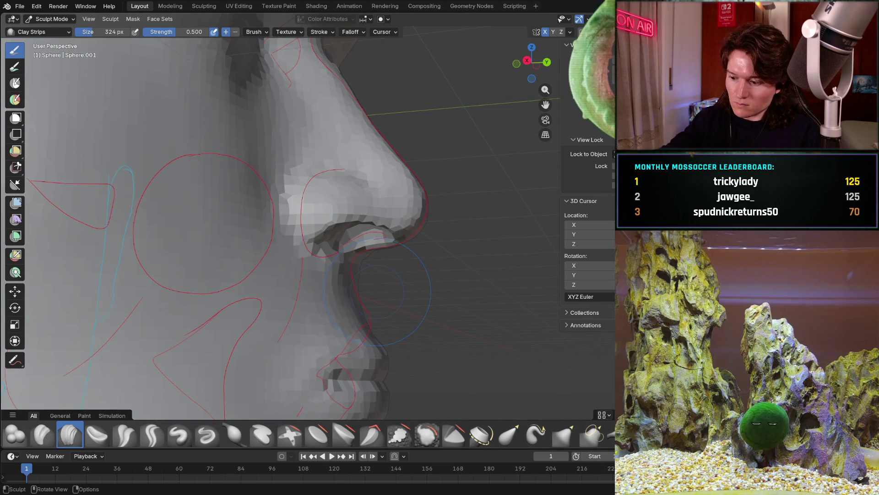
pyautogui.press('KP_3')
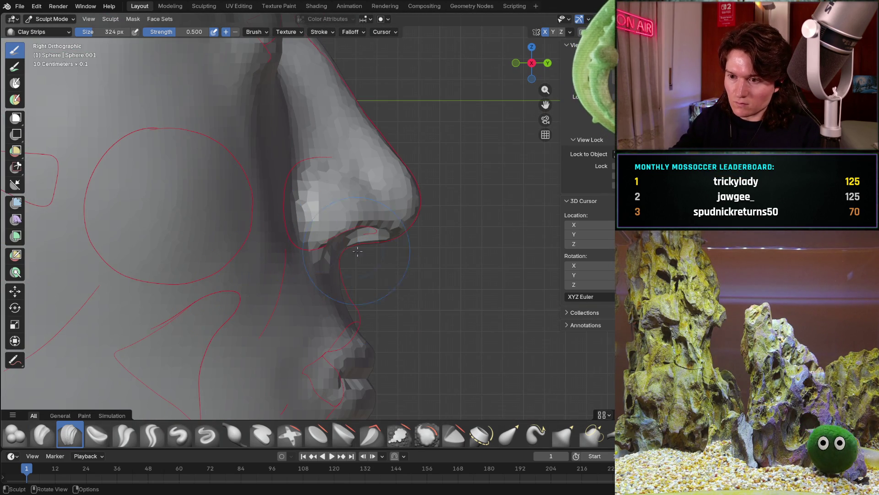
pyautogui.scroll(6, 356, 252)
pyautogui.moveTo(356, 251)
pyautogui.mouseDown(button='middle')
pyautogui.moveTo(342, 245)
pyautogui.moveTo(261, 268)
pyautogui.moveTo(340, 237)
pyautogui.mouseUp(button='middle')
pyautogui.scroll(2, 261, 267)
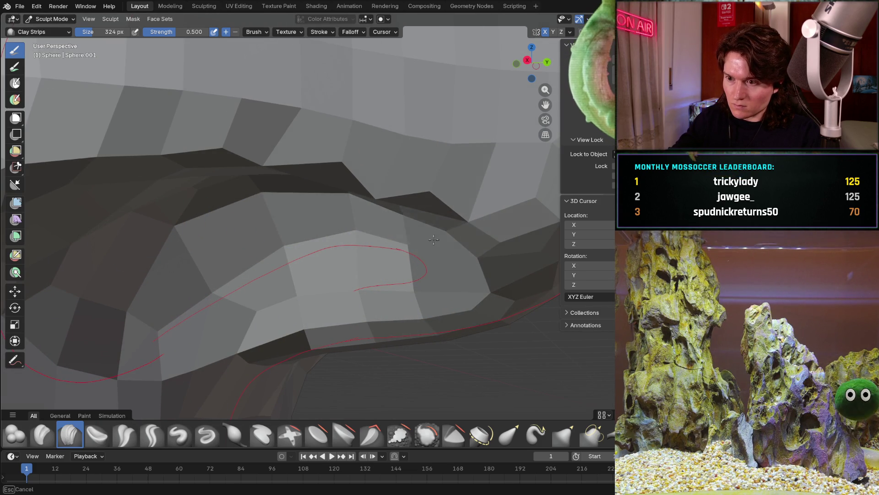
pyautogui.scroll(3, 396, 275)
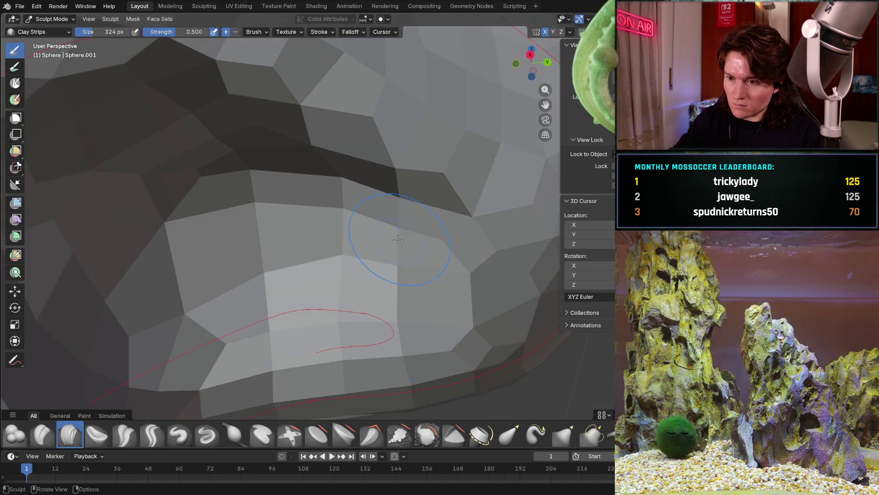
pyautogui.moveTo(396, 276); pyautogui.dragTo(372, 288, button='middle')
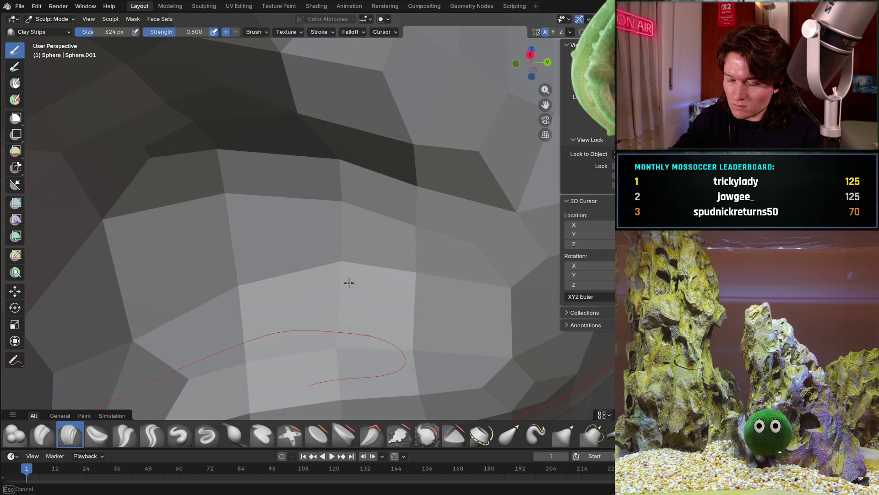
pyautogui.moveTo(364, 281); pyautogui.dragTo(424, 273, button='middle')
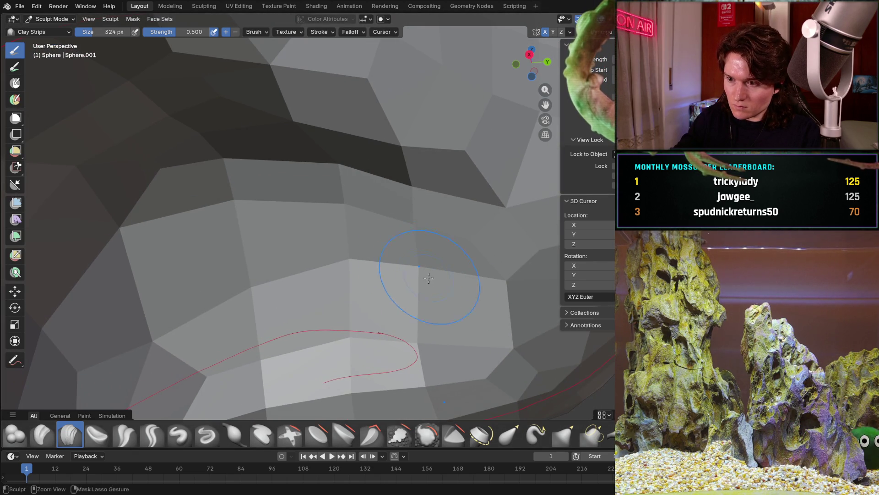
pyautogui.scroll(-3, 383, 266)
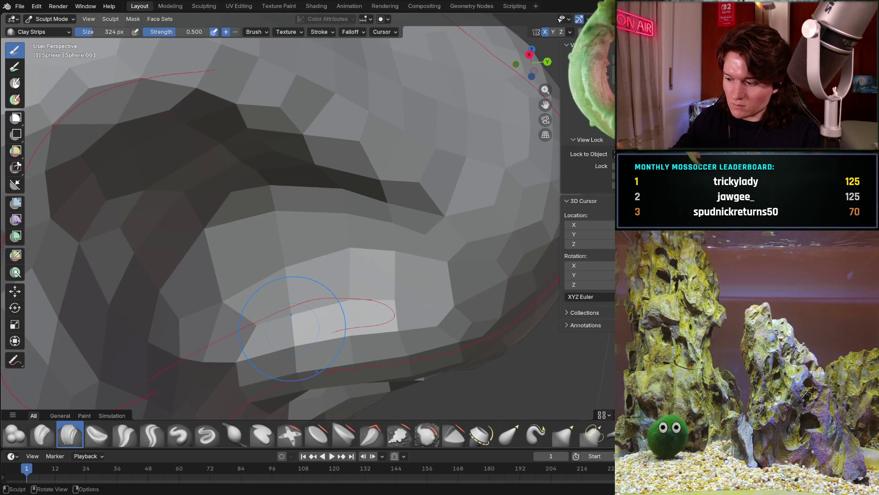
# From the side view, lay clay strips along the lower jaw surface to follow the red guide.
pyautogui.press('KP_3')
pyautogui.press('g')
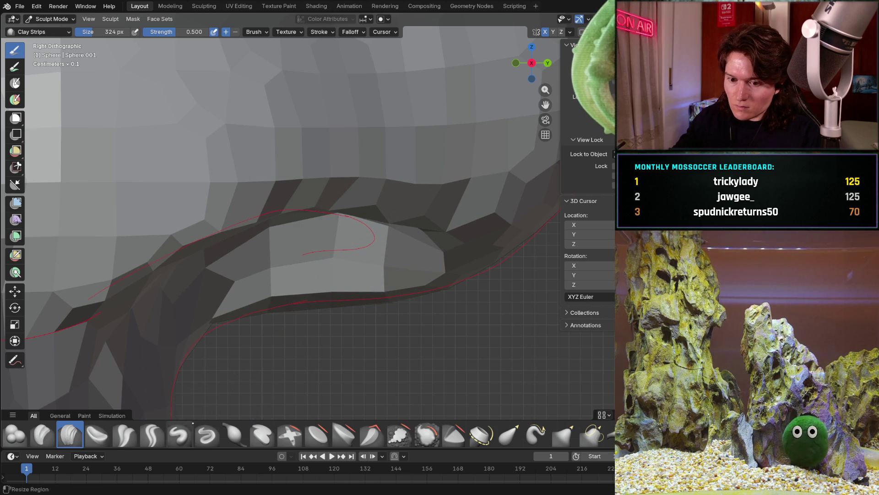
pyautogui.click(302, 282)
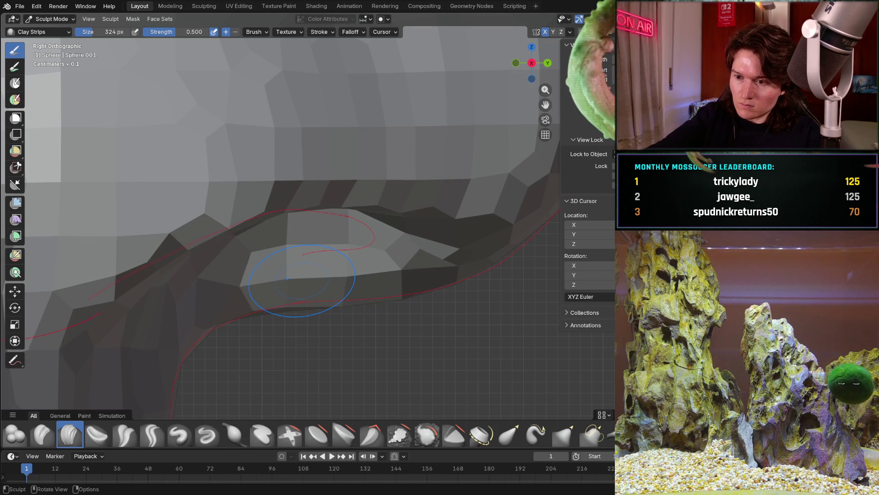
pyautogui.moveTo(340, 276); pyautogui.dragTo(402, 276, button='middle')
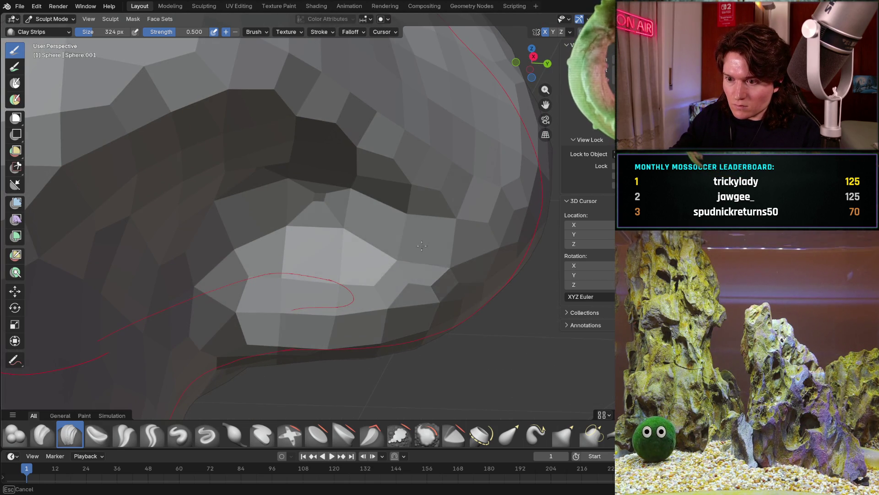
pyautogui.moveTo(409, 257); pyautogui.dragTo(328, 297)
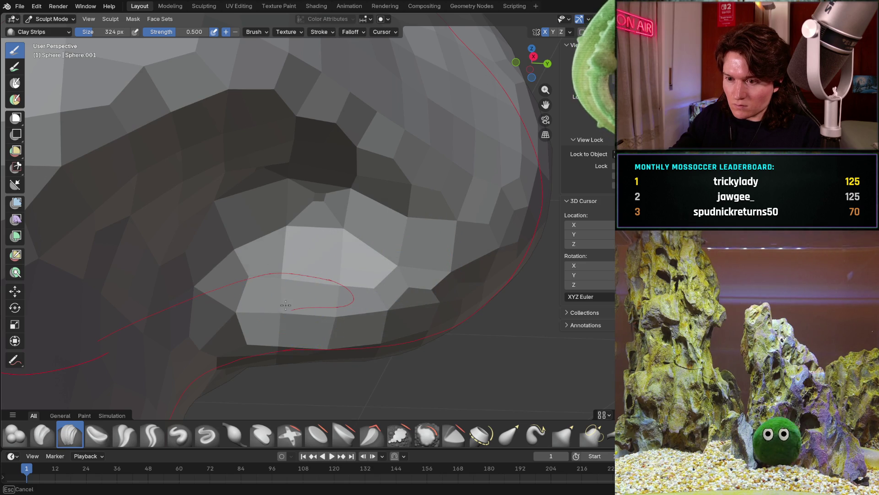
pyautogui.moveTo(279, 282); pyautogui.dragTo(315, 308, button='middle')
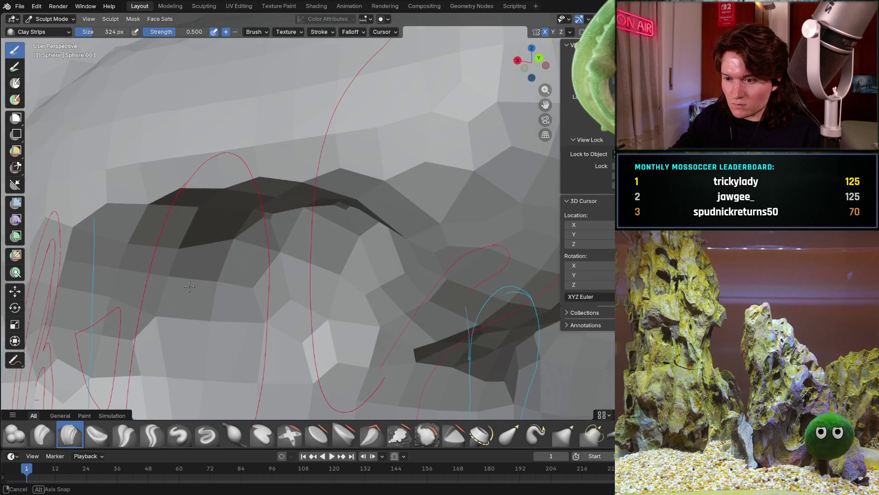
pyautogui.press('KP_3')
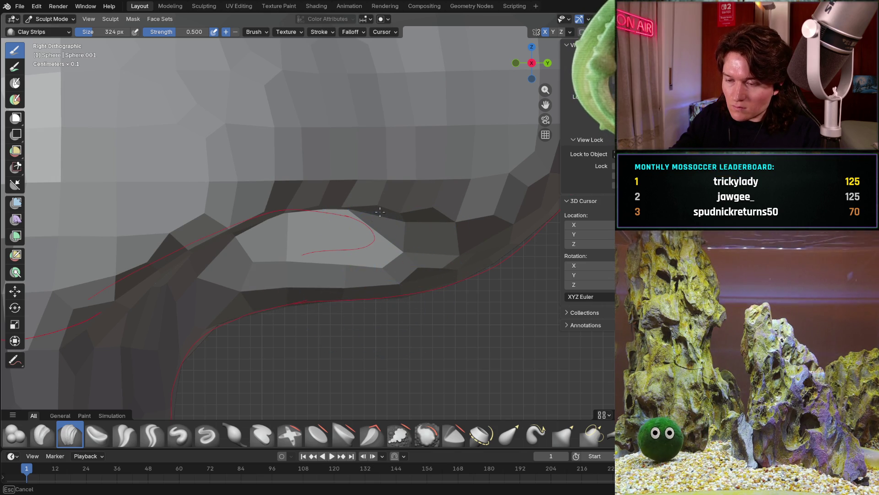
# Inspect the jaw and ear region from perspective and right side views.
pyautogui.moveTo(377, 248)
pyautogui.mouseDown(button='middle')
pyautogui.moveTo(352, 256)
pyautogui.moveTo(356, 224)
pyautogui.mouseUp(button='middle')
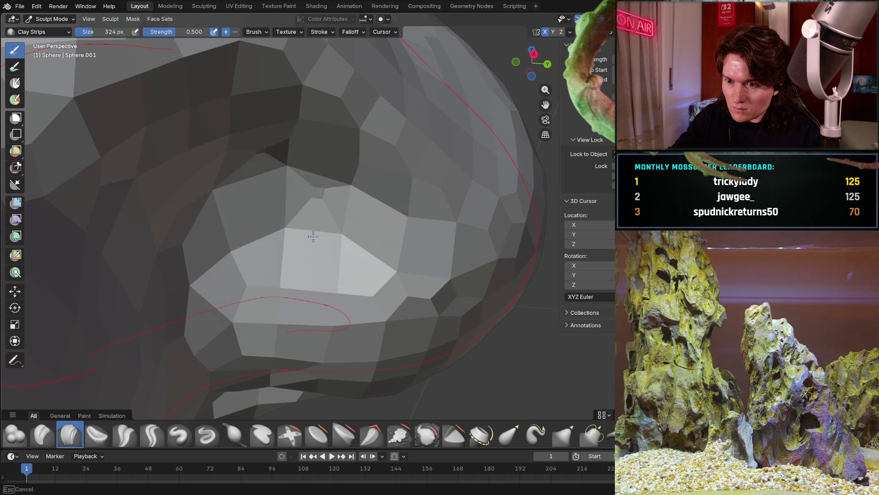
pyautogui.moveTo(343, 288)
pyautogui.mouseDown(button='middle')
pyautogui.moveTo(361, 297)
pyautogui.moveTo(347, 301)
pyautogui.mouseUp(button='middle')
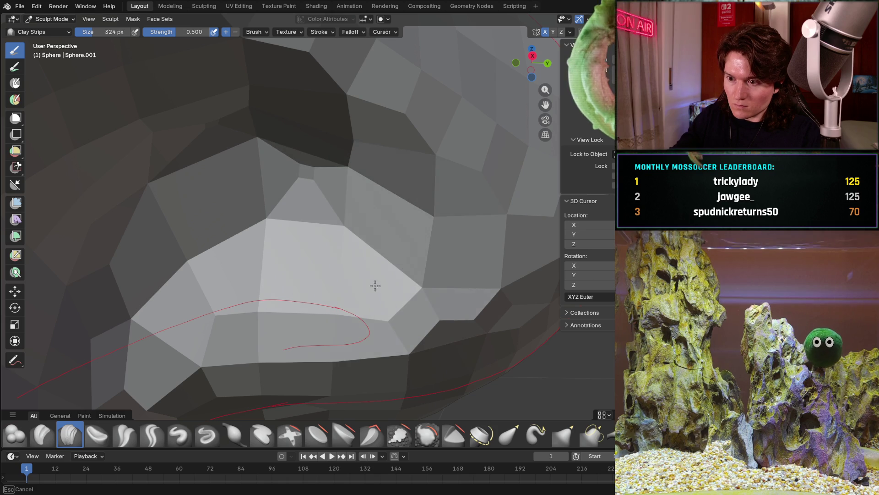
pyautogui.scroll(-4, 392, 121)
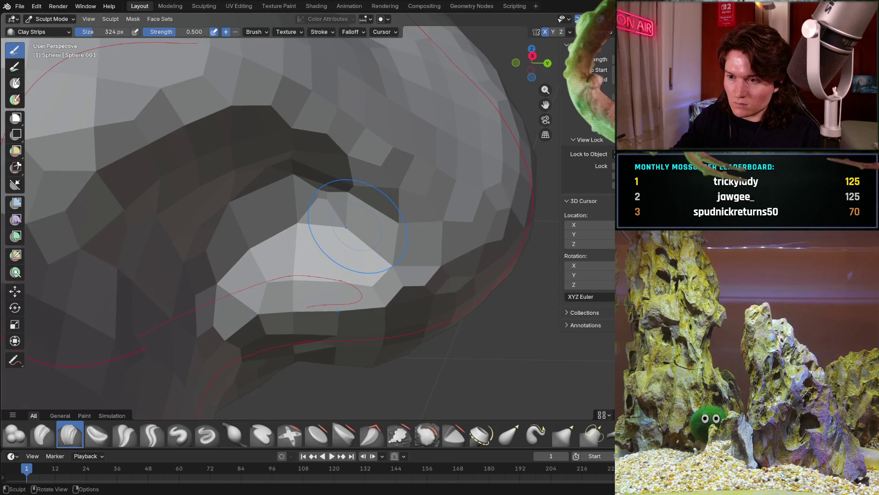
pyautogui.moveTo(358, 207); pyautogui.dragTo(334, 254, button='middle')
pyautogui.press('KP_3')
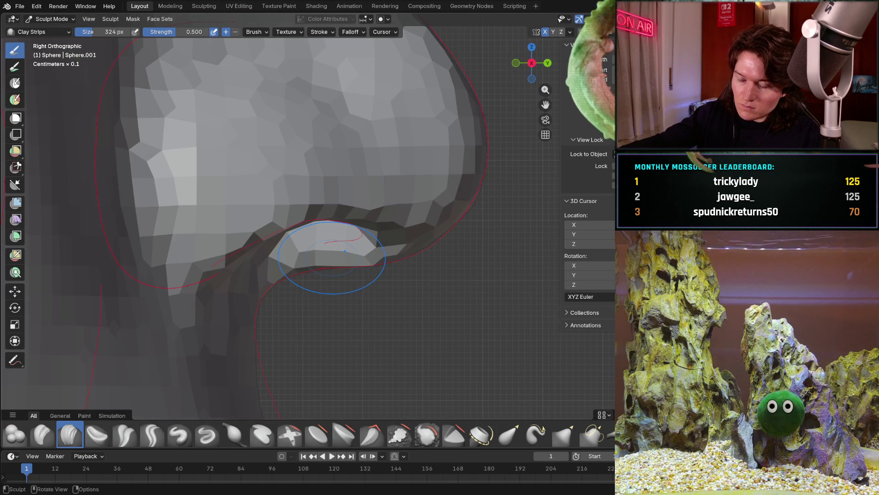
pyautogui.scroll(4, 347, 299)
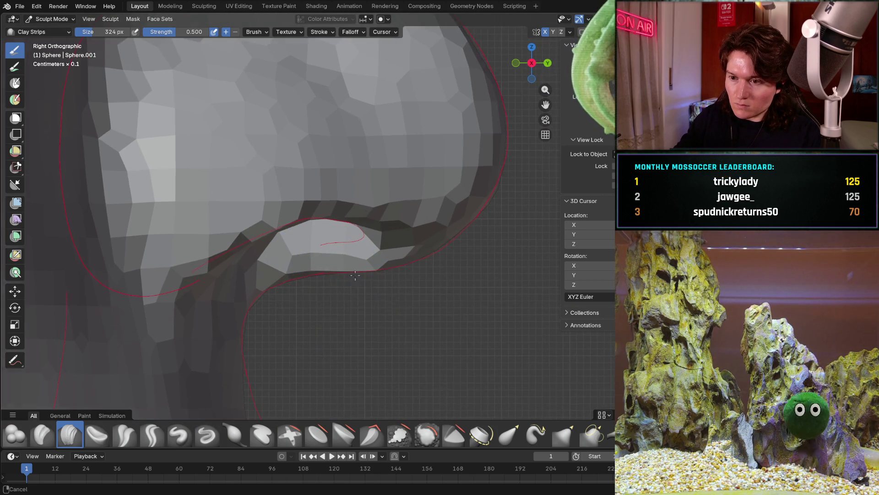
pyautogui.moveTo(330, 261); pyautogui.dragTo(358, 248, button='middle')
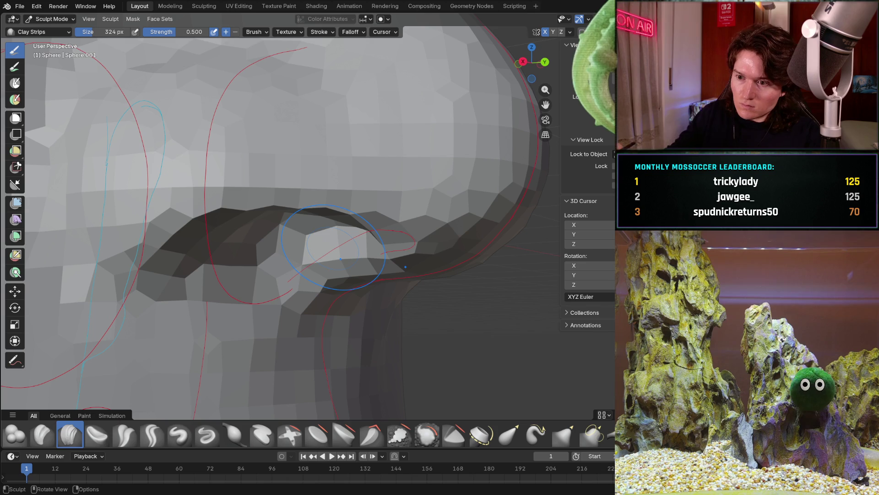
pyautogui.moveTo(277, 287); pyautogui.dragTo(365, 313, button='middle')
pyautogui.press('KP_3')
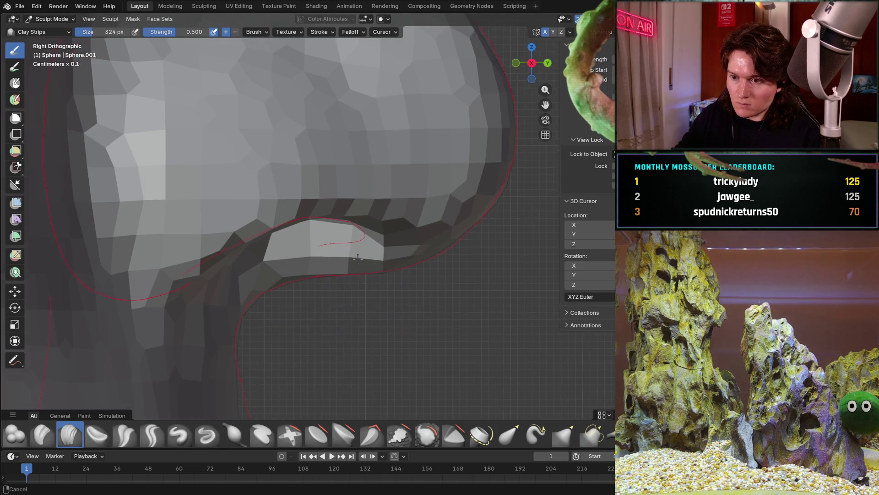
pyautogui.scroll(5, 361, 302)
pyautogui.scroll(3, 412, 274)
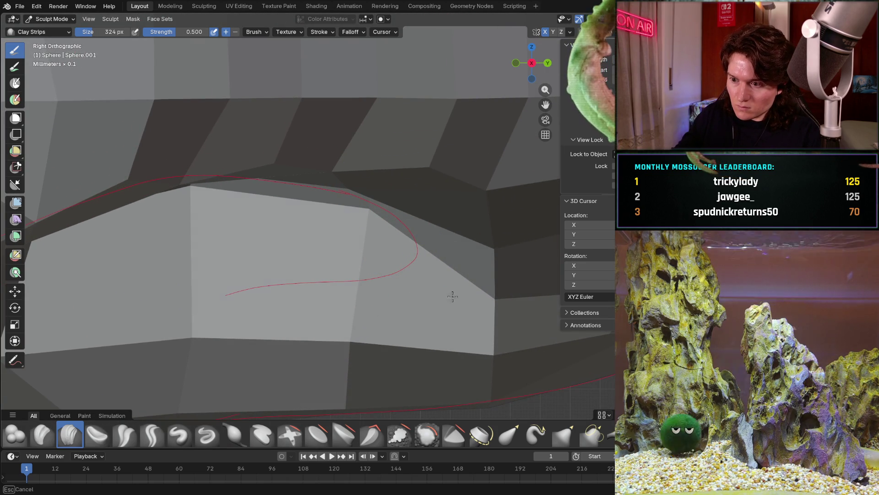
# Pull back and check the head from side, back and front views.
pyautogui.moveTo(375, 309); pyautogui.dragTo(415, 267, button='middle')
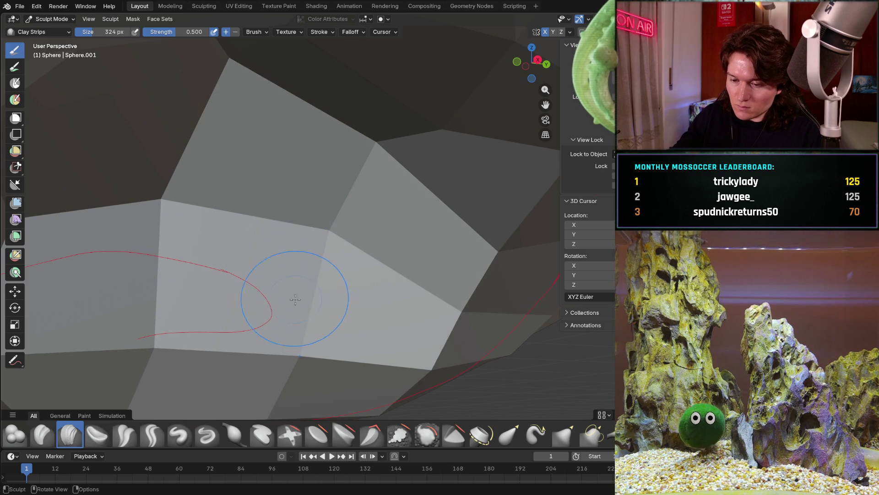
pyautogui.scroll(-5, 295, 300)
pyautogui.moveTo(296, 300); pyautogui.dragTo(302, 256, button='middle')
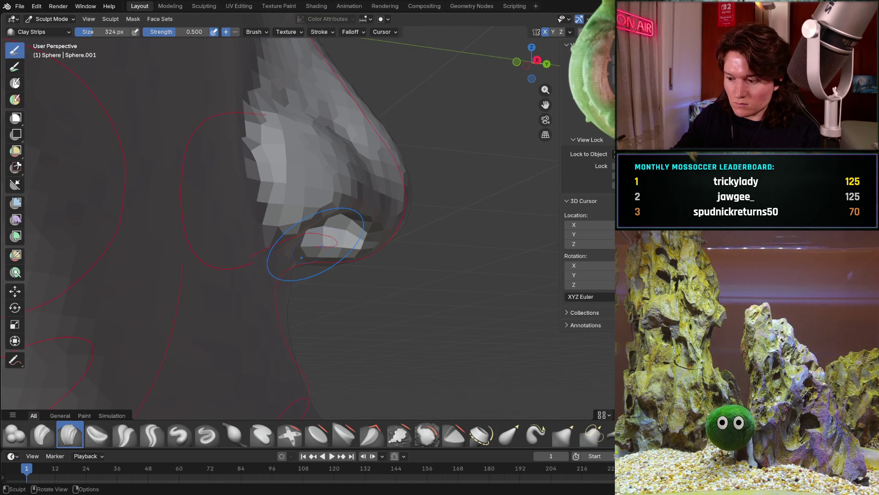
pyautogui.press('KP_3')
pyautogui.press('ctrl+KP_1')
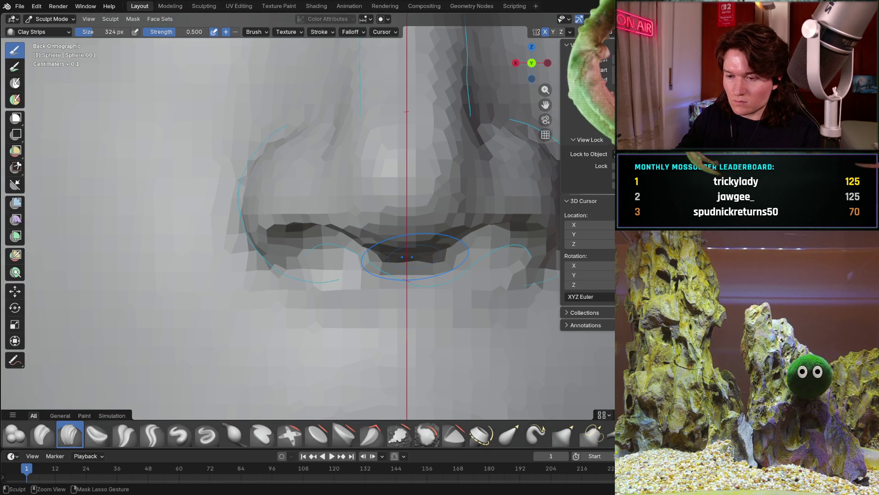
pyautogui.scroll(-3, 428, 252)
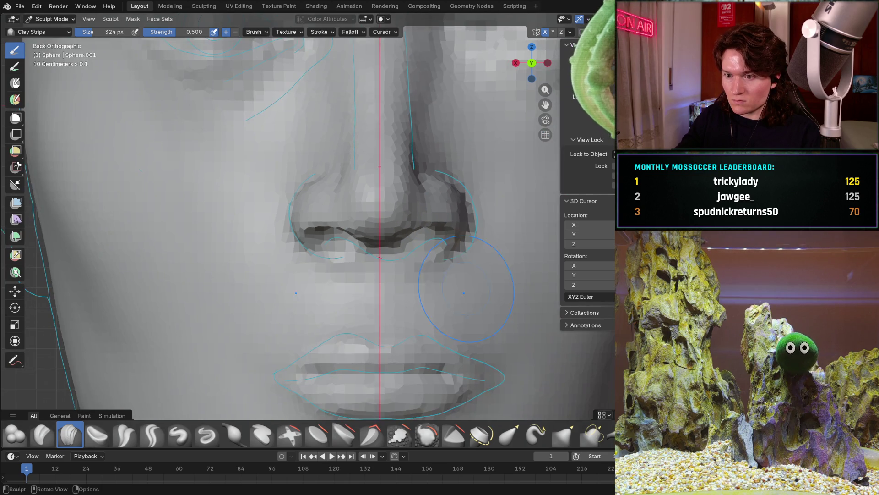
pyautogui.scroll(-4, 428, 251)
pyautogui.moveTo(429, 252)
pyautogui.mouseDown(button='middle')
pyautogui.moveTo(276, 234)
pyautogui.moveTo(431, 228)
pyautogui.moveTo(412, 248)
pyautogui.moveTo(409, 293)
pyautogui.moveTo(371, 282)
pyautogui.mouseUp(button='middle')
pyautogui.scroll(2, 357, 273)
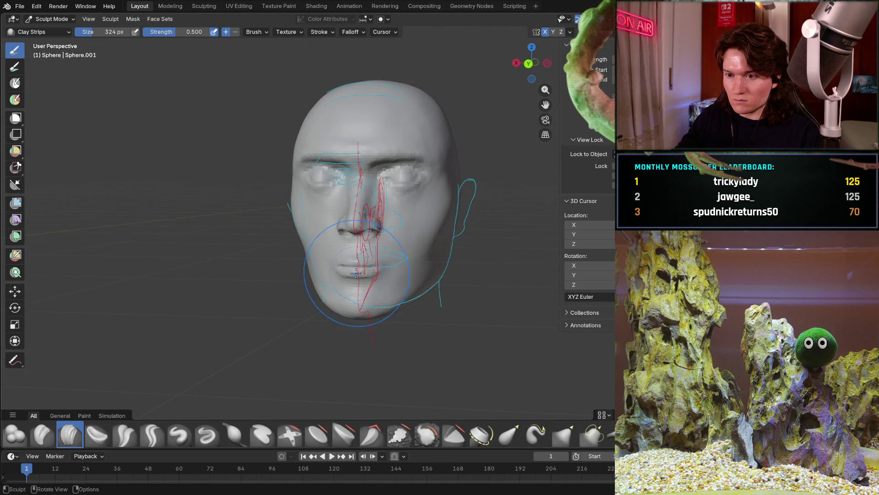
pyautogui.press('KP_3')
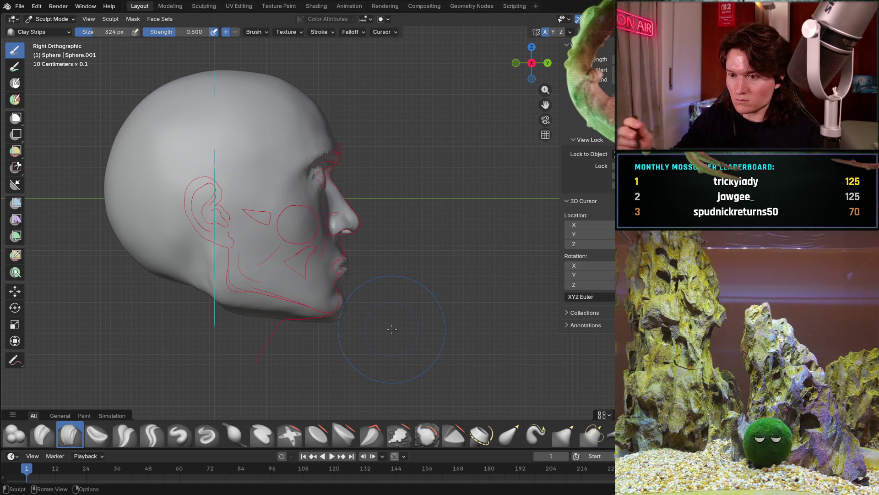
pyautogui.keyDown('ctrl'); pyautogui.moveTo(292, 286); pyautogui.dragTo(321, 252, button='middle'); pyautogui.keyUp('ctrl')
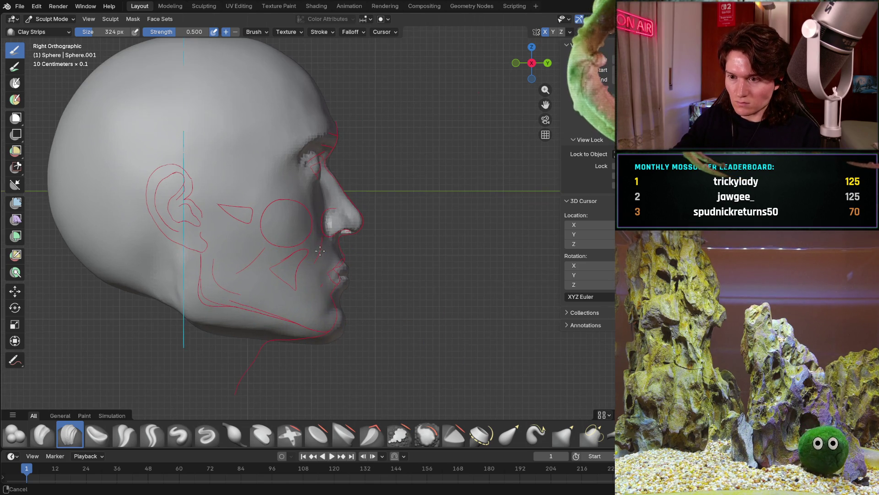
pyautogui.moveTo(326, 284)
pyautogui.keyDown('ctrl'); pyautogui.mouseDown(button='middle')
pyautogui.moveTo(372, 296)
pyautogui.moveTo(315, 316)
pyautogui.moveTo(352, 275)
pyautogui.mouseUp(button='middle'); pyautogui.keyUp('ctrl')
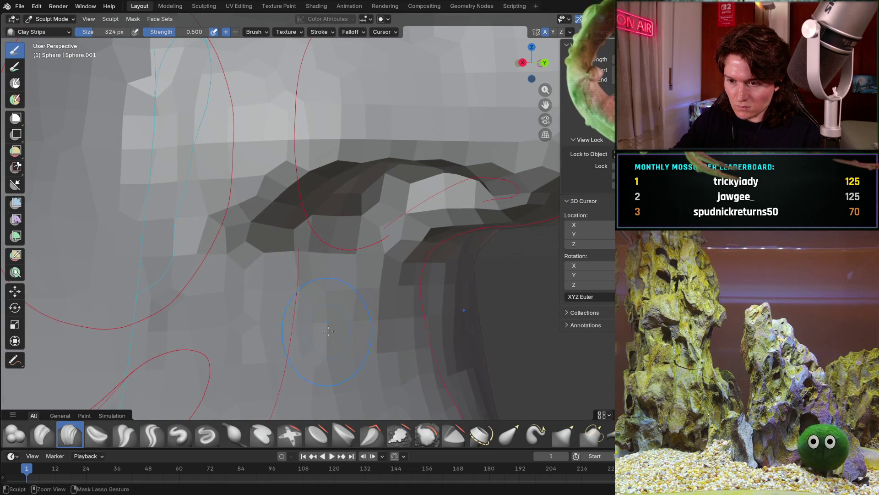
pyautogui.moveTo(327, 346); pyautogui.dragTo(256, 282, button='middle')
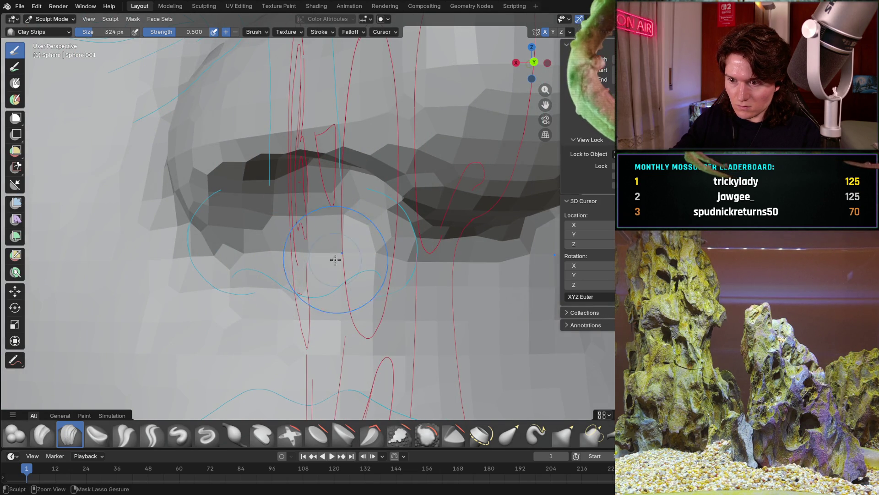
pyautogui.moveTo(280, 290)
pyautogui.mouseDown(button='middle')
pyautogui.moveTo(289, 274)
pyautogui.moveTo(302, 385)
pyautogui.mouseUp(button='middle')
pyautogui.press('KP_3')
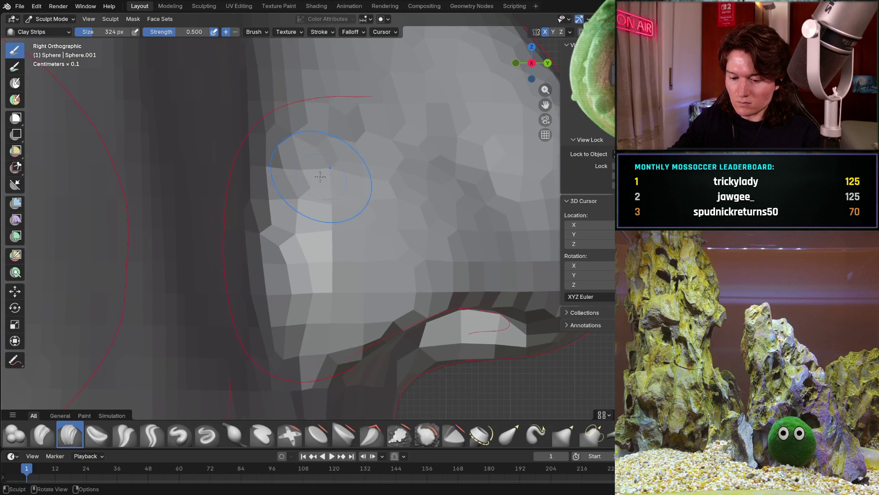
pyautogui.press('f')
# With a 604 px grab brush, pull the cheek vertices down toward the jaw.
pyautogui.click(357, 201)
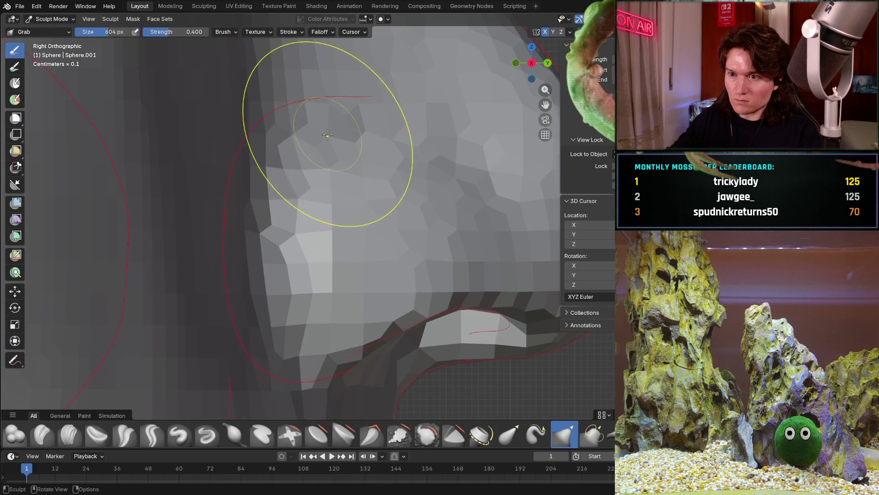
pyautogui.moveTo(327, 122); pyautogui.dragTo(283, 158)
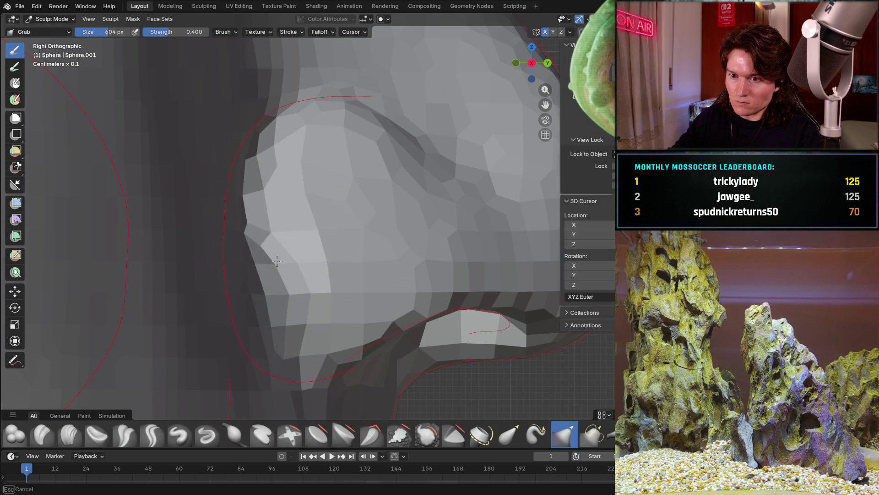
pyautogui.moveTo(302, 385)
pyautogui.mouseDown()
pyautogui.moveTo(313, 380)
pyautogui.moveTo(303, 375)
pyautogui.mouseUp()
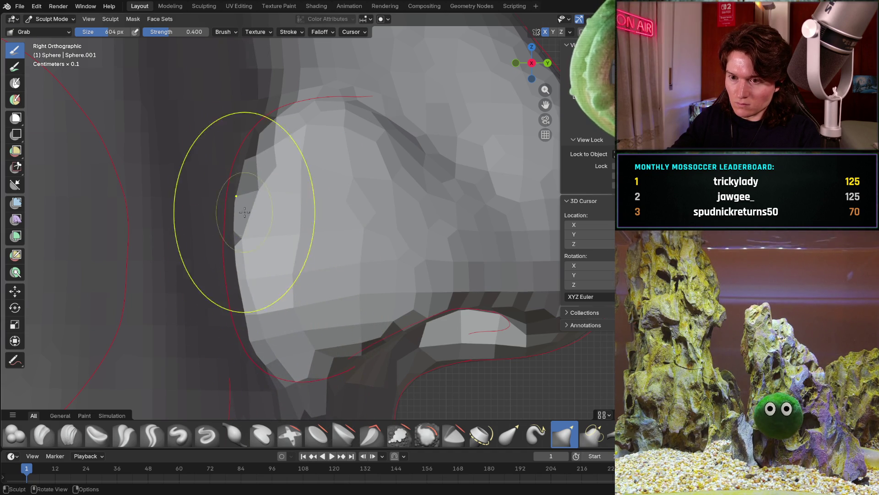
pyautogui.moveTo(308, 146)
pyautogui.mouseDown(button='middle')
pyautogui.moveTo(275, 277)
pyautogui.moveTo(254, 261)
pyautogui.moveTo(255, 296)
pyautogui.moveTo(206, 303)
pyautogui.mouseUp(button='middle')
# Switch to the Clay Strips brush and shrink its radius to 252 px.
pyautogui.click(69, 435)
pyautogui.press('f')
pyautogui.click(166, 294)
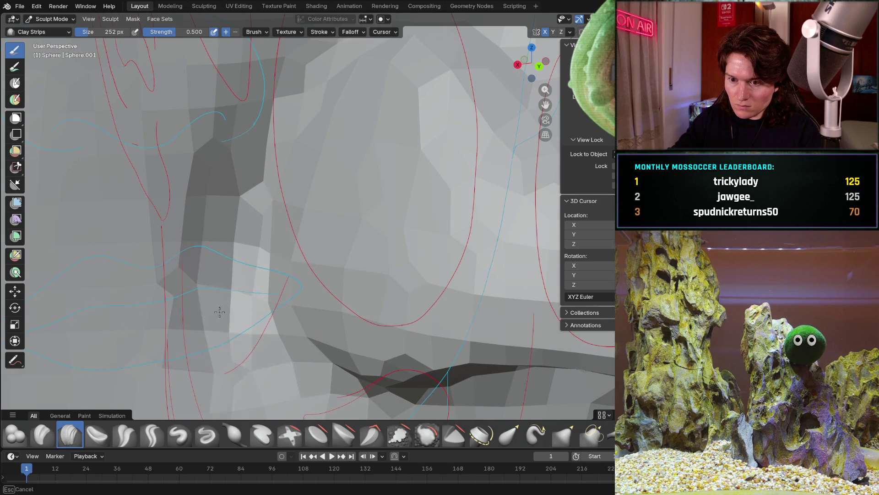
# Build up clay strips on the cheek beside the nose and add a vertical ridge by the nostril.
pyautogui.moveTo(237, 116); pyautogui.dragTo(243, 205)
pyautogui.moveTo(245, 286)
pyautogui.mouseDown(button='middle')
pyautogui.moveTo(262, 206)
pyautogui.moveTo(248, 152)
pyautogui.moveTo(297, 171)
pyautogui.mouseUp(button='middle')
pyautogui.moveTo(302, 117)
pyautogui.mouseDown()
pyautogui.moveTo(309, 158)
pyautogui.moveTo(253, 267)
pyautogui.mouseUp()
pyautogui.moveTo(295, 119); pyautogui.dragTo(310, 141)
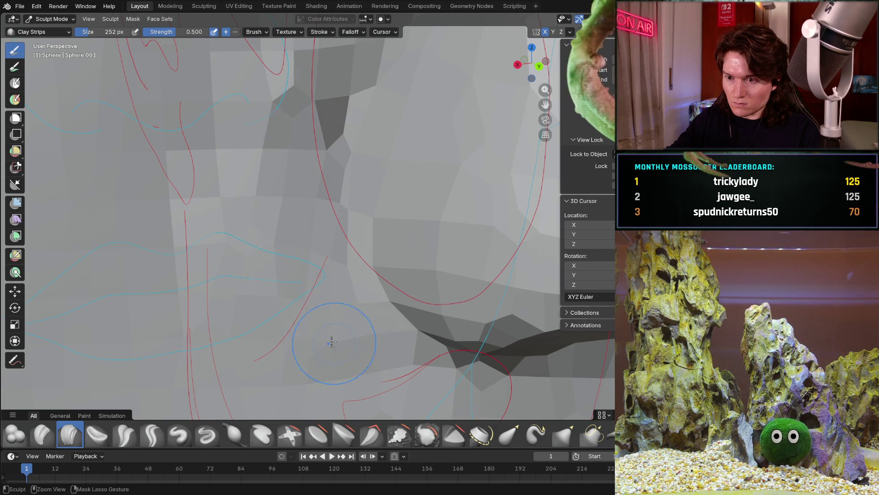
pyautogui.moveTo(296, 408); pyautogui.dragTo(317, 177, button='middle')
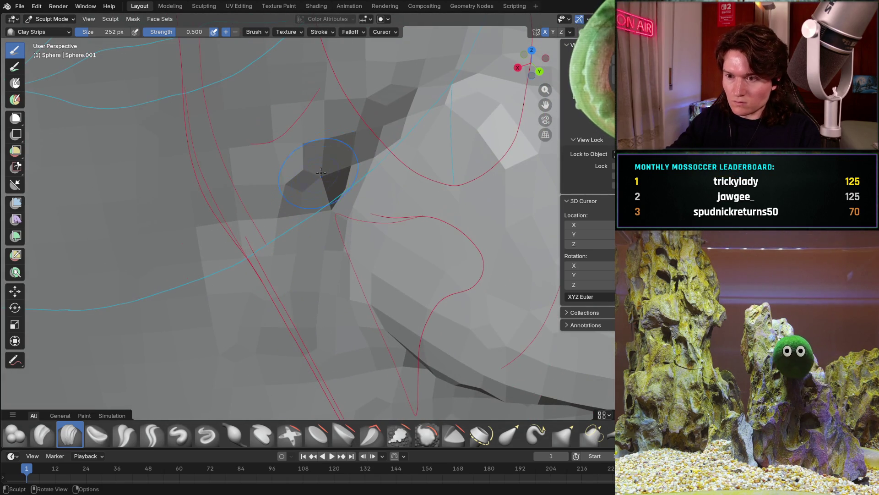
pyautogui.moveTo(355, 124); pyautogui.dragTo(301, 237)
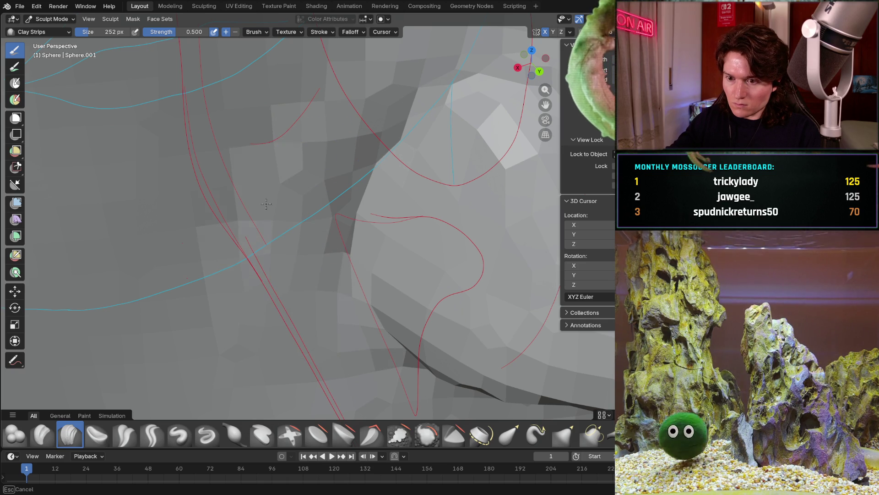
pyautogui.moveTo(266, 203); pyautogui.dragTo(349, 142)
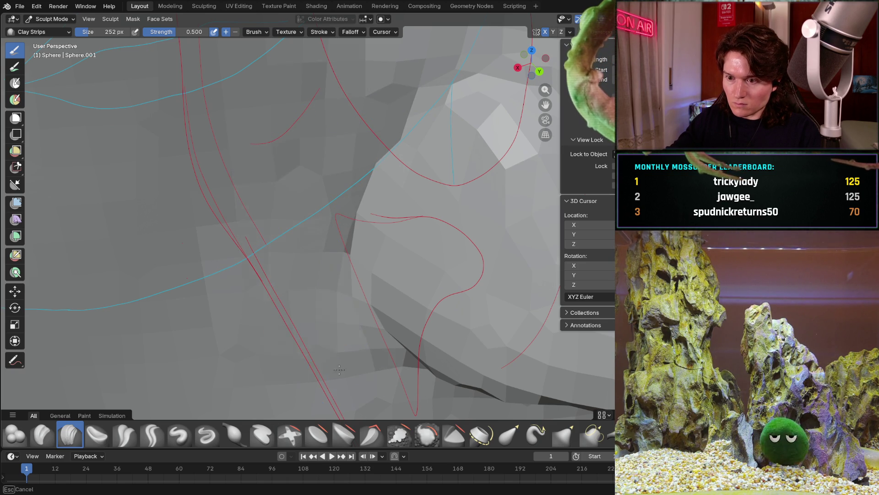
# From the right side view, carve dents into the cheek along the nostril wing.
pyautogui.press('KP_3')
pyautogui.moveTo(443, 204)
pyautogui.keyDown('shift'); pyautogui.mouseDown(button='middle')
pyautogui.moveTo(330, 302)
pyautogui.moveTo(426, 220)
pyautogui.moveTo(344, 289)
pyautogui.moveTo(294, 301)
pyautogui.mouseUp(button='middle'); pyautogui.keyUp('shift')
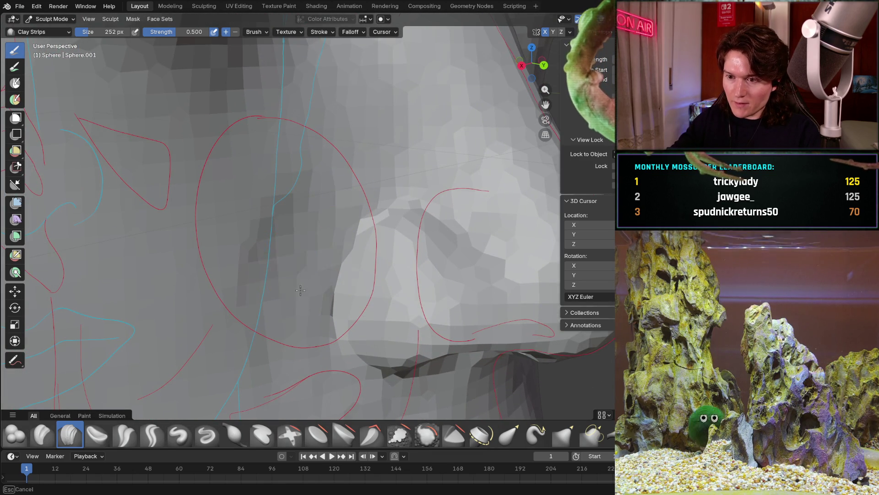
pyautogui.moveTo(304, 275)
pyautogui.mouseDown()
pyautogui.moveTo(311, 237)
pyautogui.moveTo(288, 229)
pyautogui.mouseUp()
pyautogui.moveTo(281, 320); pyautogui.dragTo(294, 241, button='middle')
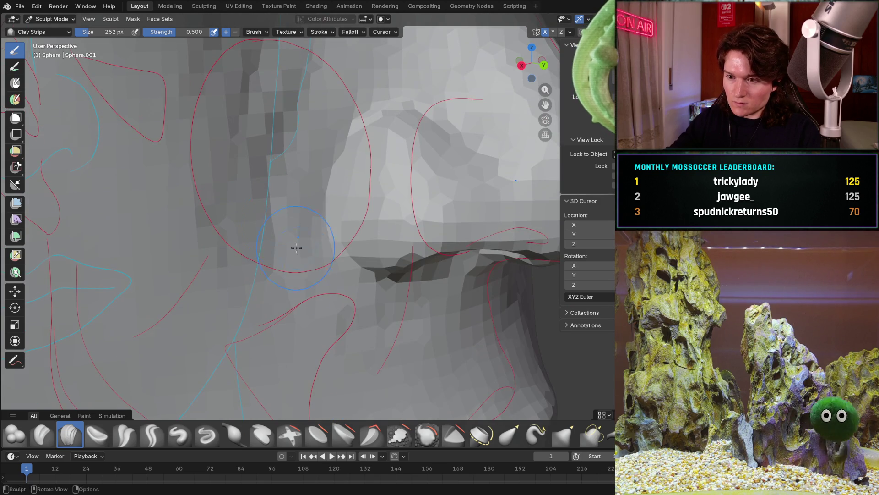
pyautogui.moveTo(311, 282)
pyautogui.mouseDown()
pyautogui.moveTo(316, 137)
pyautogui.moveTo(323, 226)
pyautogui.moveTo(298, 294)
pyautogui.mouseUp()
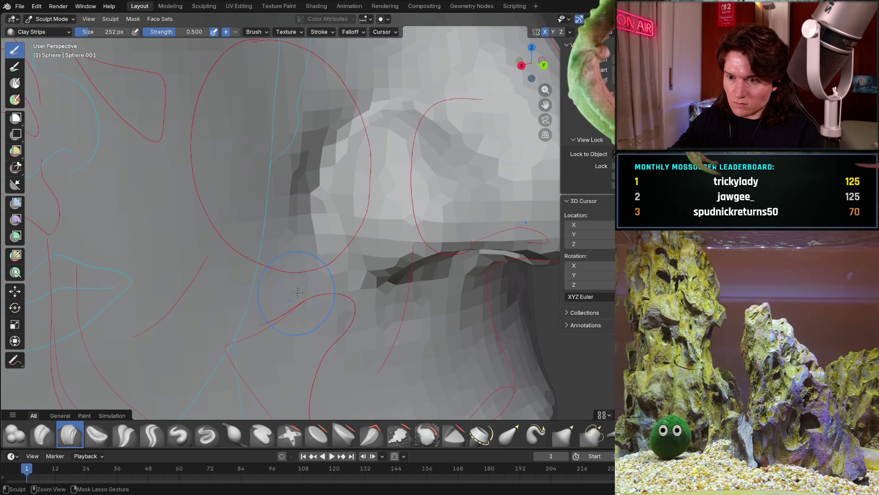
# Undo and redo the carved strokes to compare, keeping the deeper nostril dent.
pyautogui.hotkey('ctrl', 'z')
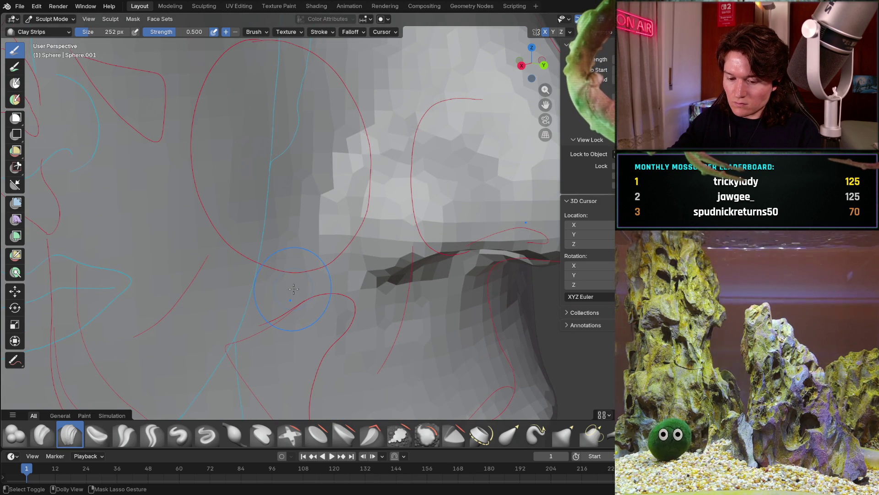
pyautogui.hotkey('ctrl', 'shift', 'z')
pyautogui.hotkey('ctrl', 'shift', 'z')
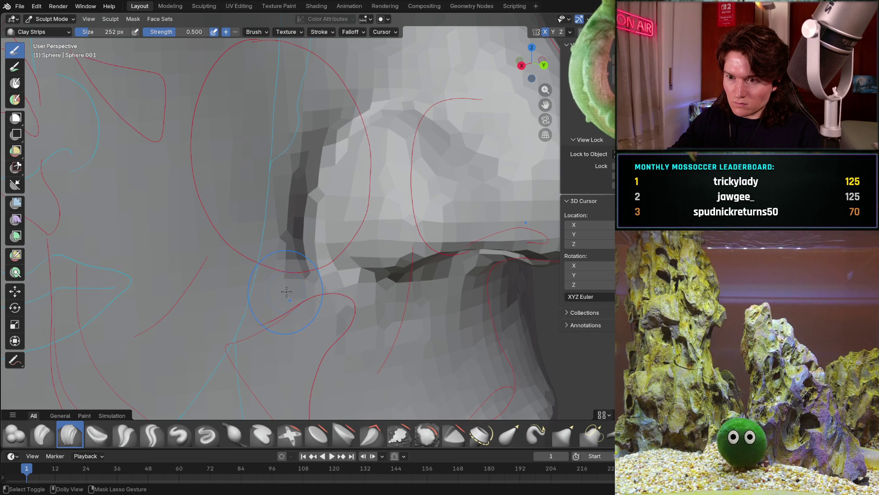
pyautogui.hotkey('ctrl', 'z')
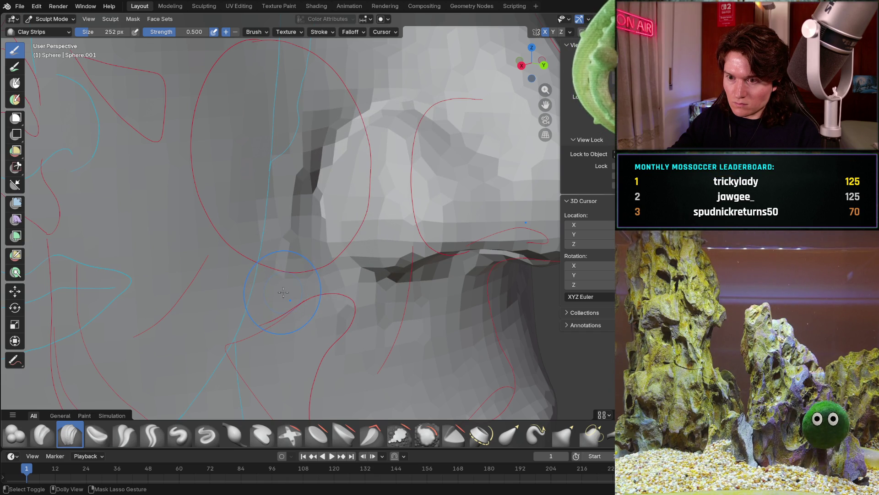
pyautogui.hotkey('ctrl', 'shift', 'z')
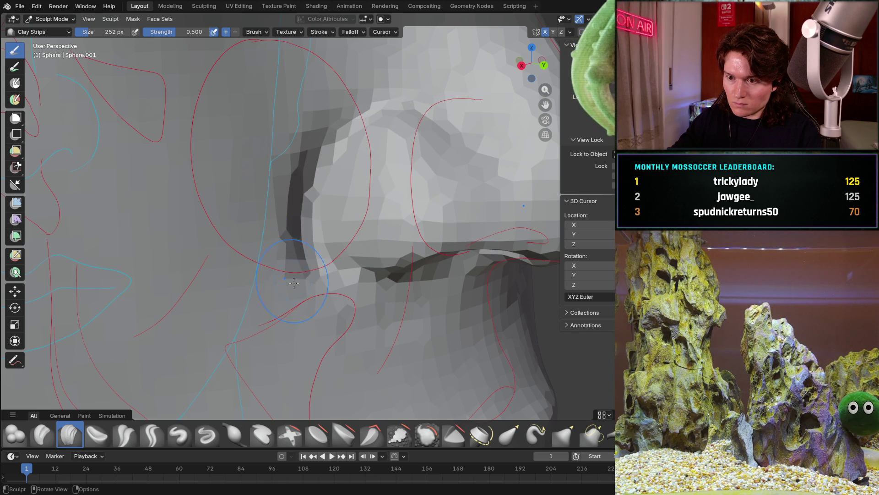
pyautogui.moveTo(289, 272); pyautogui.dragTo(272, 282, button='middle')
pyautogui.press('KP_3')
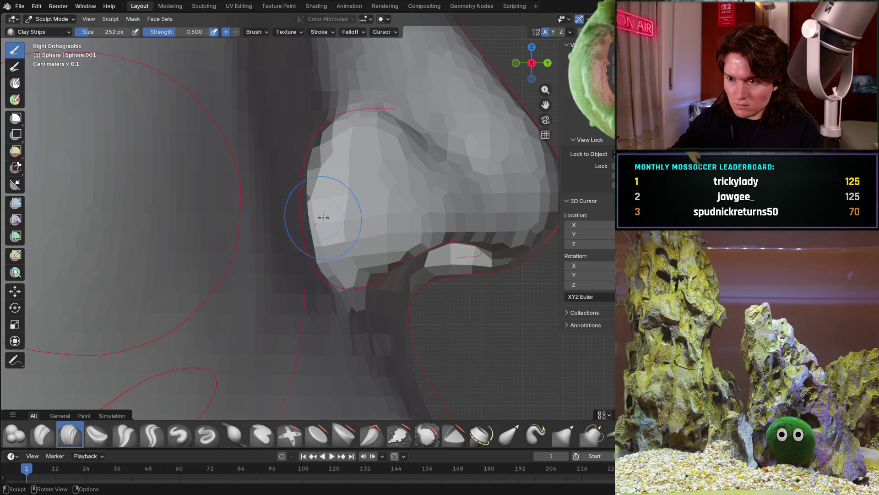
pyautogui.scroll(-5, 315, 224)
# Inspect the whole head and nose from front, back and angled views.
pyautogui.moveTo(309, 227)
pyautogui.mouseDown(button='middle')
pyautogui.moveTo(268, 231)
pyautogui.moveTo(304, 242)
pyautogui.mouseUp(button='middle')
pyautogui.scroll(4, 295, 237)
pyautogui.scroll(3, 305, 243)
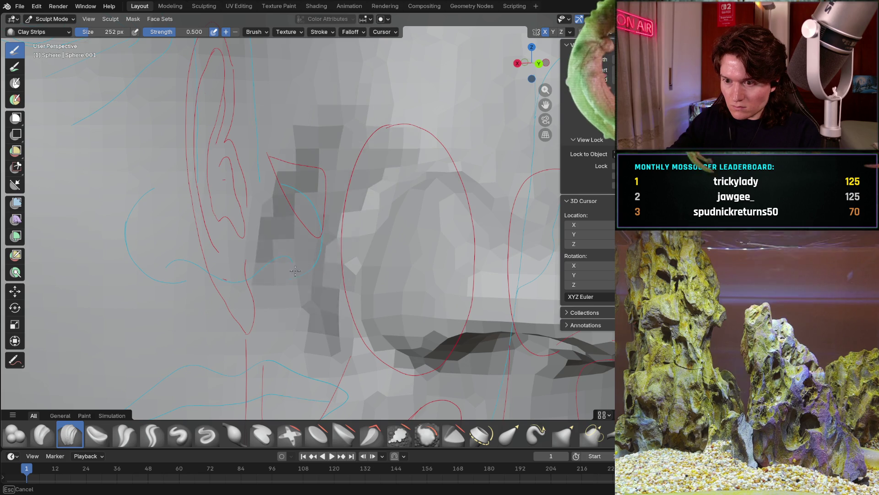
pyautogui.moveTo(298, 252)
pyautogui.mouseDown(button='middle')
pyautogui.moveTo(261, 288)
pyautogui.moveTo(277, 273)
pyautogui.moveTo(331, 368)
pyautogui.mouseUp(button='middle')
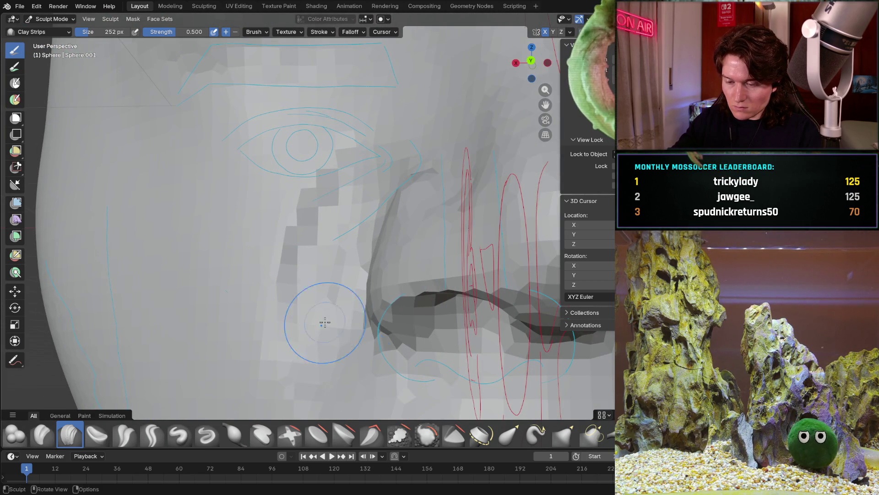
pyautogui.moveTo(335, 337); pyautogui.dragTo(316, 335, button='middle')
pyautogui.press('KP_1')
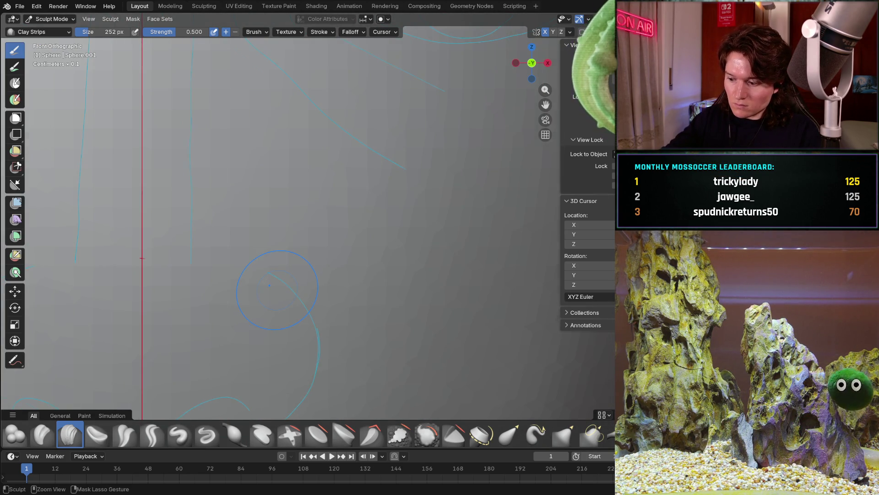
pyautogui.press('ctrl+KP_1')
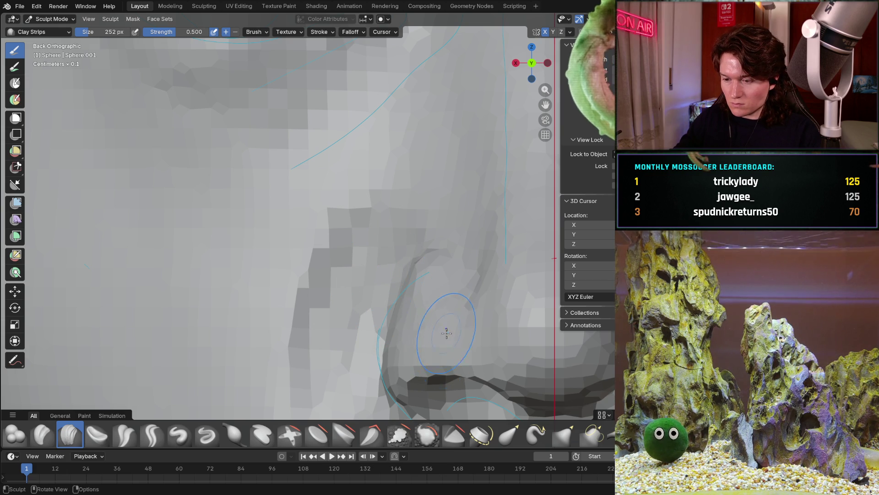
pyautogui.moveTo(446, 326)
pyautogui.mouseDown(button='middle')
pyautogui.moveTo(339, 241)
pyautogui.moveTo(352, 275)
pyautogui.mouseUp(button='middle')
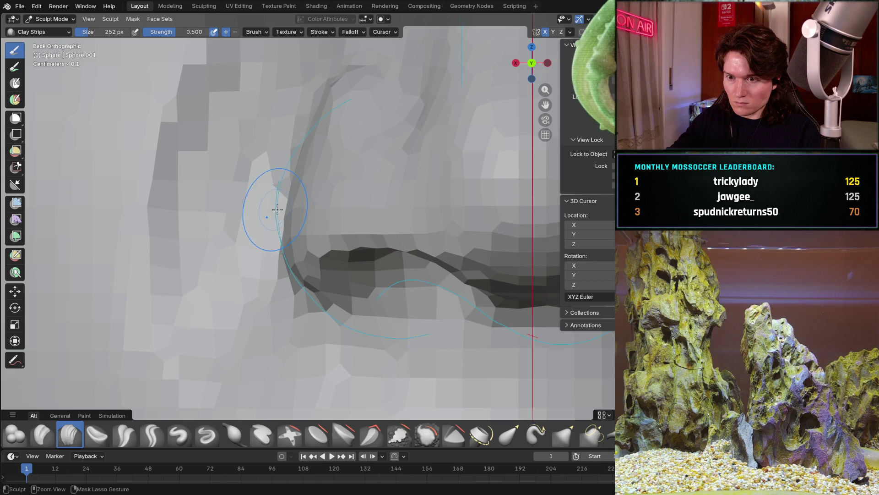
# Touch up the surface beside the nostril with clay strips, then pick the Crease Sharp brush.
pyautogui.moveTo(275, 209)
pyautogui.mouseDown(button='middle')
pyautogui.moveTo(353, 236)
pyautogui.moveTo(351, 196)
pyautogui.mouseUp(button='middle')
pyautogui.moveTo(351, 207); pyautogui.dragTo(327, 203)
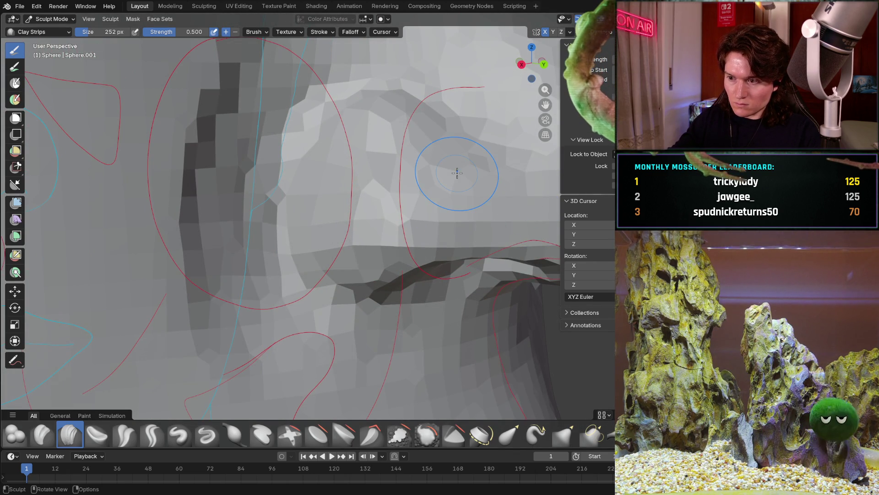
pyautogui.press('ctrl+KP_1')
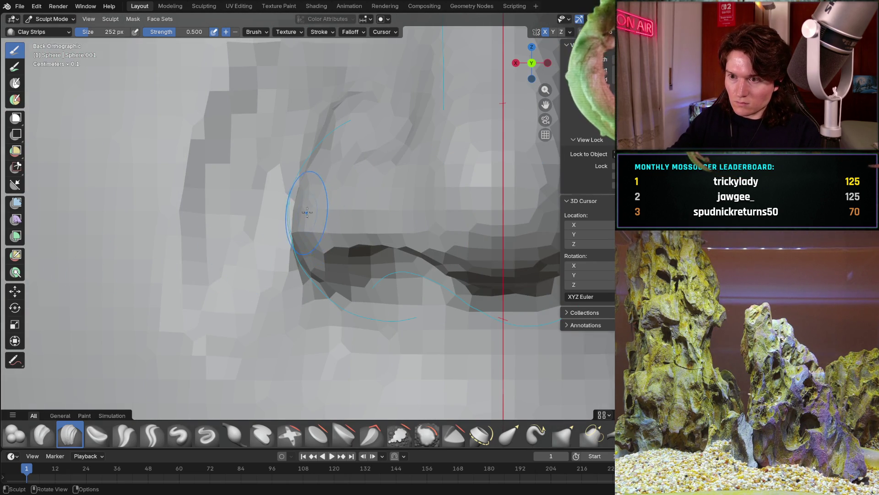
pyautogui.moveTo(308, 213); pyautogui.dragTo(349, 211, button='middle')
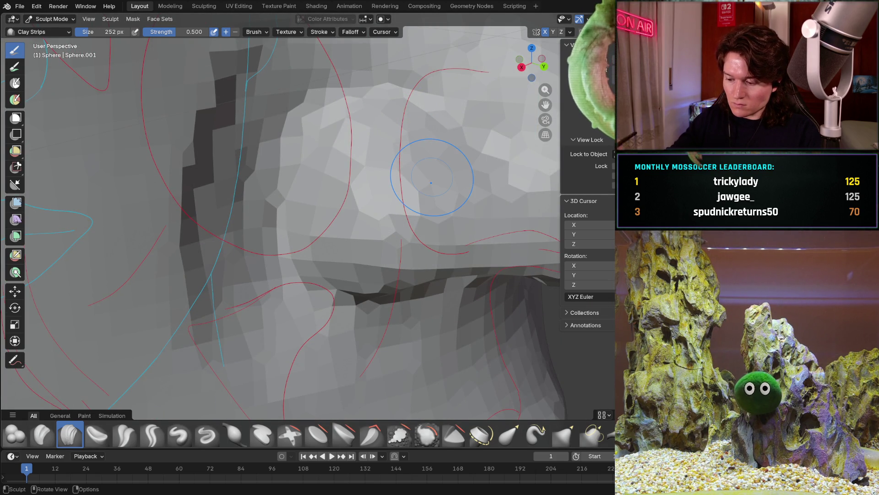
pyautogui.press('ctrl+KP_1')
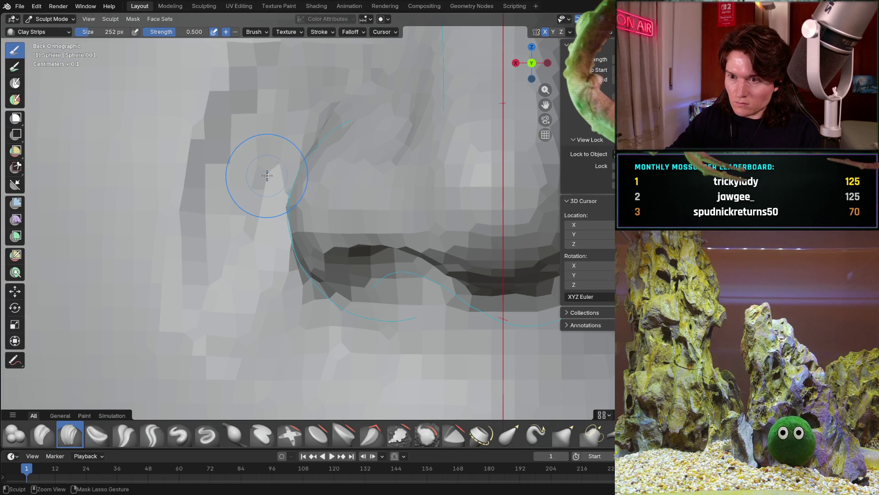
pyautogui.moveTo(264, 202)
pyautogui.mouseDown(button='middle')
pyautogui.moveTo(328, 152)
pyautogui.moveTo(385, 227)
pyautogui.mouseUp(button='middle')
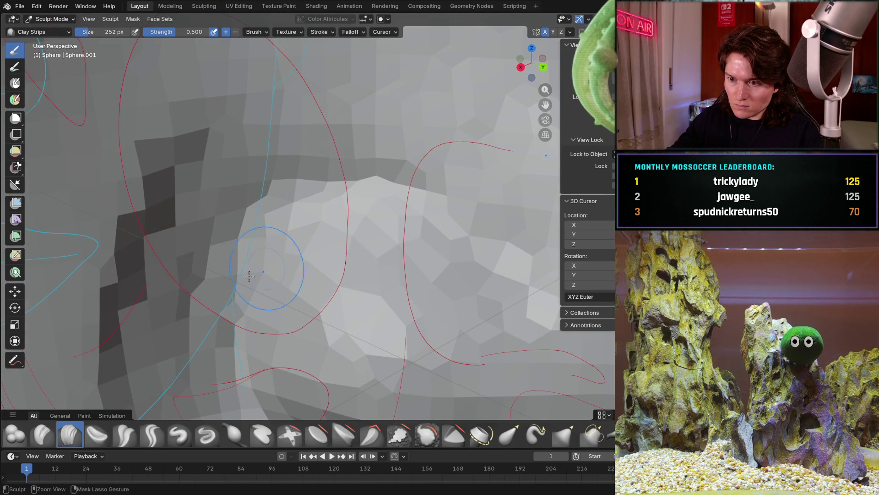
pyautogui.click(152, 435)
# Carve a sharp crease along the nostril wing and check it from back and side views.
pyautogui.moveTo(255, 210)
pyautogui.mouseDown()
pyautogui.moveTo(417, 194)
pyautogui.moveTo(245, 236)
pyautogui.mouseUp()
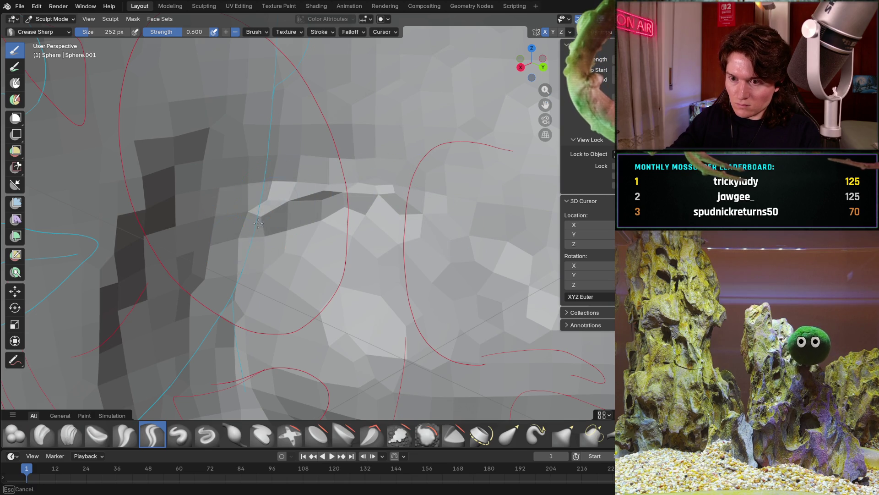
pyautogui.moveTo(248, 212); pyautogui.dragTo(275, 227, button='middle')
pyautogui.press('ctrl+KP_1')
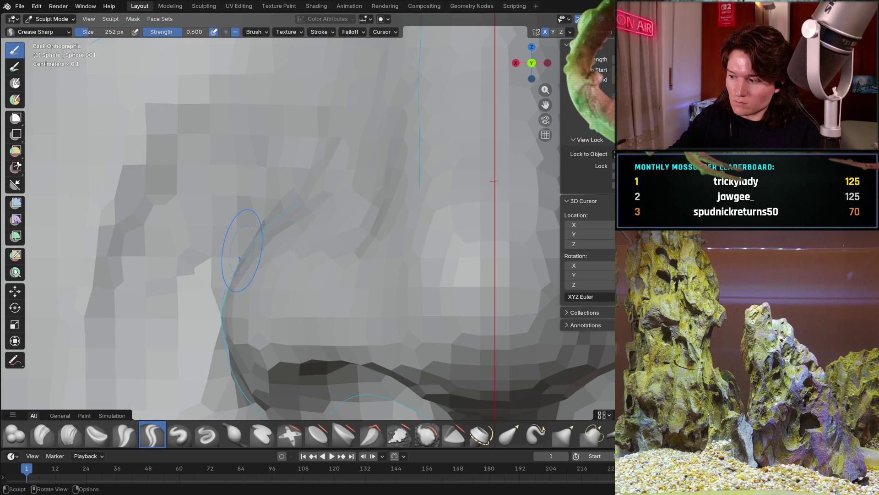
pyautogui.moveTo(263, 291); pyautogui.dragTo(265, 236, button='middle')
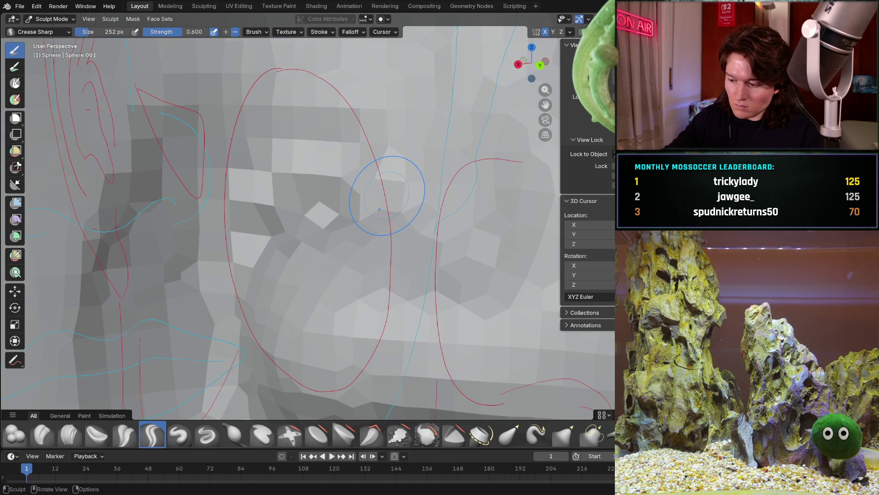
pyautogui.press('KP_3')
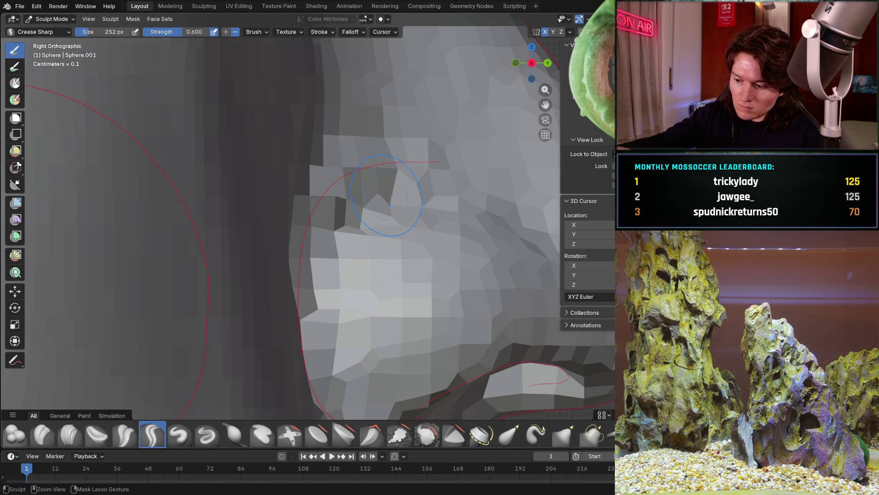
# Review the creased nostril from right, back and angled perspective views.
pyautogui.moveTo(390, 205); pyautogui.dragTo(386, 197, button='middle')
pyautogui.scroll(-4, 386, 197)
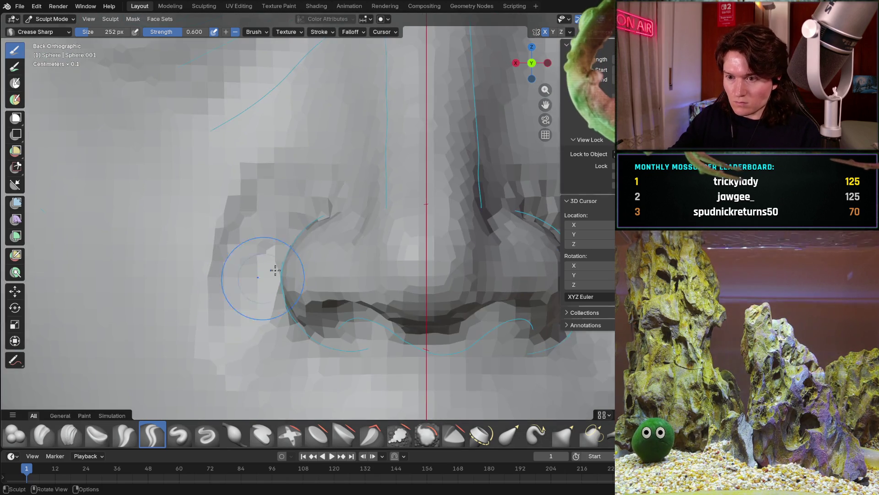
pyautogui.moveTo(227, 309)
pyautogui.mouseDown(button='middle')
pyautogui.moveTo(138, 227)
pyautogui.moveTo(206, 226)
pyautogui.mouseUp(button='middle')
pyautogui.scroll(-3, 138, 226)
pyautogui.scroll(4, 305, 235)
pyautogui.press('KP_3')
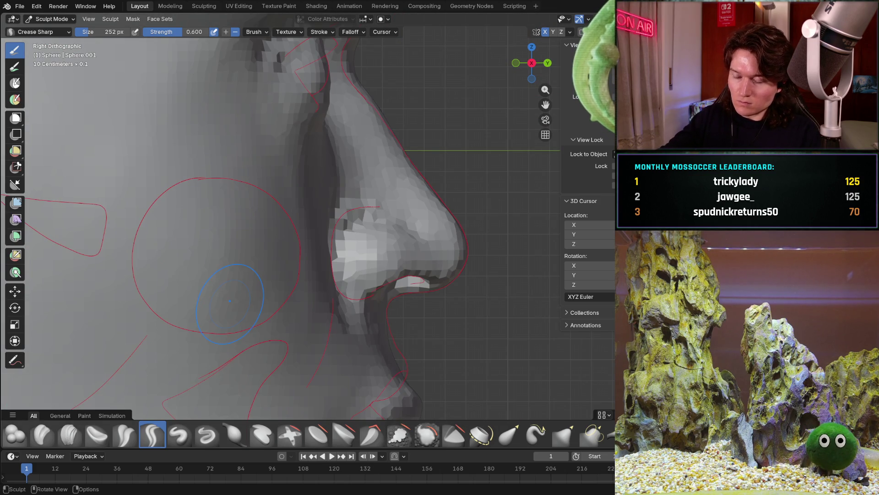
pyautogui.press('ctrl+KP_1')
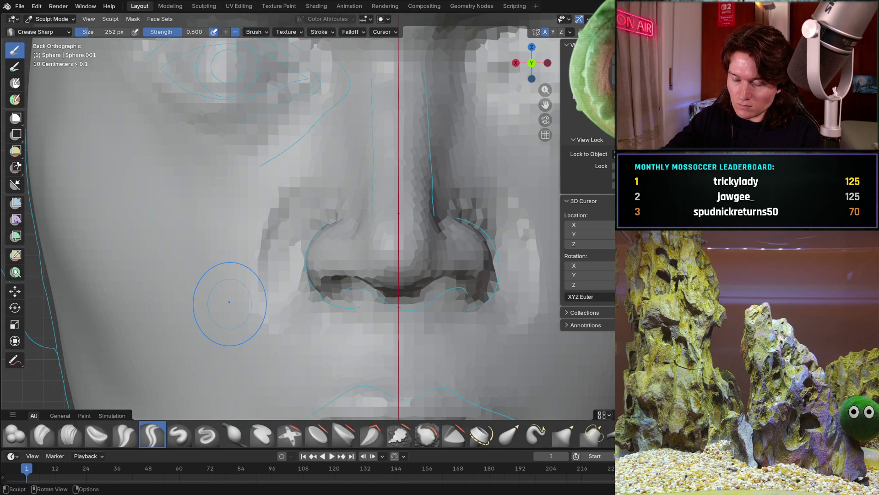
pyautogui.scroll(-3, 304, 254)
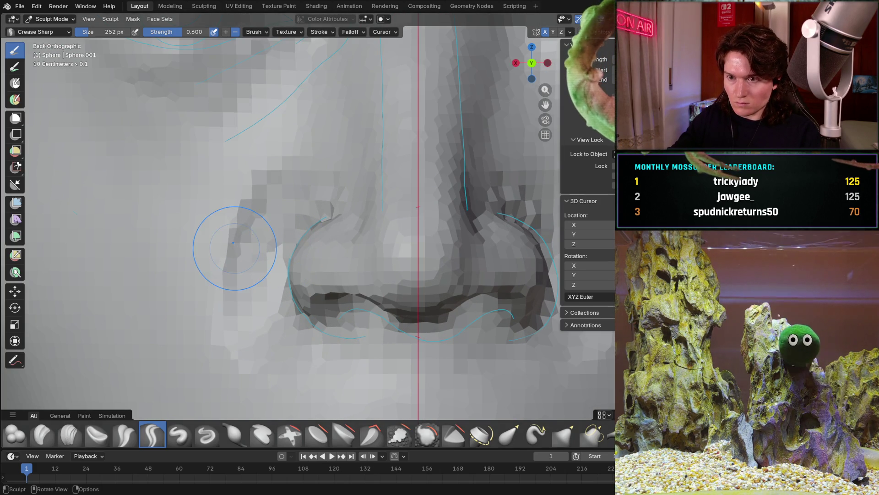
pyautogui.moveTo(233, 254)
pyautogui.mouseDown(button='middle')
pyautogui.moveTo(295, 306)
pyautogui.moveTo(261, 311)
pyautogui.mouseUp(button='middle')
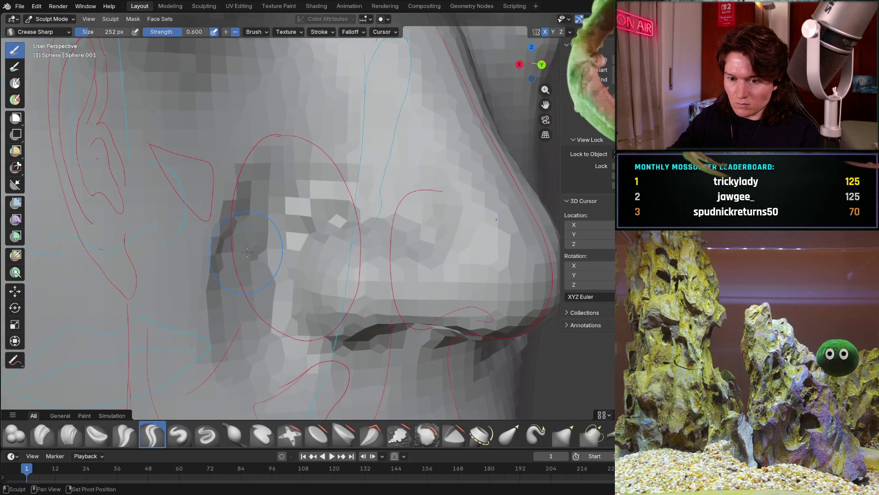
pyautogui.scroll(2, 108, 375)
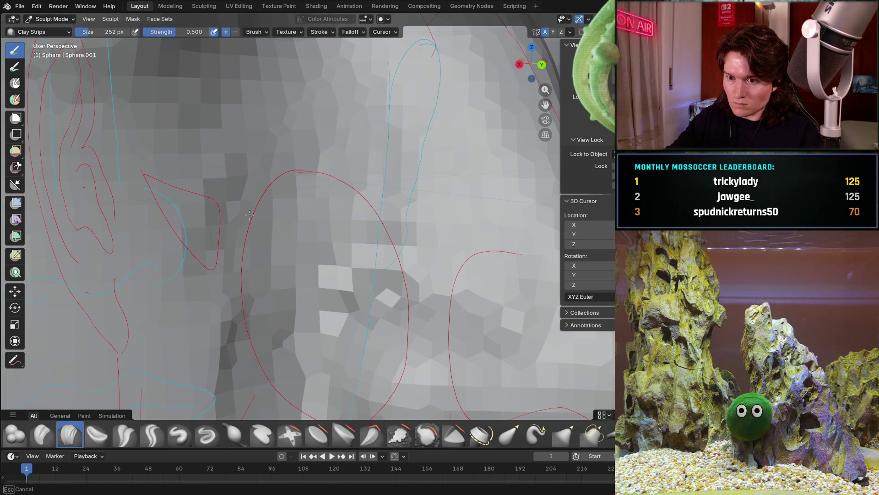
# Build up the cheek in front of the ear with clay strips, then inspect the profile and front view.
pyautogui.moveTo(315, 179)
pyautogui.mouseDown(button='middle')
pyautogui.moveTo(282, 173)
pyautogui.moveTo(311, 294)
pyautogui.moveTo(317, 273)
pyautogui.mouseUp(button='middle')
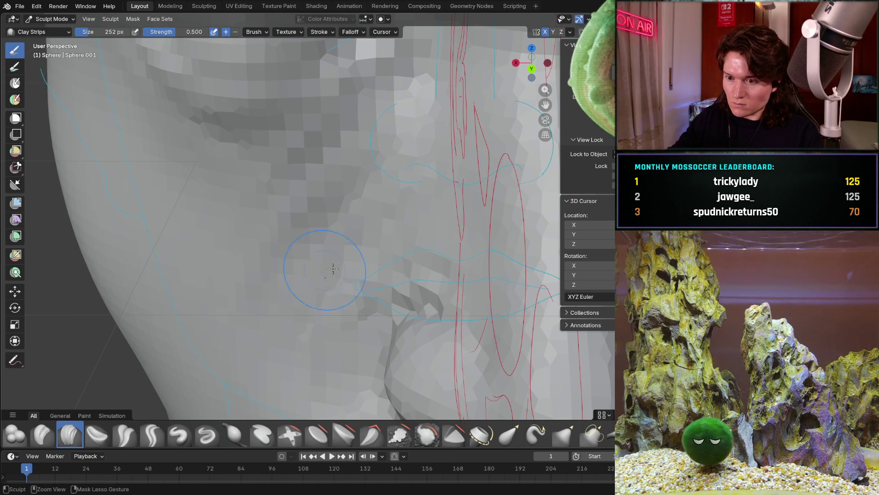
pyautogui.moveTo(246, 298)
pyautogui.mouseDown(button='middle')
pyautogui.moveTo(298, 306)
pyautogui.moveTo(368, 225)
pyautogui.mouseUp(button='middle')
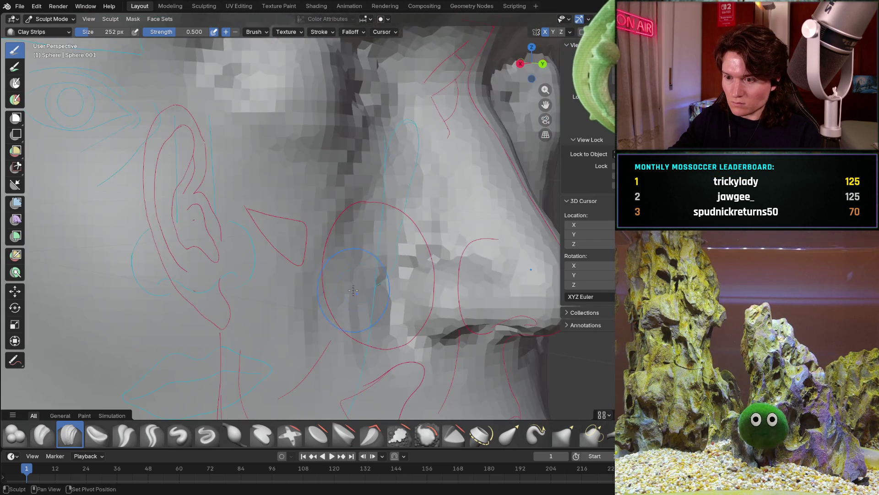
pyautogui.keyDown('ctrl'); pyautogui.moveTo(355, 276); pyautogui.dragTo(347, 244, button='middle'); pyautogui.keyUp('ctrl')
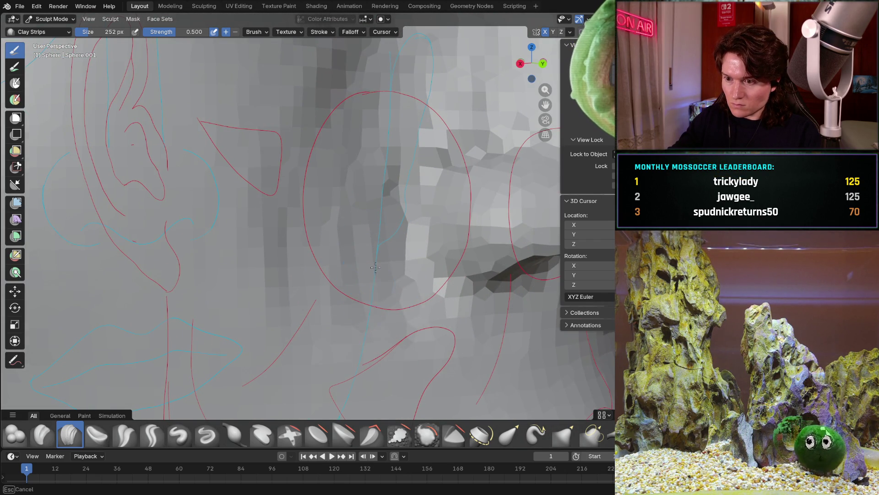
pyautogui.scroll(-5, 250, 313)
pyautogui.moveTo(275, 302)
pyautogui.mouseDown(button='middle')
pyautogui.moveTo(198, 277)
pyautogui.moveTo(158, 289)
pyautogui.moveTo(304, 249)
pyautogui.mouseUp(button='middle')
pyautogui.scroll(5, 206, 262)
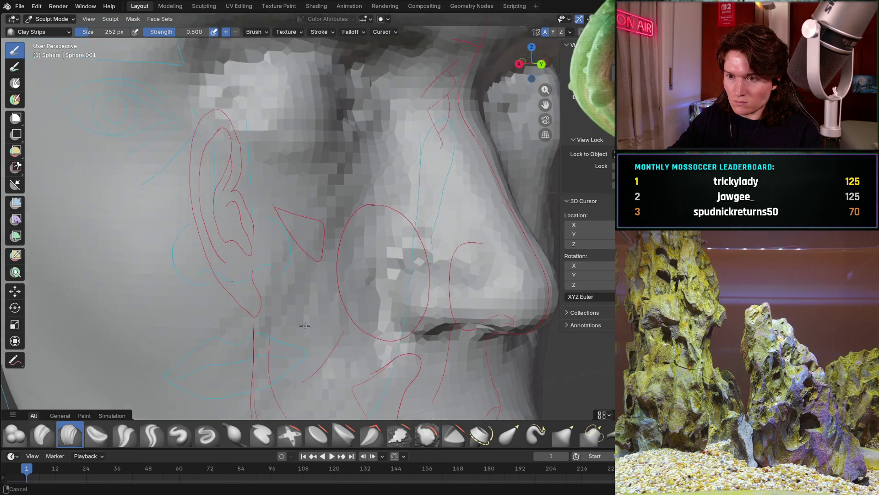
pyautogui.moveTo(294, 371)
pyautogui.keyDown('ctrl'); pyautogui.mouseDown(button='middle')
pyautogui.moveTo(245, 236)
pyautogui.moveTo(294, 364)
pyautogui.moveTo(341, 294)
pyautogui.moveTo(279, 320)
pyautogui.mouseUp(button='middle'); pyautogui.keyUp('ctrl')
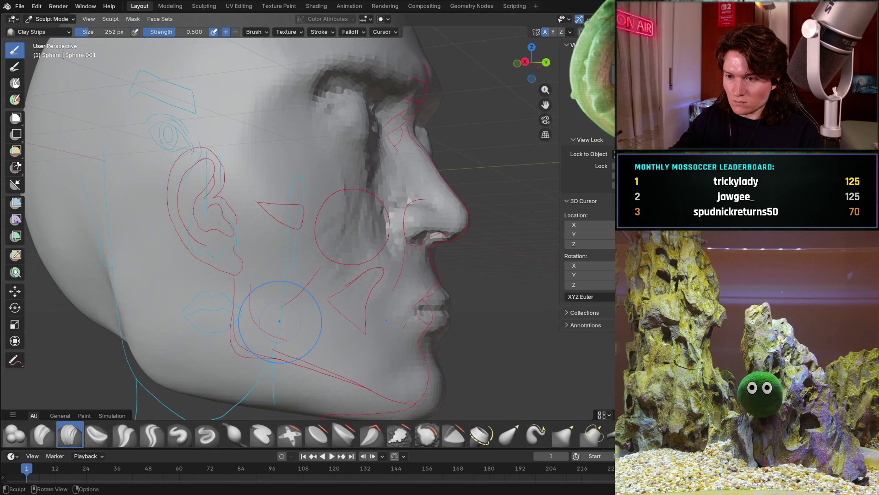
pyautogui.press('KP_1')
# From the right side view, build up the cheek inside its red outline with clay strips.
pyautogui.press('KP_3')
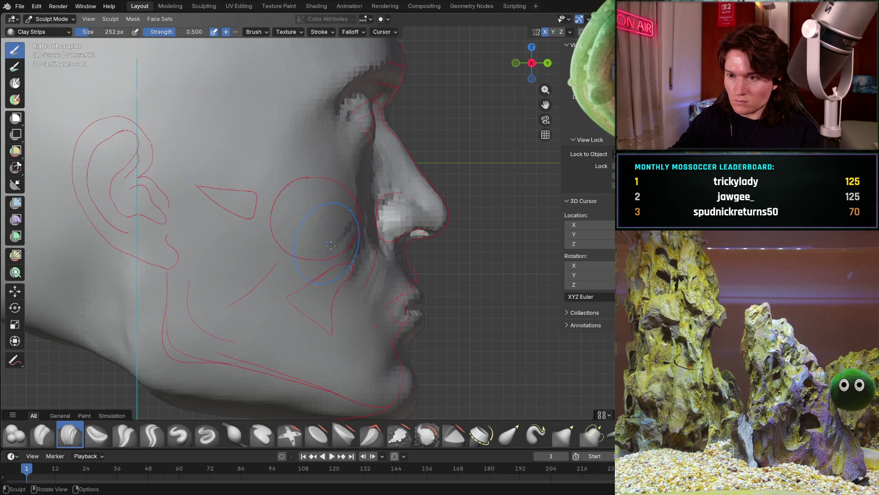
pyautogui.scroll(3, 353, 253)
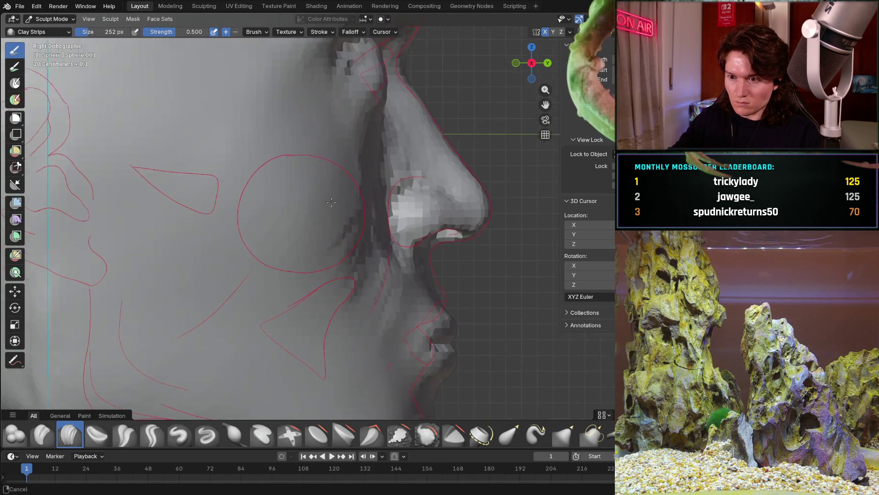
pyautogui.scroll(3, 353, 253)
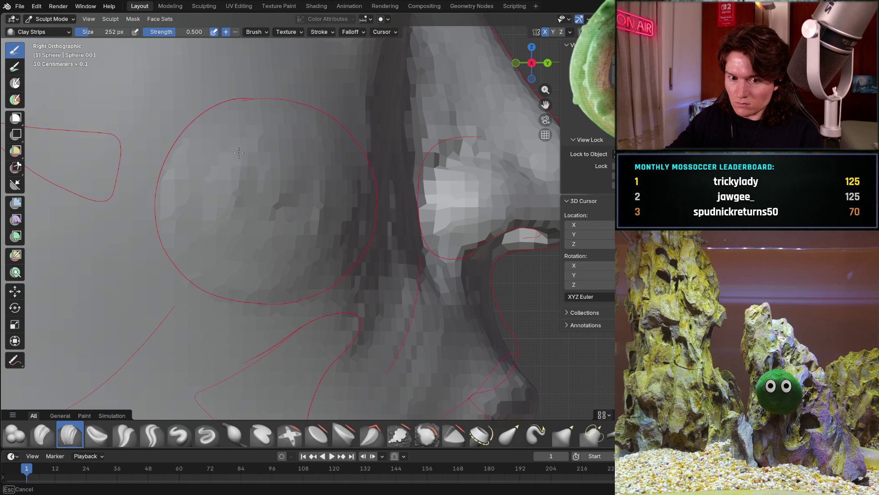
pyautogui.scroll(-4, 374, 289)
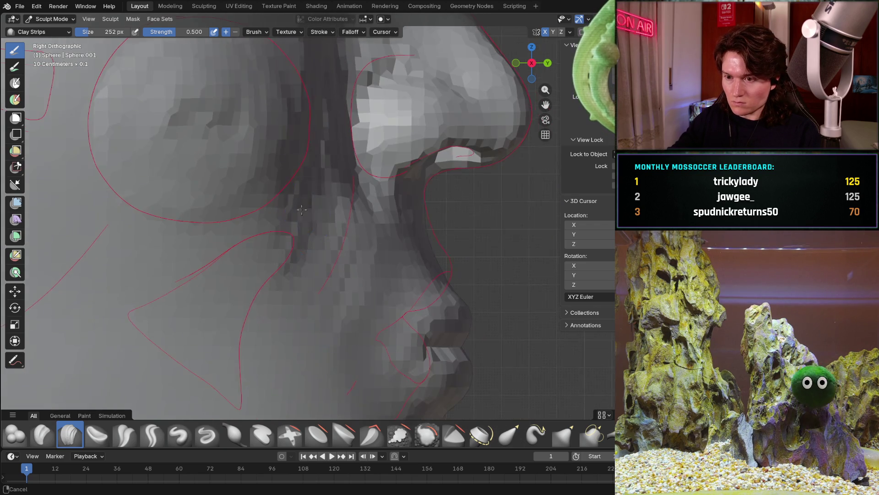
pyautogui.scroll(4, 300, 289)
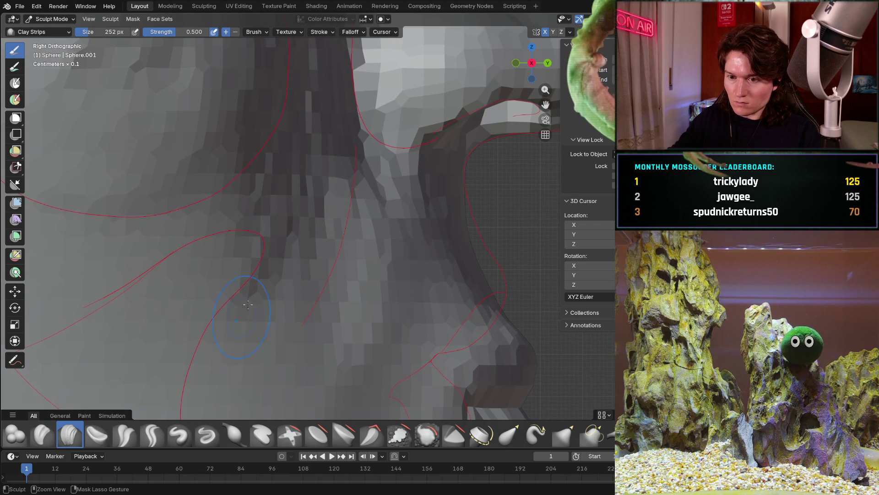
pyautogui.moveTo(183, 307); pyautogui.dragTo(354, 134, button='middle')
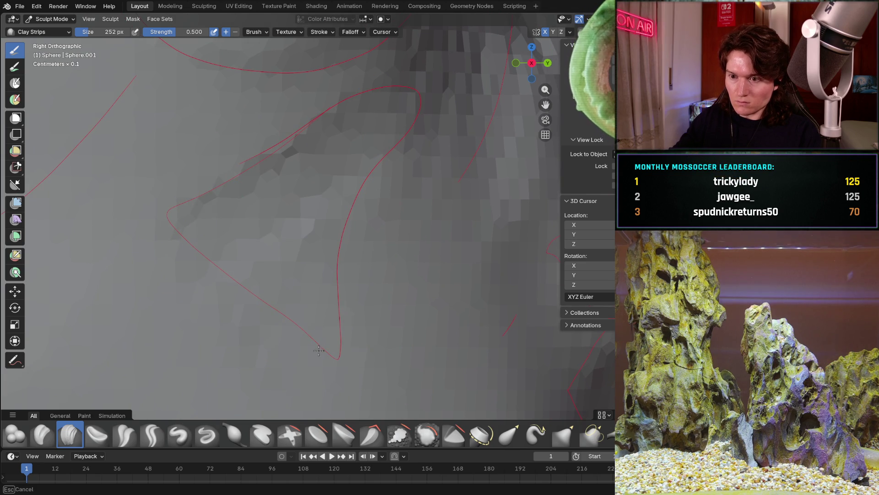
pyautogui.moveTo(319, 366); pyautogui.dragTo(203, 210)
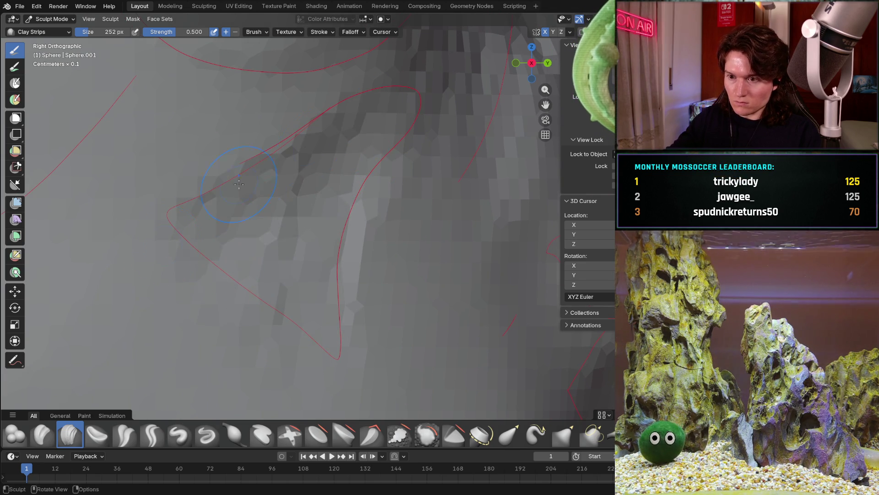
pyautogui.scroll(-5, 202, 210)
pyautogui.moveTo(207, 206); pyautogui.dragTo(294, 278, button='middle')
pyautogui.scroll(4, 294, 279)
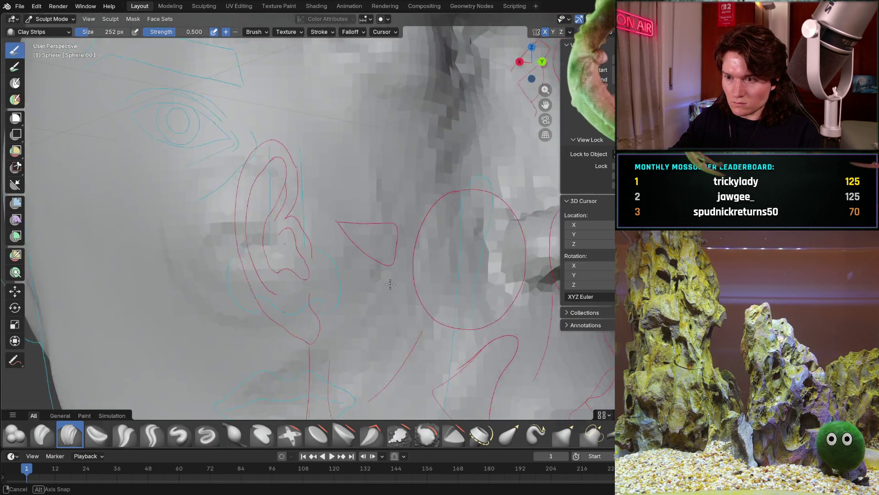
# Orbit around the ear and cheek to check the head's shape from three-quarter views.
pyautogui.moveTo(319, 303); pyautogui.dragTo(320, 288, button='middle')
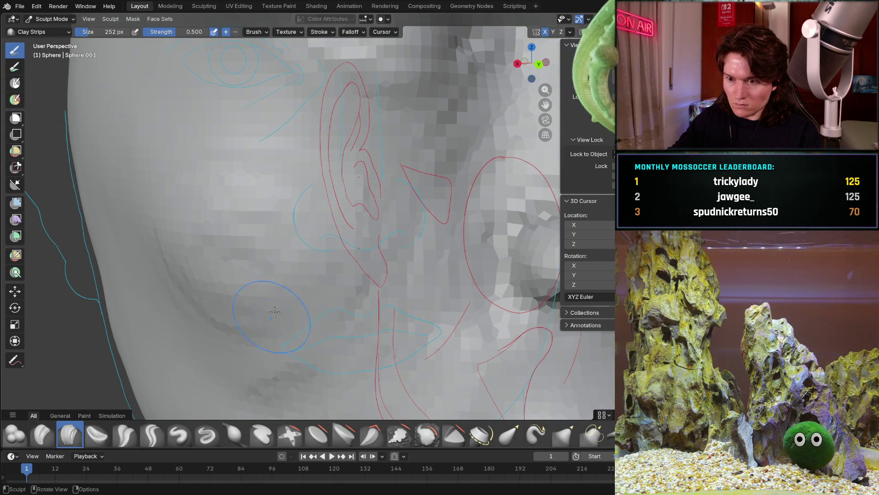
pyautogui.moveTo(274, 203); pyautogui.dragTo(433, 111, button='middle')
pyautogui.moveTo(369, 337)
pyautogui.mouseDown(button='middle')
pyautogui.moveTo(308, 219)
pyautogui.moveTo(354, 246)
pyautogui.mouseUp(button='middle')
pyautogui.moveTo(300, 254); pyautogui.dragTo(302, 247, button='middle')
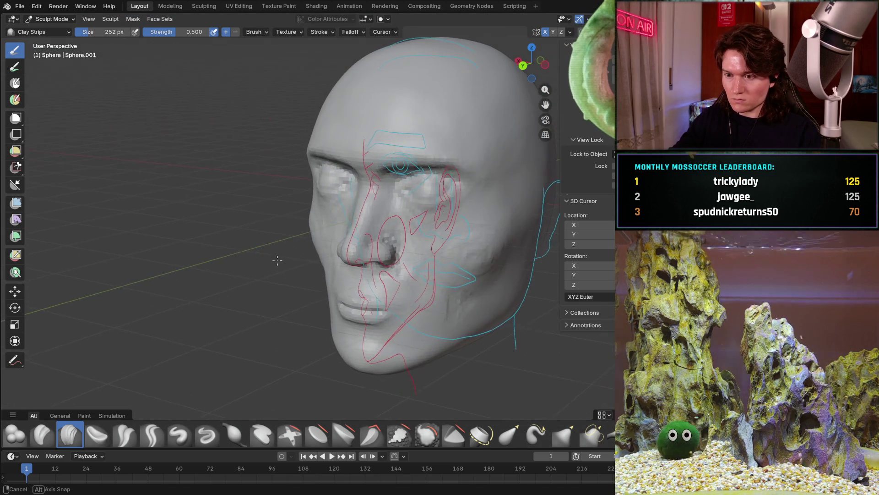
pyautogui.scroll(5, 307, 244)
pyautogui.scroll(-4, 307, 243)
pyautogui.scroll(4, 207, 220)
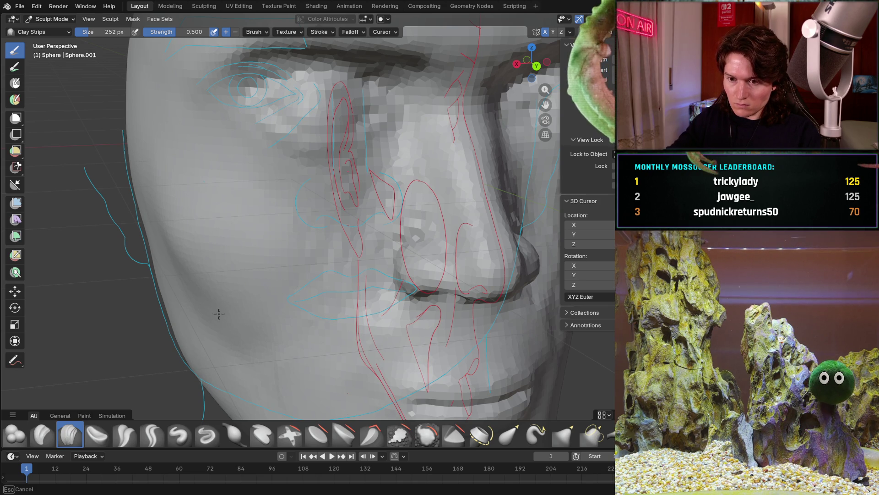
# Check the face from front, back and three-quarter views showing the ear.
pyautogui.moveTo(280, 217); pyautogui.dragTo(309, 220, button='middle')
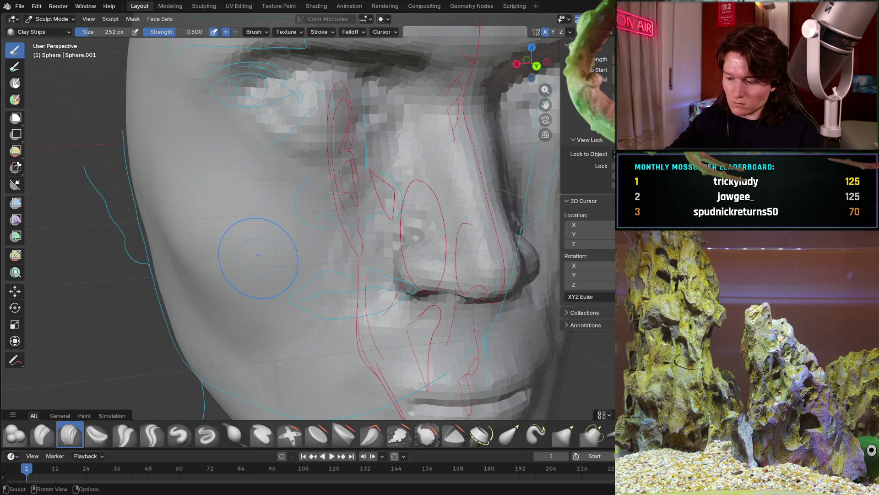
pyautogui.press('KP_1')
pyautogui.press('ctrl+KP_1')
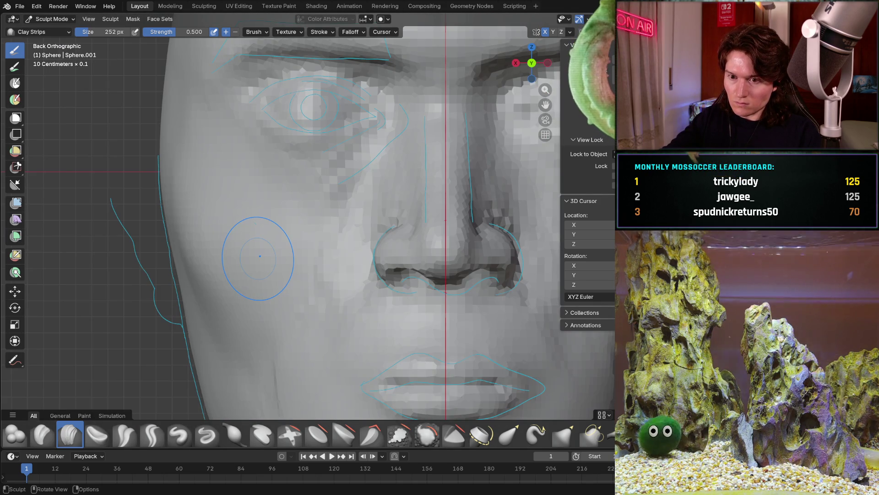
pyautogui.moveTo(254, 254)
pyautogui.mouseDown(button='middle')
pyautogui.moveTo(326, 274)
pyautogui.moveTo(322, 257)
pyautogui.mouseUp(button='middle')
pyautogui.scroll(3, 323, 258)
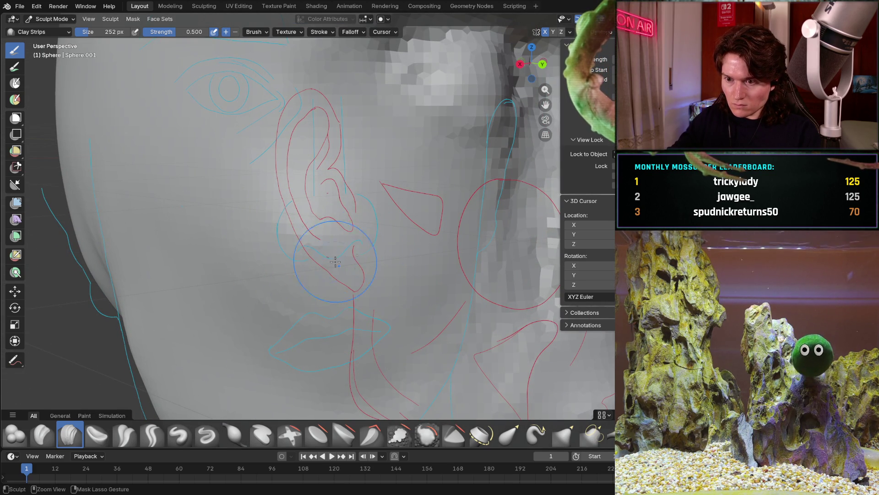
pyautogui.moveTo(456, 237)
pyautogui.mouseDown(button='middle')
pyautogui.moveTo(329, 285)
pyautogui.moveTo(371, 275)
pyautogui.moveTo(383, 248)
pyautogui.moveTo(341, 277)
pyautogui.mouseUp(button='middle')
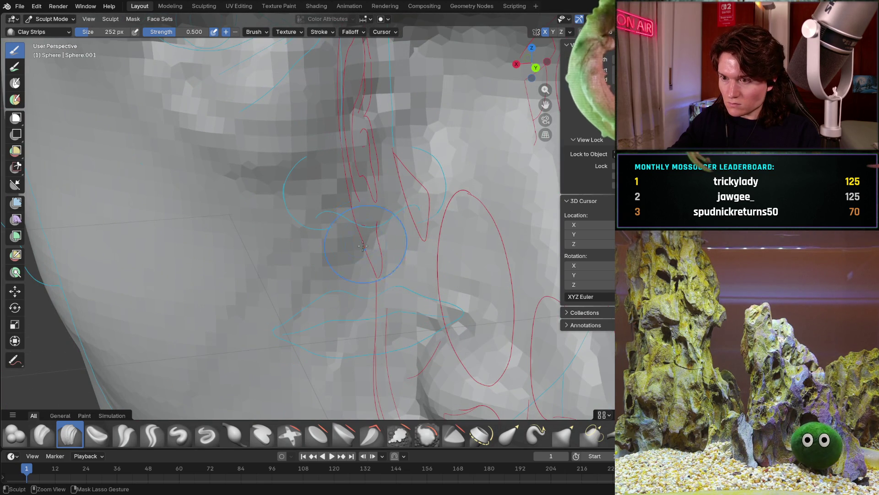
# Fill out the lower cheek below the ear with clay strips toward the jawline.
pyautogui.moveTo(277, 207)
pyautogui.mouseDown(button='middle')
pyautogui.moveTo(309, 220)
pyautogui.moveTo(322, 229)
pyautogui.moveTo(316, 234)
pyautogui.mouseUp(button='middle')
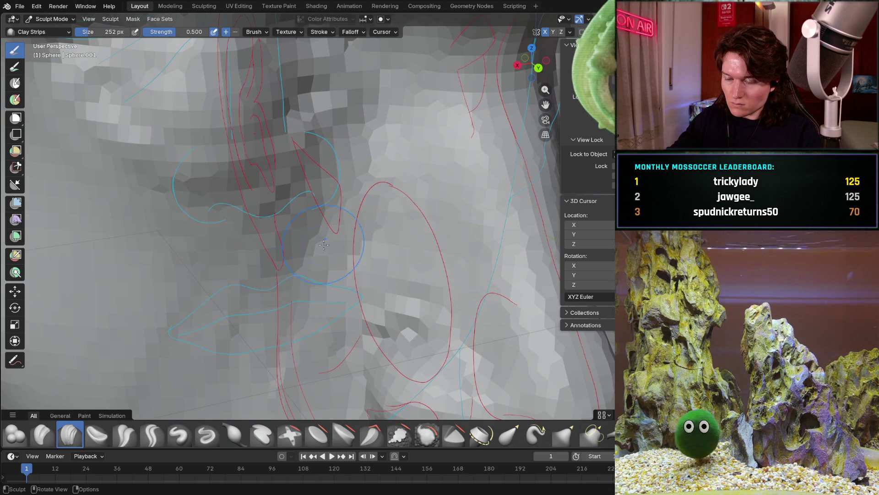
pyautogui.moveTo(307, 253); pyautogui.dragTo(364, 197)
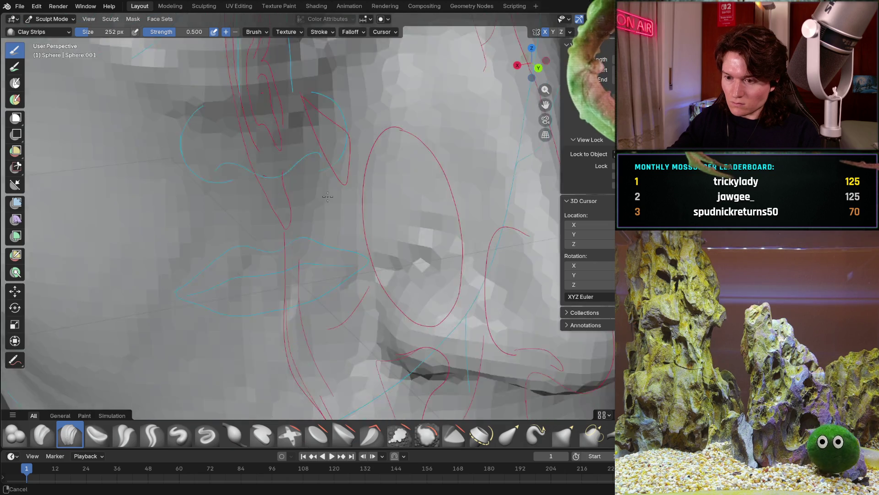
pyautogui.moveTo(361, 229); pyautogui.dragTo(330, 266, button='middle')
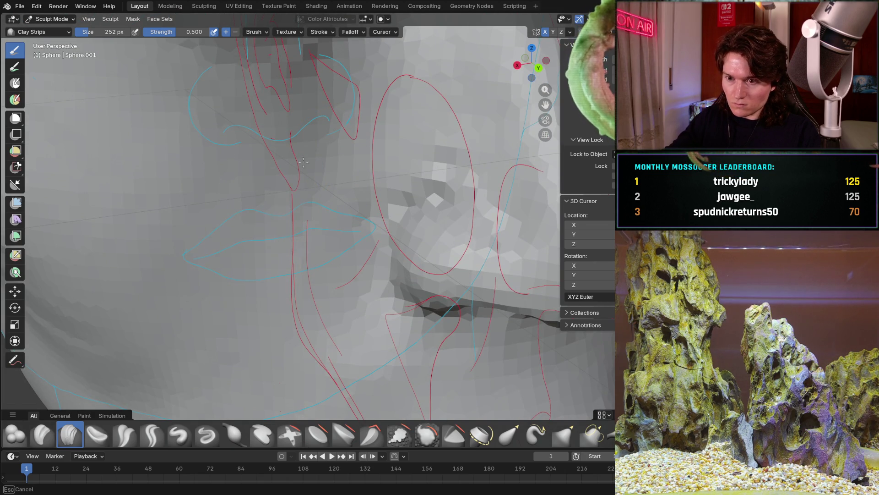
pyautogui.scroll(-3, 265, 231)
pyautogui.scroll(3, 265, 232)
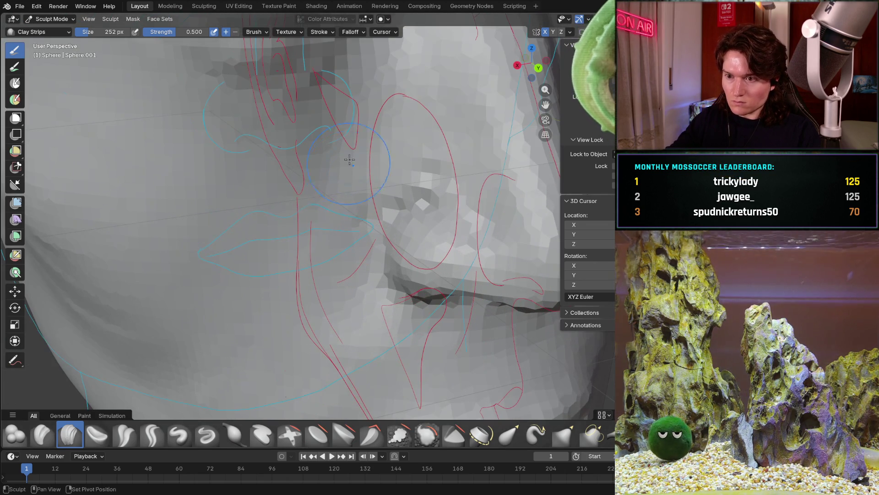
pyautogui.moveTo(265, 232)
pyautogui.mouseDown(button='middle')
pyautogui.moveTo(275, 240)
pyautogui.moveTo(243, 255)
pyautogui.moveTo(286, 270)
pyautogui.mouseUp(button='middle')
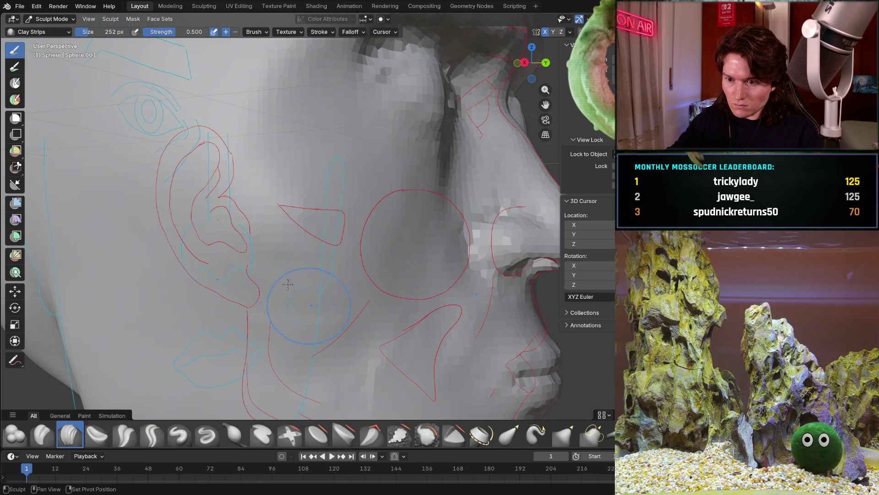
# Orbit around the head and settle on the right orthographic view of the cheek.
pyautogui.keyDown('shift'); pyautogui.moveTo(345, 326); pyautogui.dragTo(349, 234, button='middle'); pyautogui.keyUp('shift')
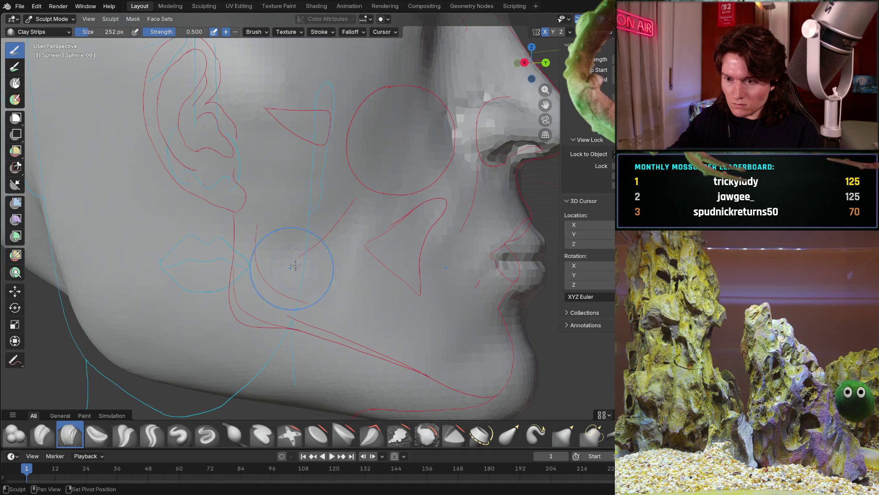
pyautogui.scroll(-3, 387, 255)
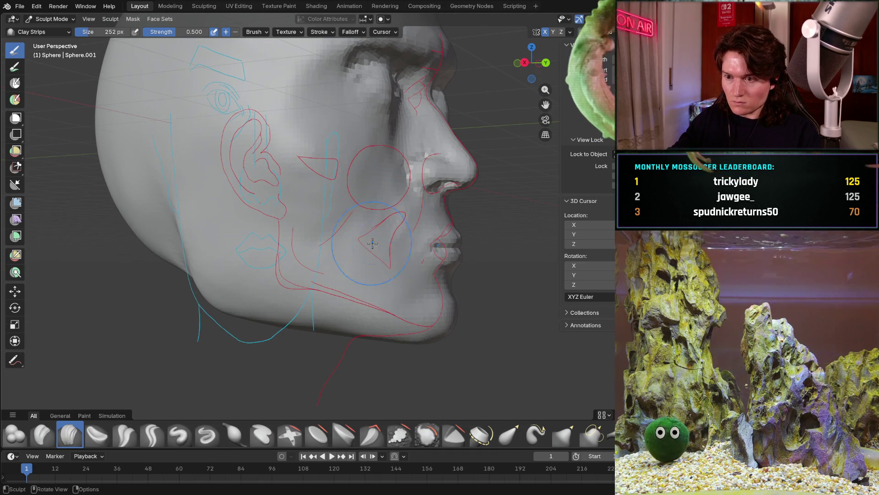
pyautogui.moveTo(357, 248)
pyautogui.keyDown('ctrl'); pyautogui.mouseDown(button='middle')
pyautogui.moveTo(343, 235)
pyautogui.moveTo(357, 230)
pyautogui.mouseUp(button='middle'); pyautogui.keyUp('ctrl')
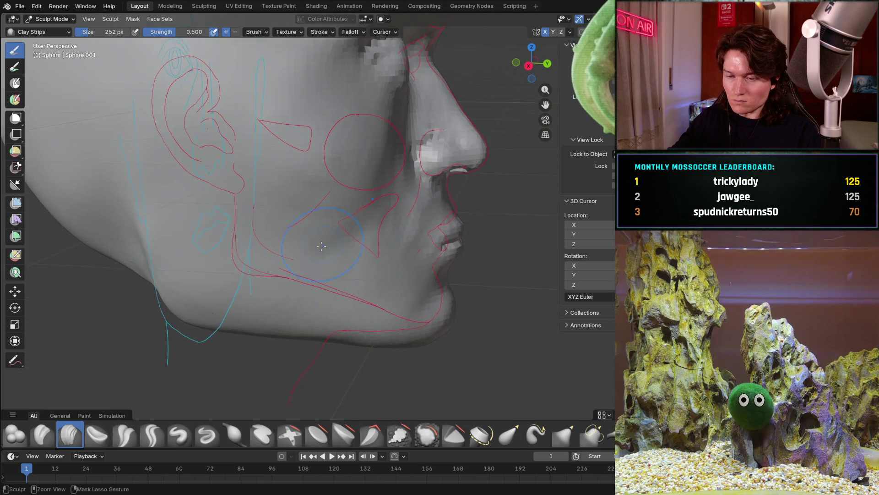
pyautogui.scroll(4, 361, 227)
pyautogui.scroll(-4, 364, 223)
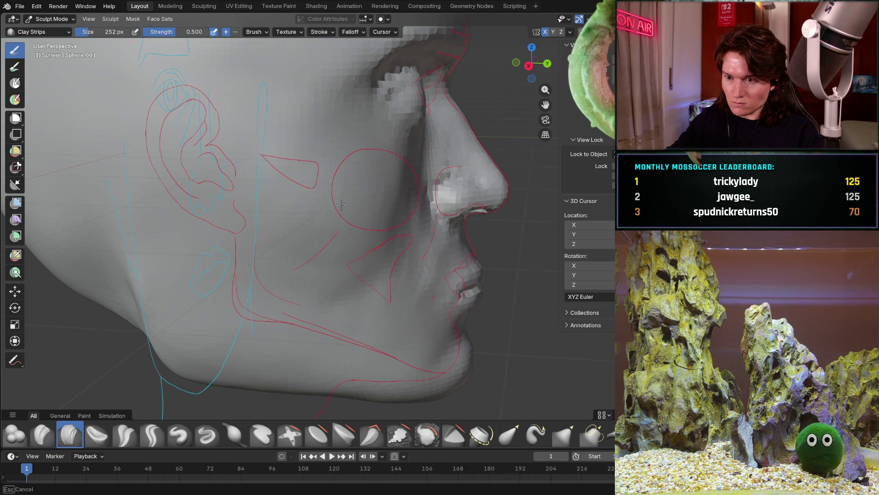
pyautogui.moveTo(371, 247)
pyautogui.mouseDown(button='middle')
pyautogui.moveTo(304, 225)
pyautogui.moveTo(337, 245)
pyautogui.moveTo(358, 238)
pyautogui.mouseUp(button='middle')
pyautogui.scroll(4, 370, 234)
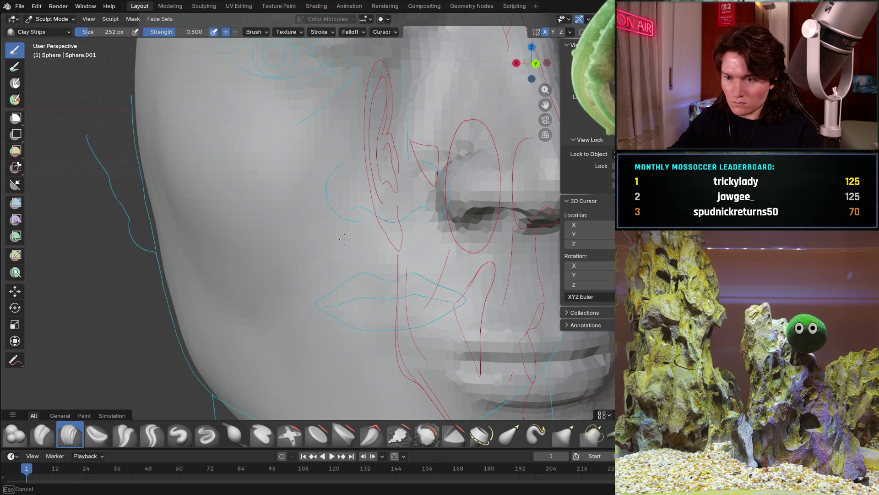
pyautogui.scroll(3, 300, 316)
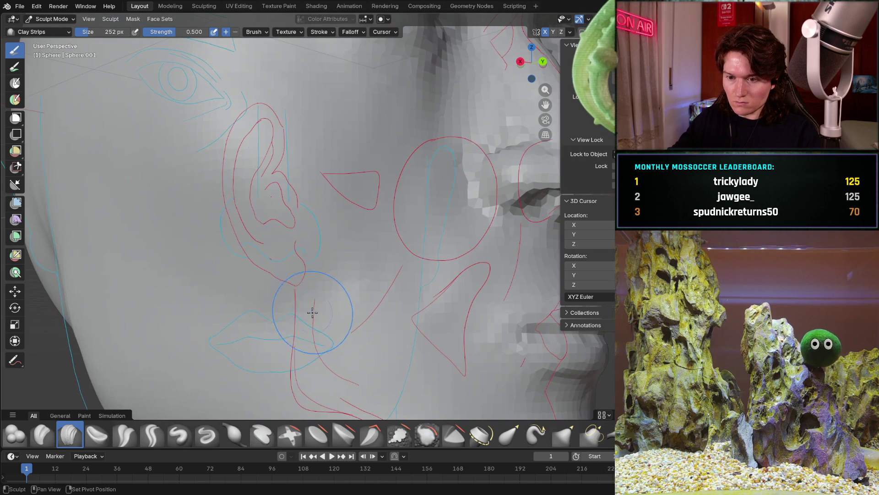
pyautogui.scroll(-4, 410, 336)
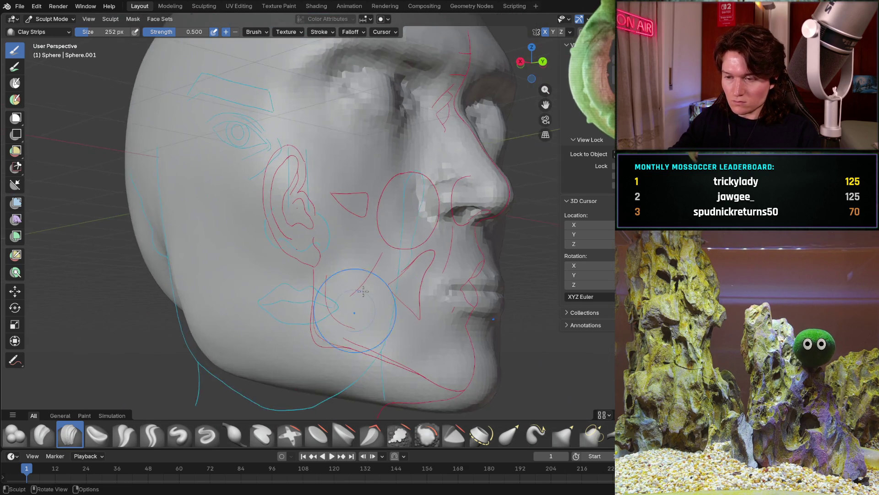
pyautogui.moveTo(344, 275); pyautogui.dragTo(300, 300, button='middle')
pyautogui.press('KP_3')
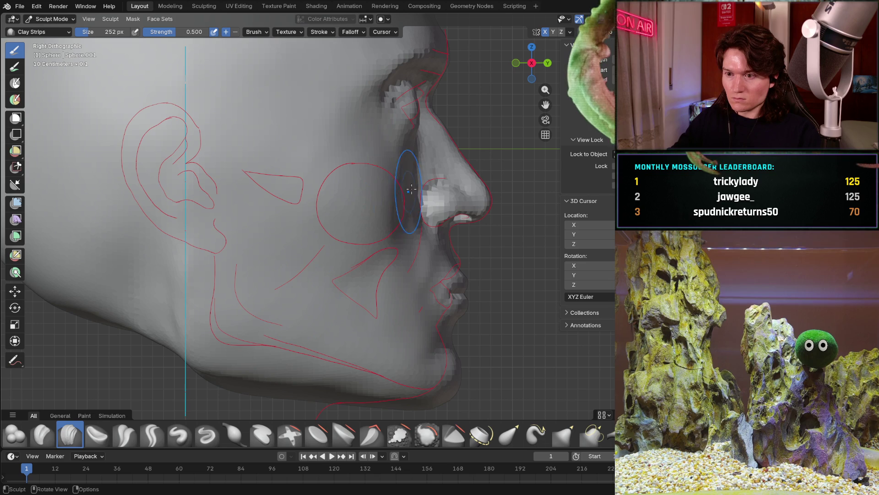
pyautogui.scroll(5, 391, 217)
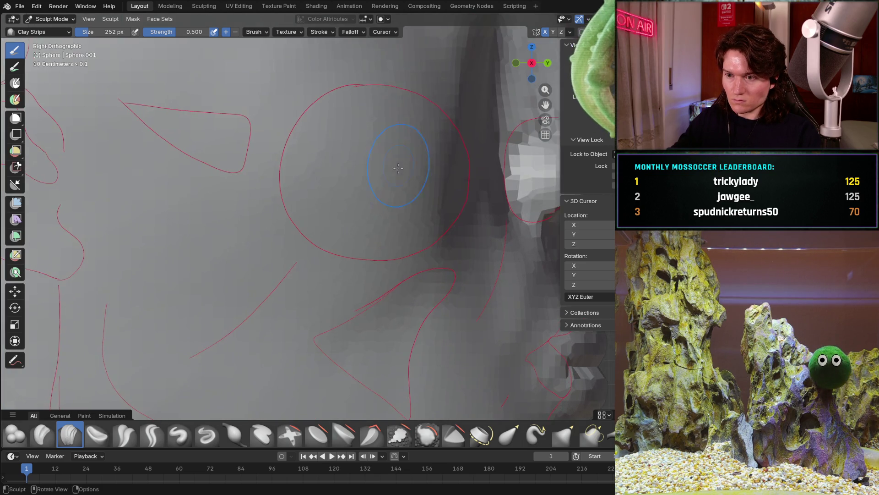
pyautogui.moveTo(392, 206)
pyautogui.mouseDown(button='middle')
pyautogui.moveTo(387, 187)
pyautogui.moveTo(377, 187)
pyautogui.mouseUp(button='middle')
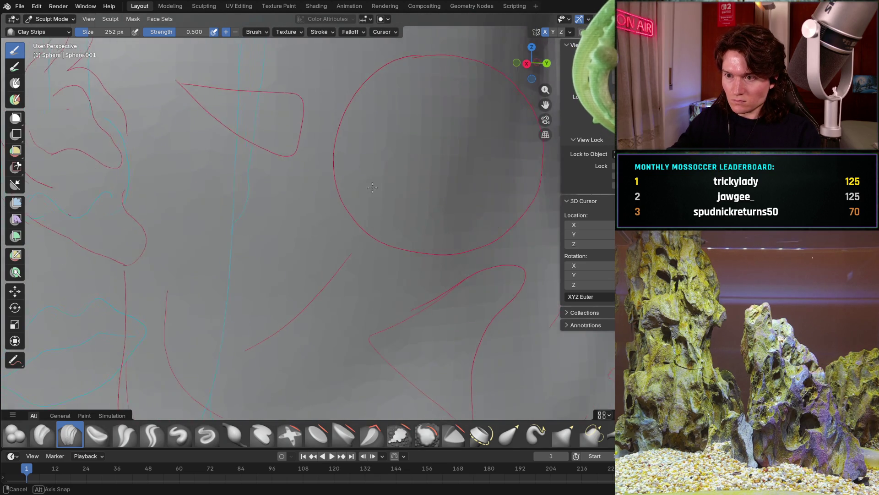
pyautogui.press('KP_3')
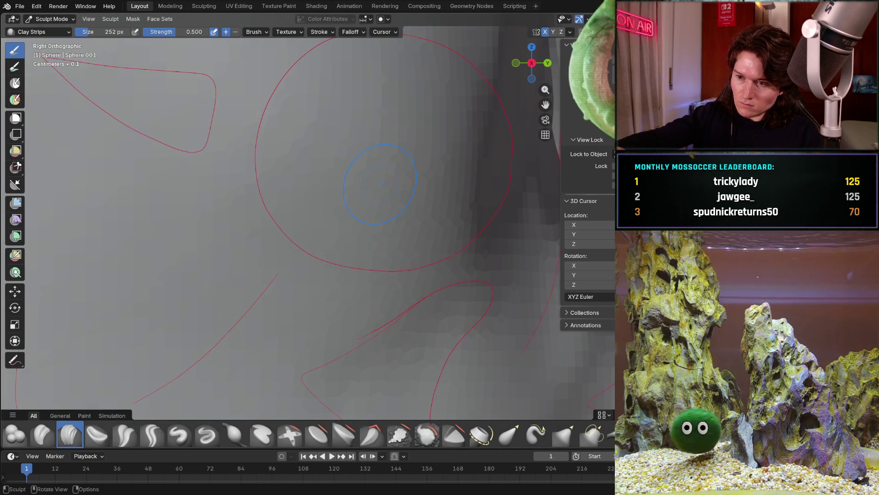
# Stroke Clay Strips along the cheek edge inside the red circle, then check it from the front.
pyautogui.moveTo(475, 126)
pyautogui.mouseDown()
pyautogui.moveTo(493, 173)
pyautogui.moveTo(462, 204)
pyautogui.mouseUp()
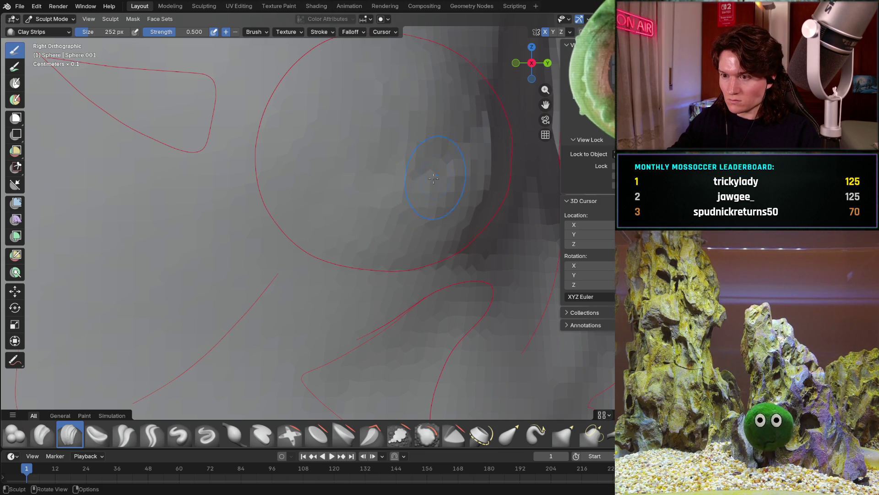
pyautogui.moveTo(419, 182)
pyautogui.mouseDown(button='middle')
pyautogui.moveTo(410, 204)
pyautogui.moveTo(291, 229)
pyautogui.mouseUp(button='middle')
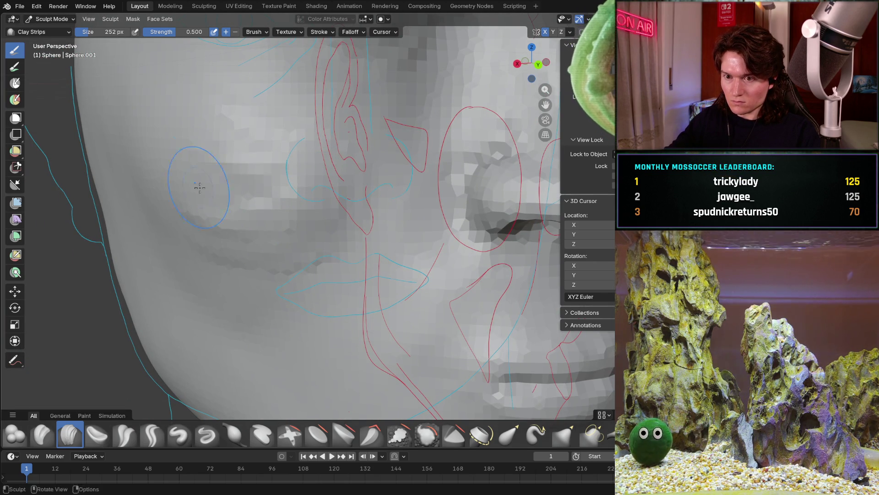
pyautogui.moveTo(259, 200)
pyautogui.mouseDown(button='middle')
pyautogui.moveTo(269, 213)
pyautogui.moveTo(353, 233)
pyautogui.mouseUp(button='middle')
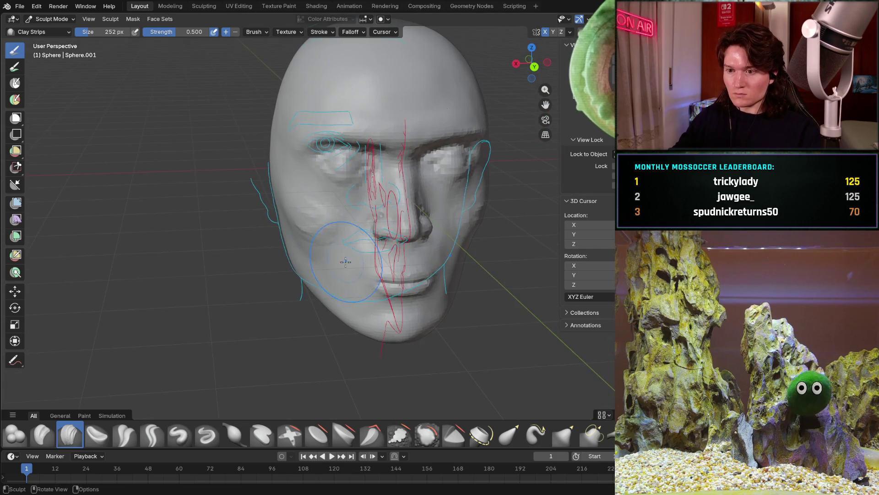
pyautogui.scroll(3, 324, 227)
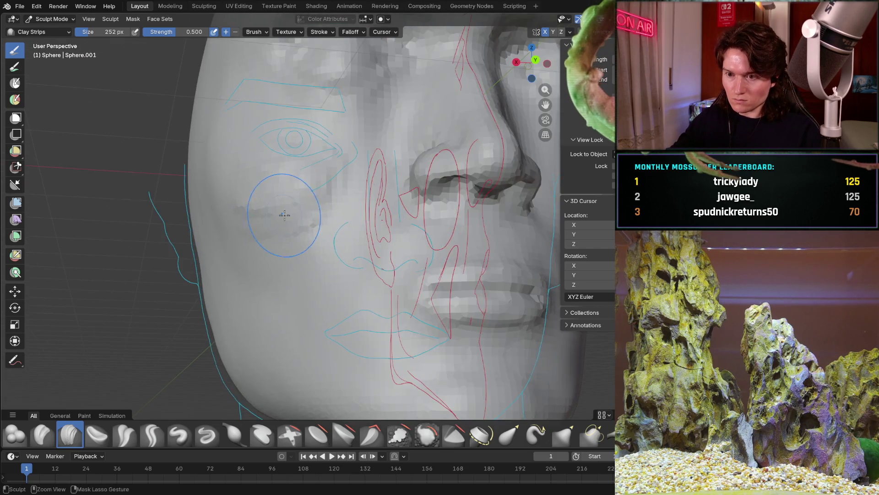
pyautogui.moveTo(299, 228); pyautogui.dragTo(323, 199, button='middle')
pyautogui.scroll(4, 323, 200)
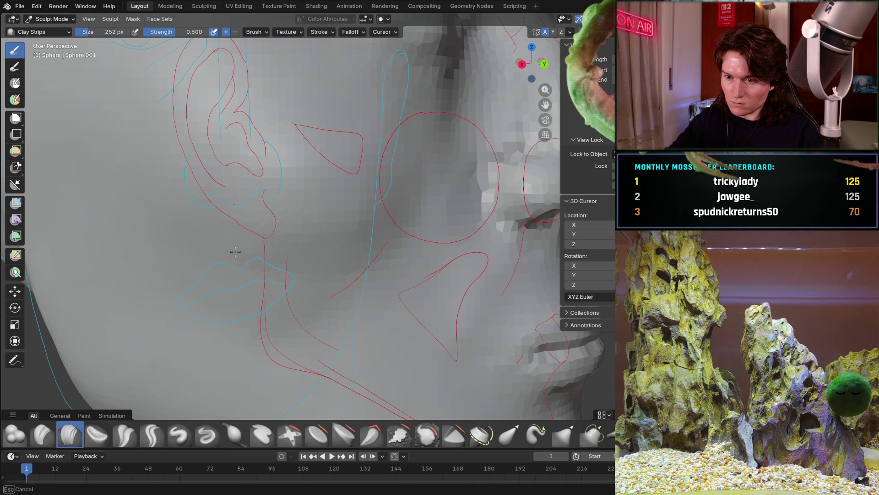
pyautogui.scroll(-5, 357, 290)
pyautogui.moveTo(329, 262)
pyautogui.mouseDown(button='middle')
pyautogui.moveTo(250, 227)
pyautogui.moveTo(310, 220)
pyautogui.mouseUp(button='middle')
pyautogui.scroll(4, 344, 216)
pyautogui.scroll(3, 361, 216)
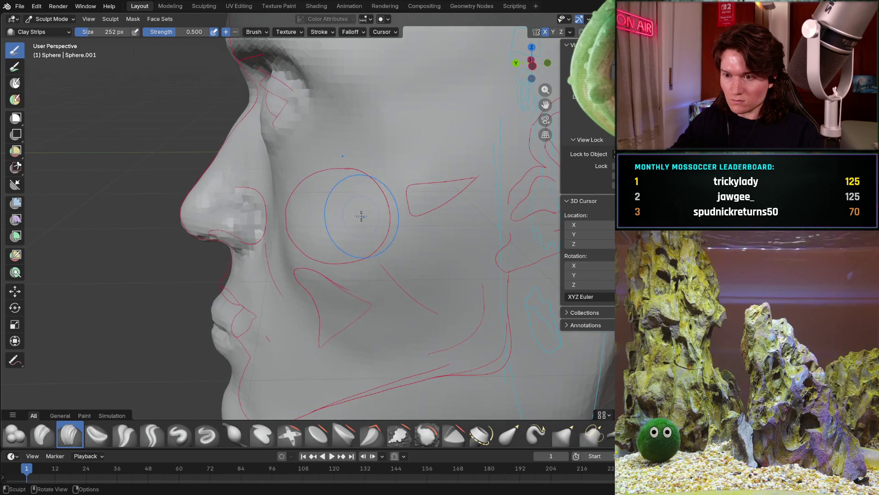
pyautogui.moveTo(333, 324)
pyautogui.mouseDown(button='middle')
pyautogui.moveTo(289, 296)
pyautogui.moveTo(419, 297)
pyautogui.mouseUp(button='middle')
pyautogui.scroll(3, 342, 249)
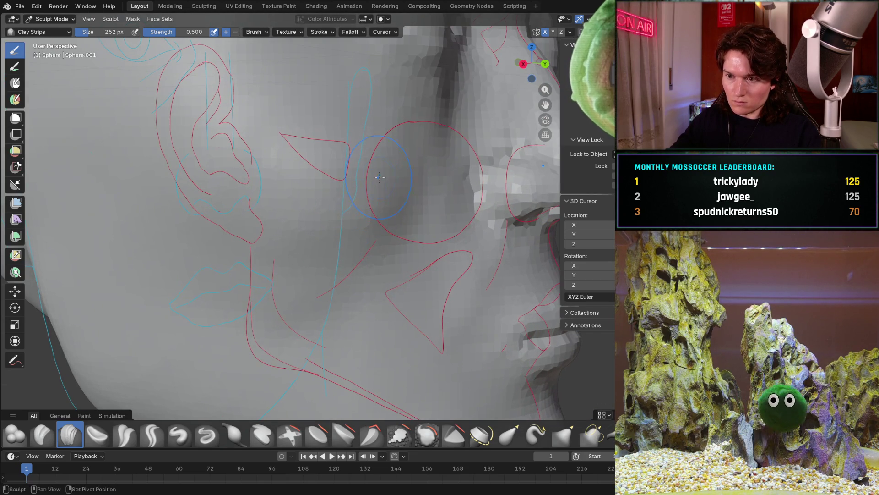
pyautogui.scroll(-5, 301, 181)
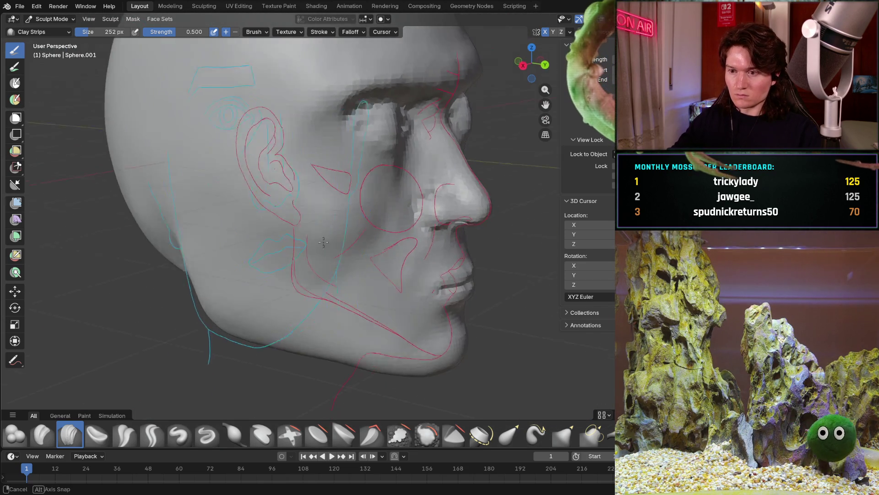
pyautogui.press('KP_1')
pyautogui.press('KP_3')
pyautogui.press('KP_1')
pyautogui.press('KP_3')
pyautogui.press('ctrl+KP_1')
pyautogui.scroll(4, 302, 199)
pyautogui.moveTo(278, 233)
pyautogui.mouseDown(button='middle')
pyautogui.moveTo(303, 206)
pyautogui.moveTo(225, 193)
pyautogui.moveTo(310, 239)
pyautogui.mouseUp(button='middle')
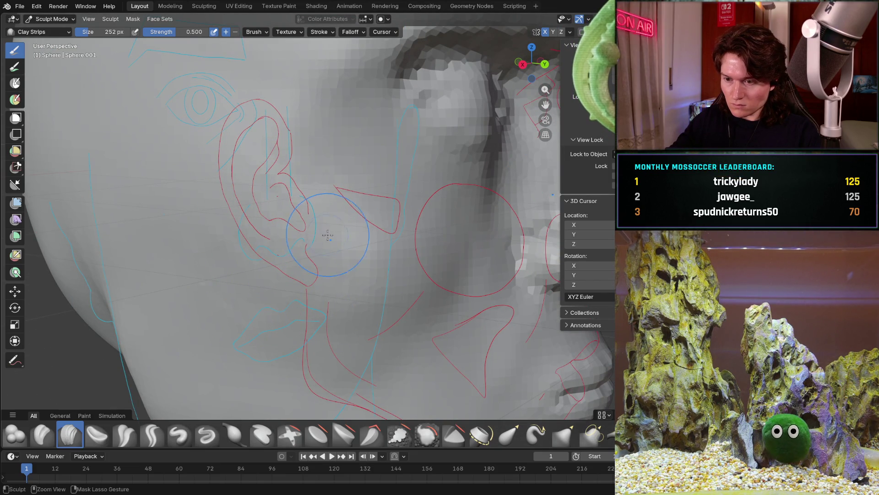
pyautogui.scroll(-4, 326, 263)
pyautogui.moveTo(326, 263)
pyautogui.mouseDown(button='middle')
pyautogui.moveTo(254, 297)
pyautogui.moveTo(232, 274)
pyautogui.mouseUp(button='middle')
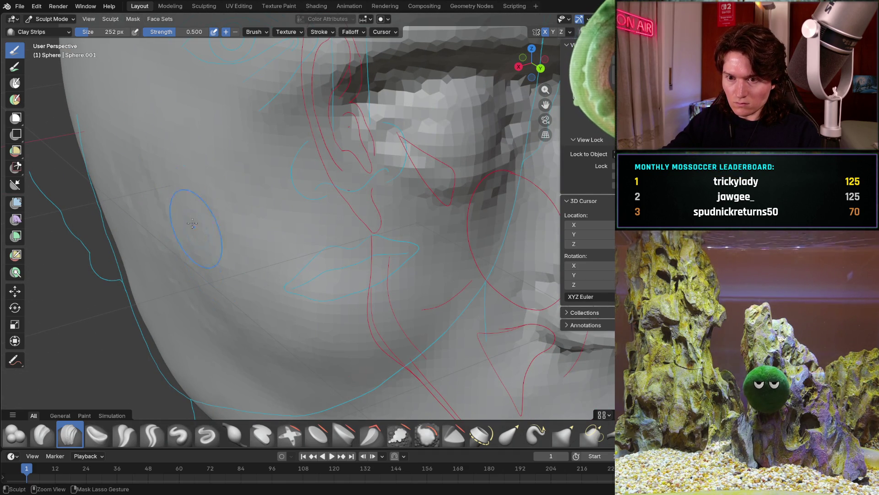
pyautogui.scroll(-5, 188, 254)
pyautogui.moveTo(188, 255); pyautogui.dragTo(207, 240, button='middle')
pyautogui.scroll(6, 219, 227)
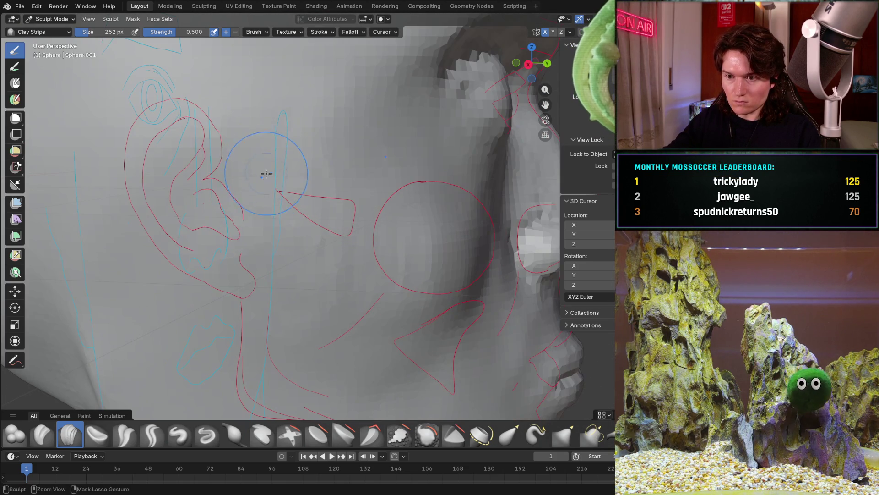
pyautogui.scroll(-5, 296, 160)
pyautogui.moveTo(296, 161); pyautogui.dragTo(206, 176, button='middle')
pyautogui.scroll(5, 206, 176)
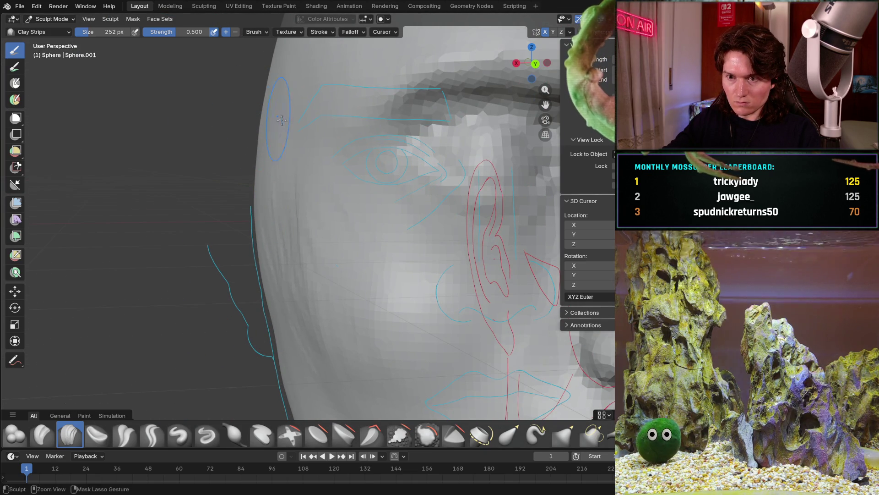
pyautogui.moveTo(308, 318); pyautogui.dragTo(297, 225, button='middle')
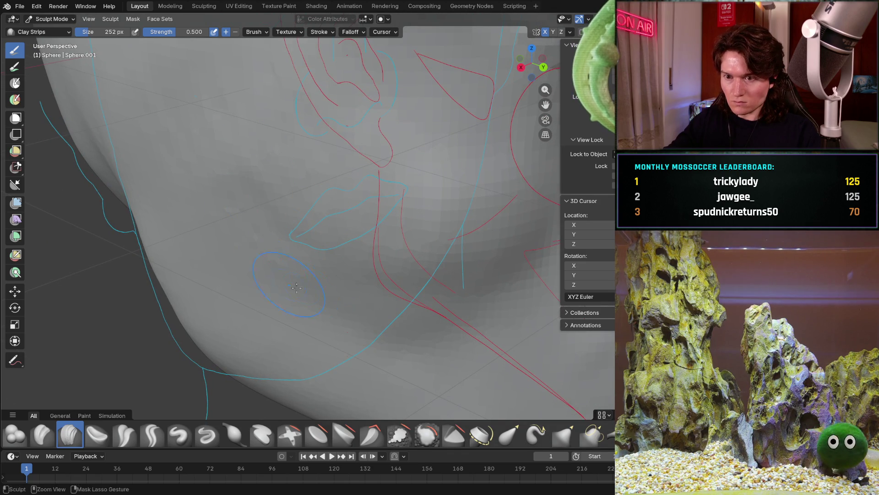
pyautogui.scroll(-4, 280, 277)
pyautogui.moveTo(281, 277)
pyautogui.mouseDown(button='middle')
pyautogui.moveTo(331, 281)
pyautogui.moveTo(341, 291)
pyautogui.mouseUp(button='middle')
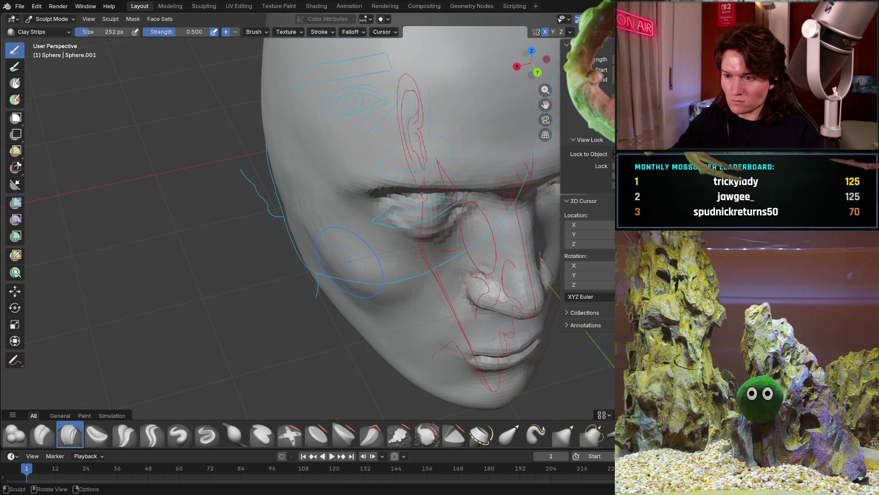
pyautogui.moveTo(401, 296); pyautogui.dragTo(409, 274, button='middle')
pyautogui.press('KP_3')
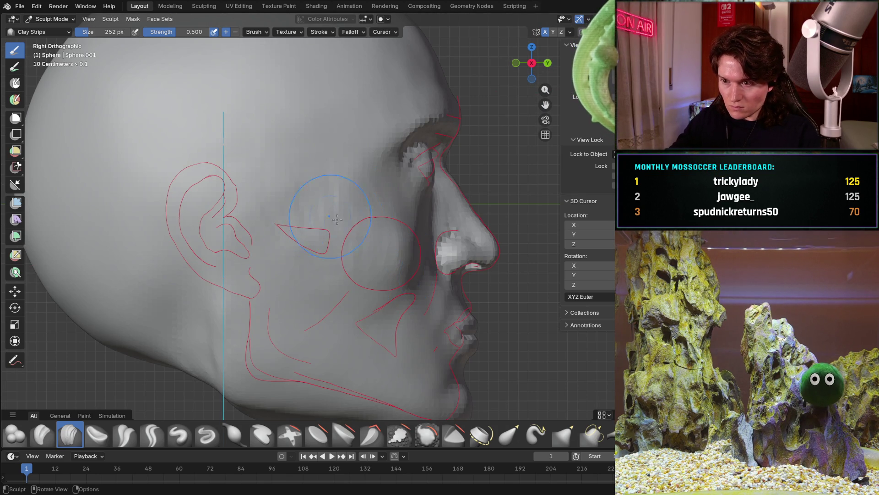
pyautogui.scroll(2, 316, 213)
pyautogui.scroll(2, 343, 192)
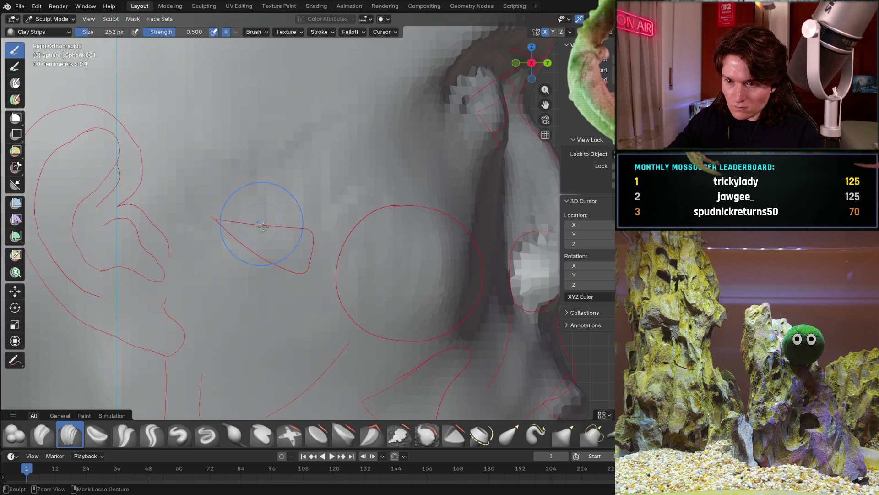
pyautogui.scroll(2, 259, 240)
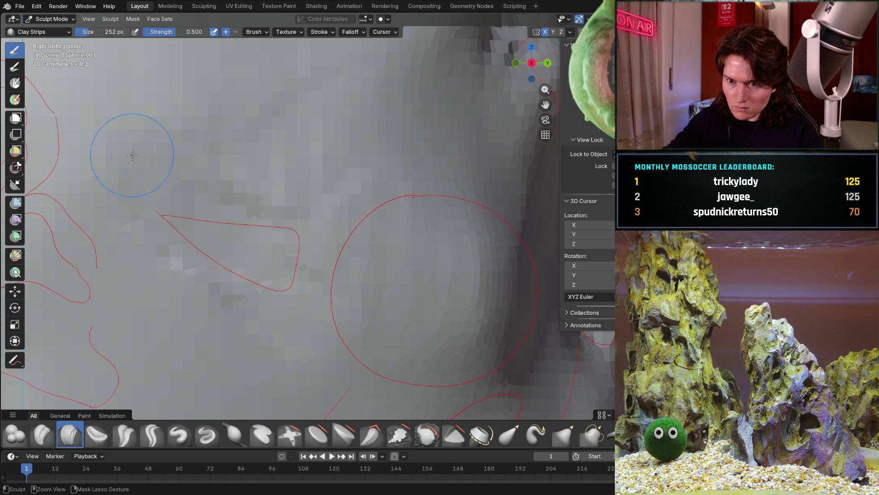
pyautogui.scroll(2, 184, 230)
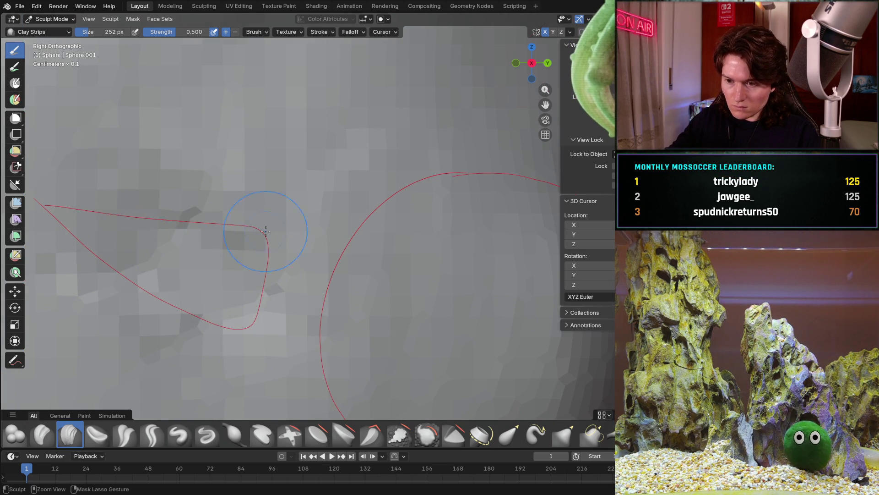
pyautogui.scroll(-3, 267, 218)
pyautogui.scroll(2, 273, 295)
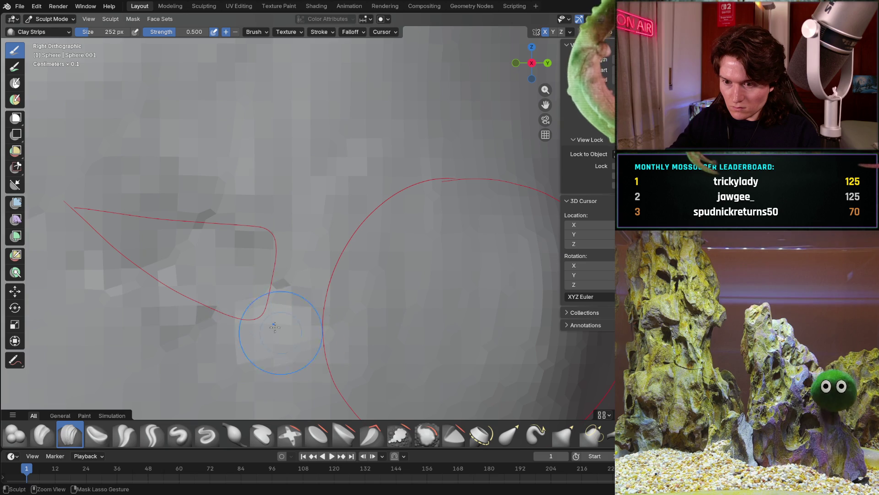
pyautogui.keyDown('shift'); pyautogui.moveTo(279, 316); pyautogui.dragTo(168, 214, button='middle'); pyautogui.keyUp('shift')
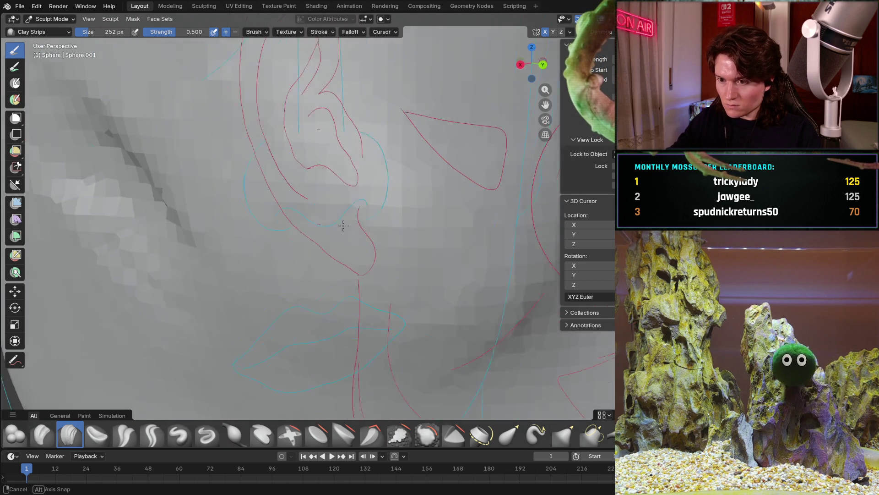
# Orbit in close around the ear and eye guide lines, then pull back to the whole head.
pyautogui.moveTo(434, 198); pyautogui.dragTo(314, 261, button='middle')
pyautogui.scroll(3, 314, 261)
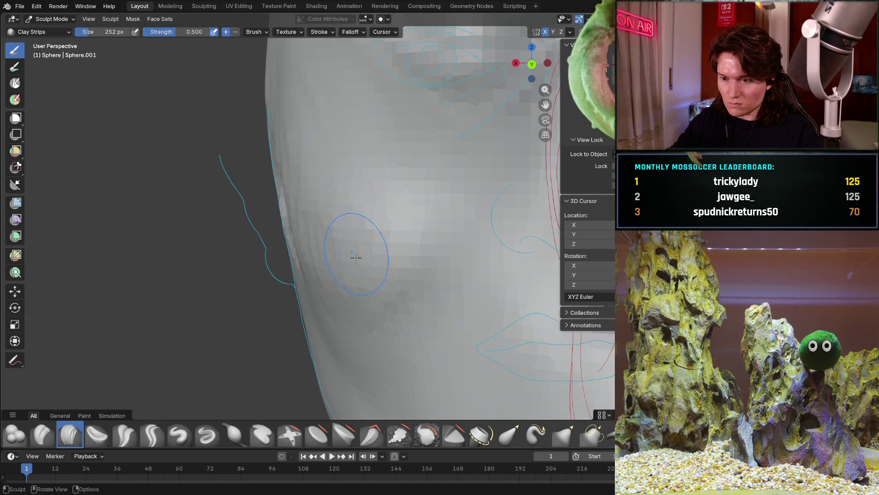
pyautogui.moveTo(334, 305); pyautogui.dragTo(320, 318, button='middle')
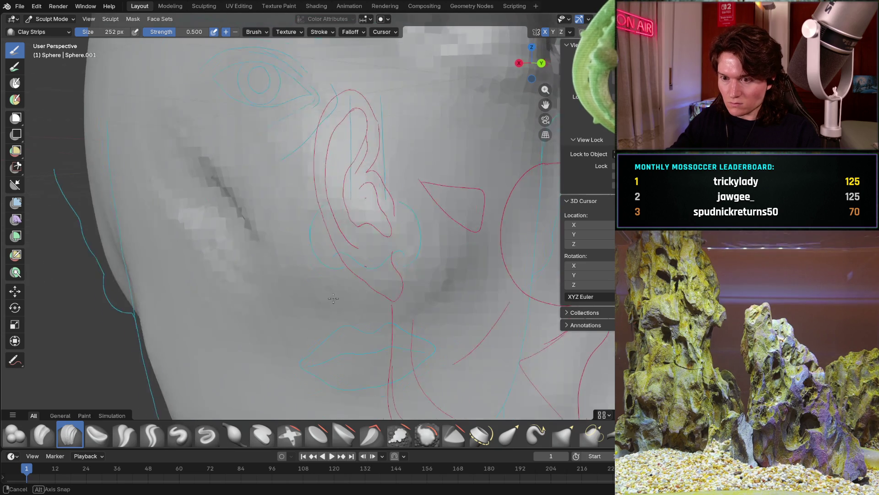
pyautogui.moveTo(369, 374)
pyautogui.mouseDown(button='middle')
pyautogui.moveTo(392, 306)
pyautogui.moveTo(375, 276)
pyautogui.mouseUp(button='middle')
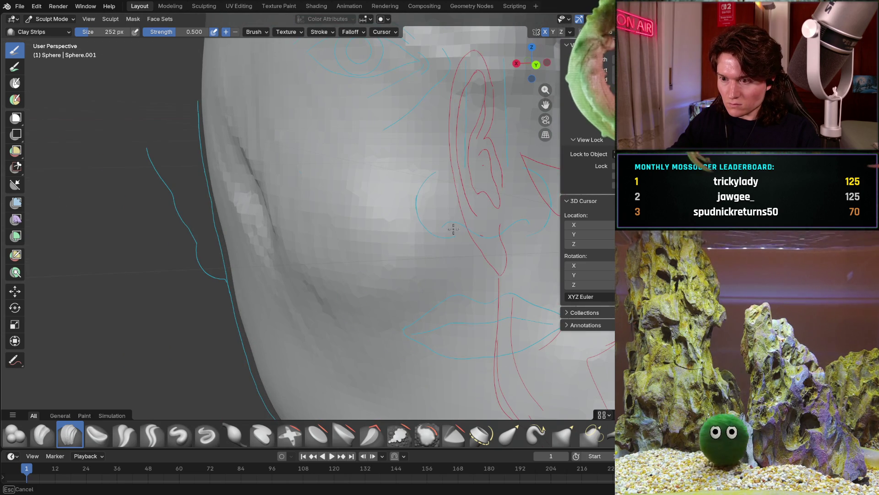
pyautogui.keyDown('ctrl'); pyautogui.moveTo(335, 186); pyautogui.dragTo(292, 268, button='middle'); pyautogui.keyUp('ctrl')
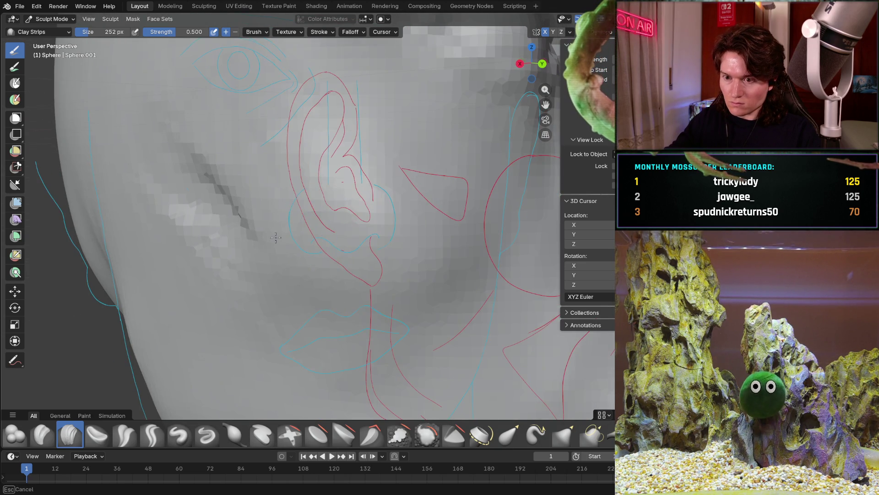
pyautogui.moveTo(242, 199)
pyautogui.mouseDown(button='middle')
pyautogui.moveTo(328, 266)
pyautogui.moveTo(369, 230)
pyautogui.mouseUp(button='middle')
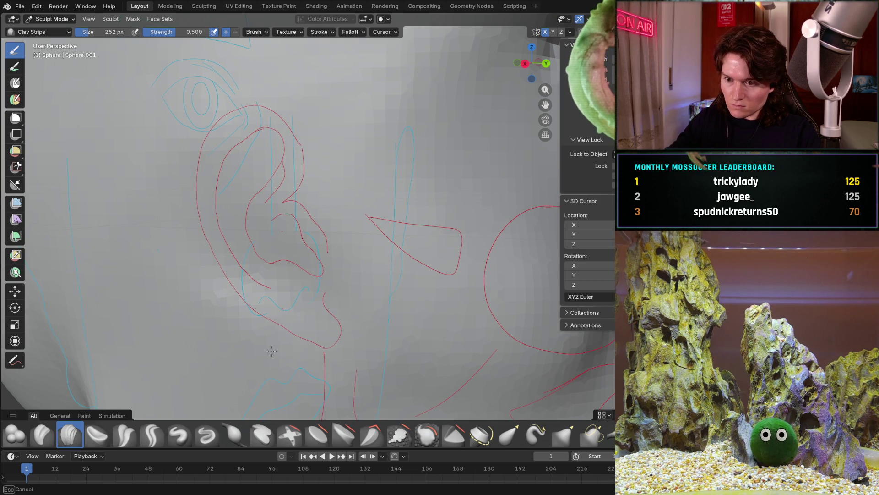
pyautogui.moveTo(359, 320)
pyautogui.mouseDown(button='middle')
pyautogui.moveTo(338, 249)
pyautogui.moveTo(365, 235)
pyautogui.moveTo(362, 263)
pyautogui.mouseUp(button='middle')
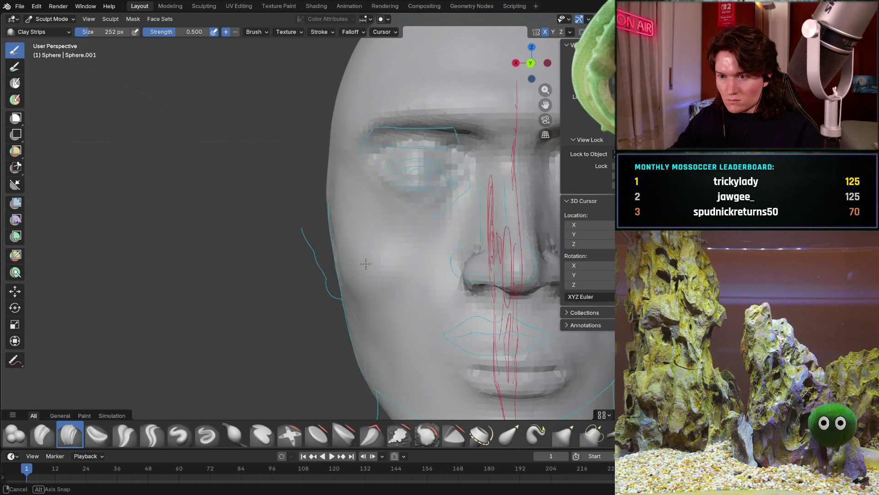
pyautogui.scroll(-3, 371, 254)
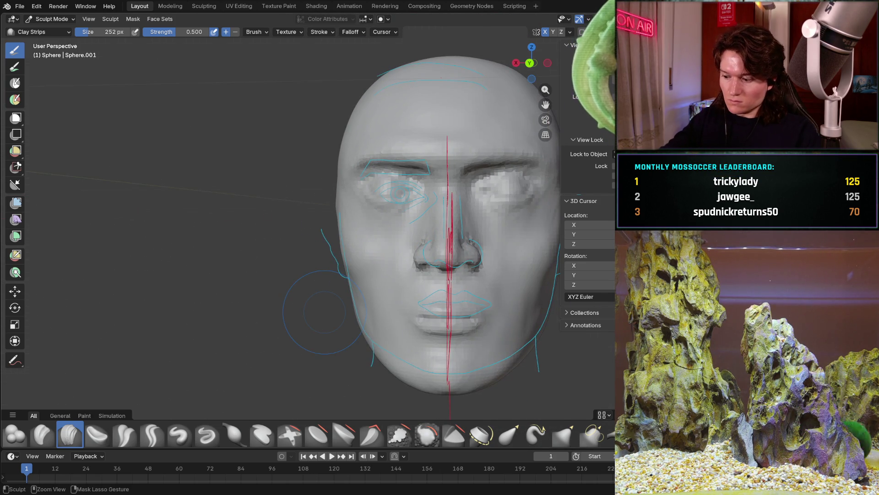
# Review the cheek and ear from orthographic front, three-quarter and side perspective views.
pyautogui.press('ctrl+KP_1')
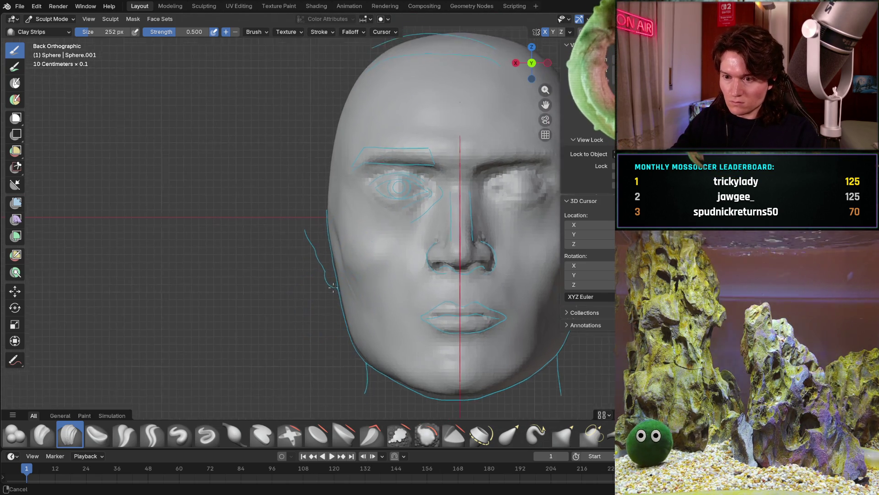
pyautogui.scroll(3, 333, 255)
pyautogui.scroll(3, 333, 255)
pyautogui.keyDown('shift'); pyautogui.moveTo(332, 254); pyautogui.dragTo(315, 221, button='middle'); pyautogui.keyUp('shift')
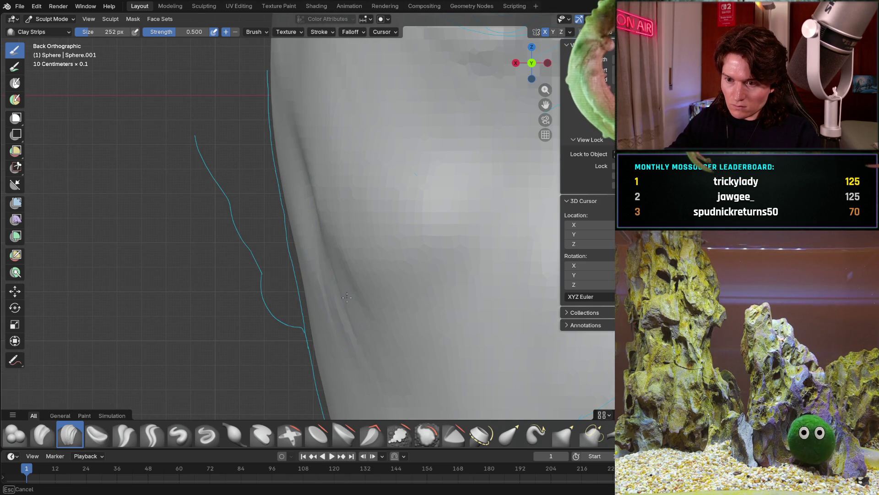
pyautogui.moveTo(310, 191); pyautogui.dragTo(332, 194, button='middle')
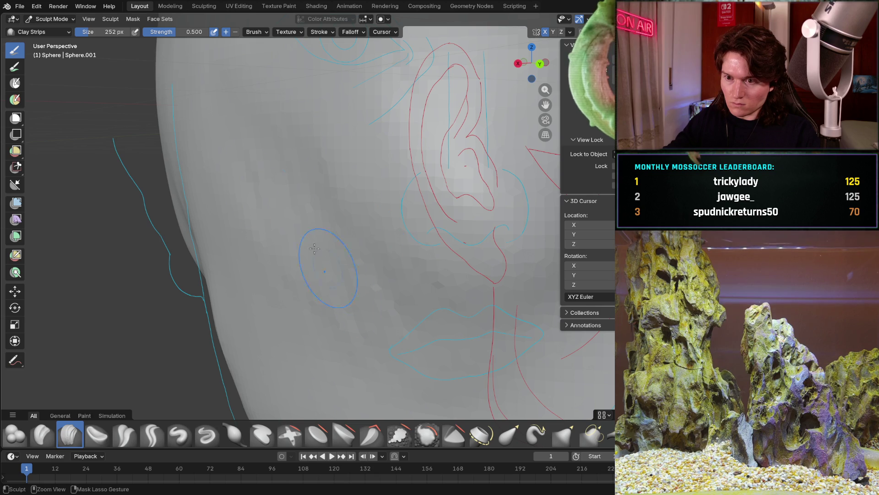
pyautogui.moveTo(339, 284)
pyautogui.mouseDown(button='middle')
pyautogui.moveTo(286, 343)
pyautogui.moveTo(323, 223)
pyautogui.mouseUp(button='middle')
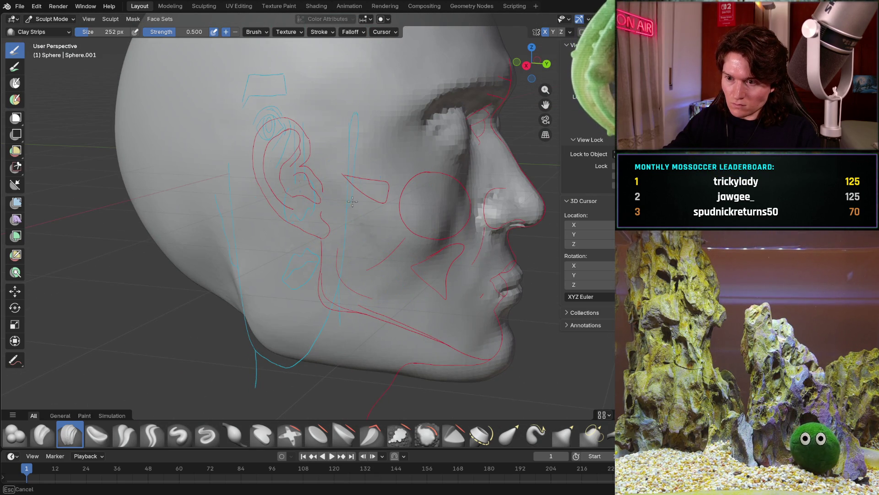
pyautogui.moveTo(303, 198); pyautogui.dragTo(206, 206, button='middle')
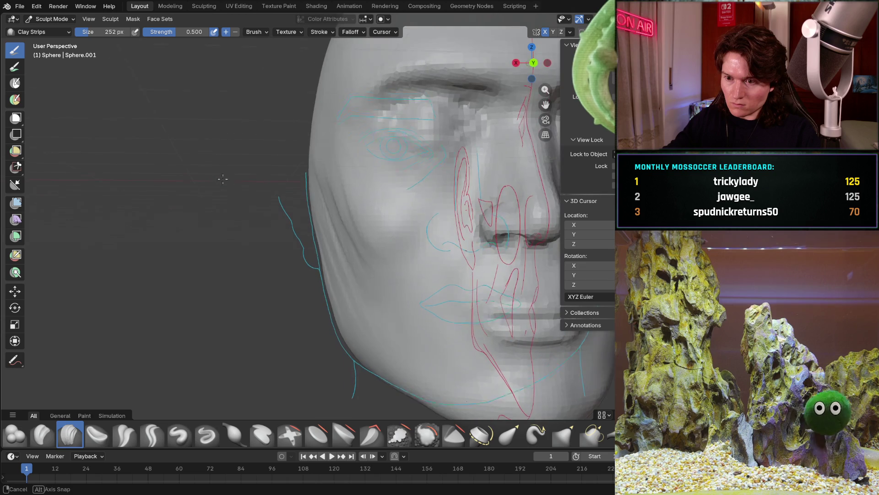
pyautogui.press('ctrl+KP_1')
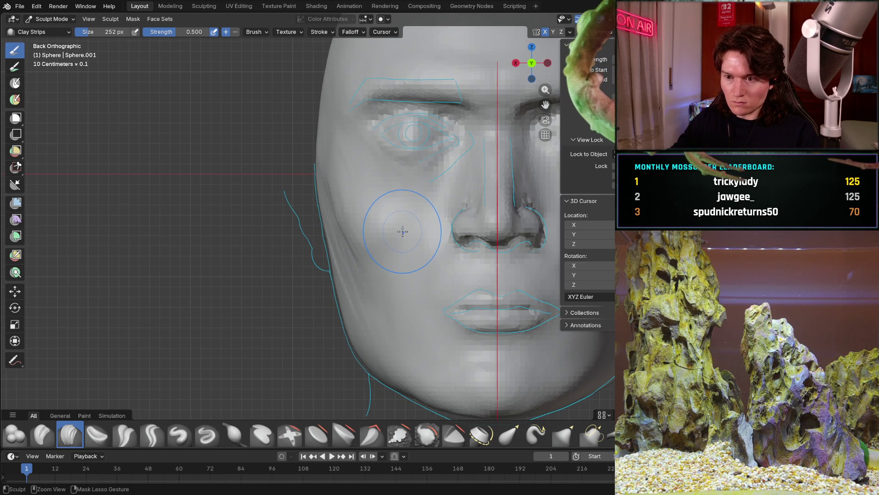
pyautogui.moveTo(390, 236); pyautogui.dragTo(289, 241, button='middle')
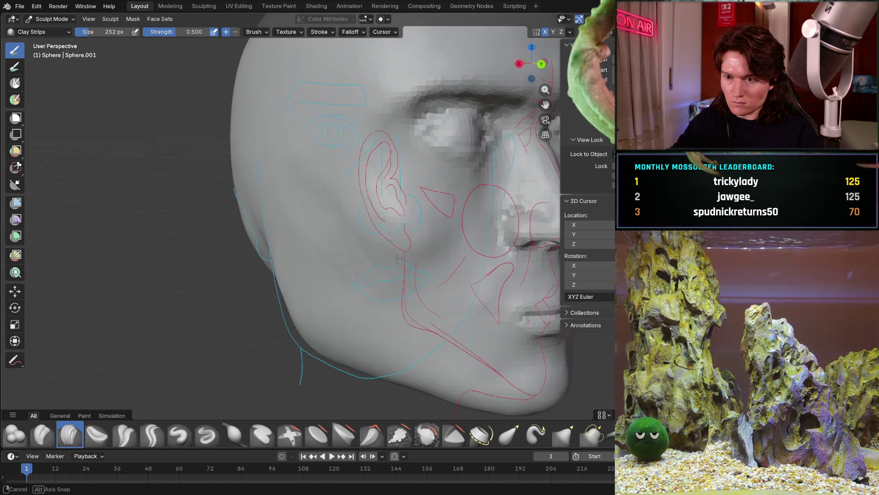
pyautogui.scroll(3, 342, 249)
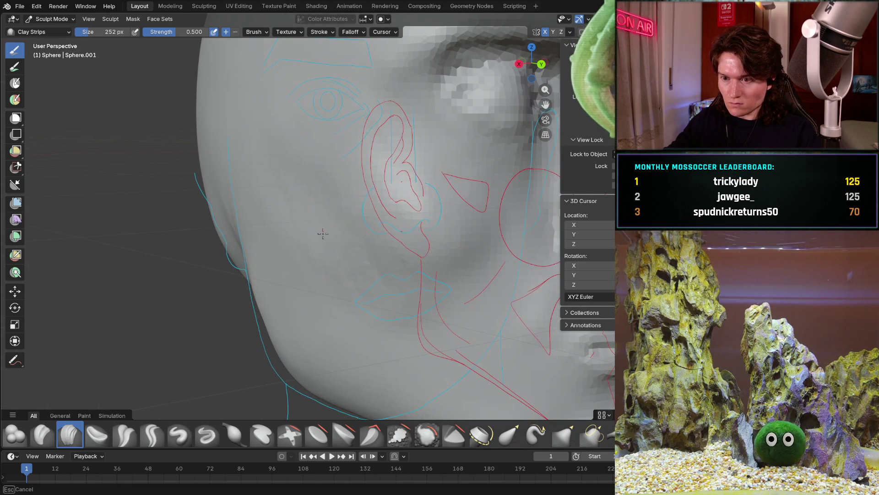
pyautogui.scroll(2, 327, 142)
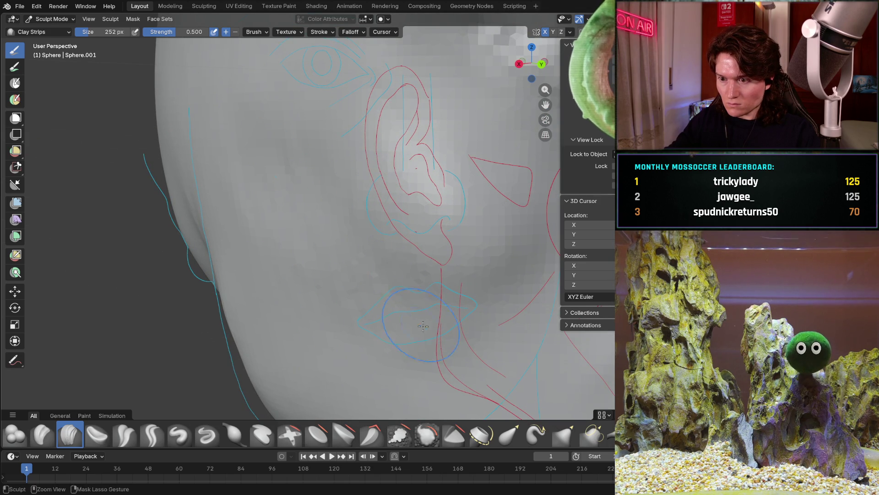
pyautogui.moveTo(459, 277); pyautogui.dragTo(338, 181, button='middle')
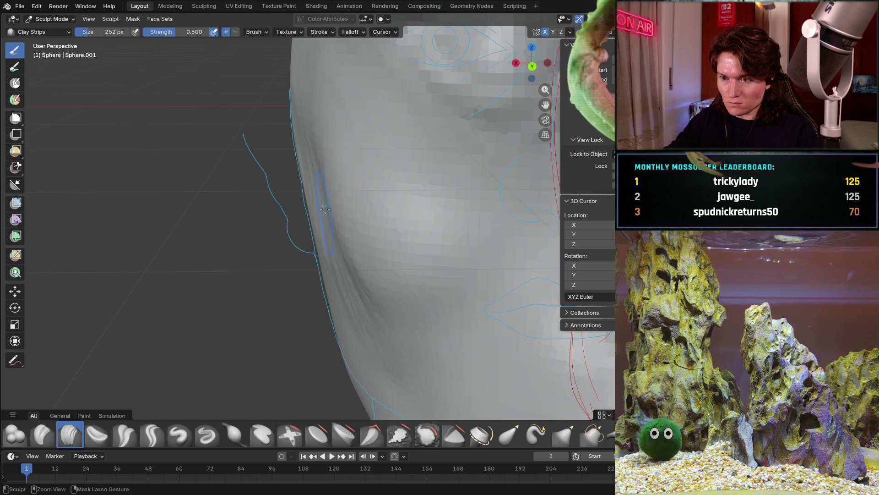
pyautogui.moveTo(323, 180); pyautogui.dragTo(312, 150, button='middle')
pyautogui.moveTo(314, 105)
pyautogui.mouseDown(button='middle')
pyautogui.moveTo(336, 108)
pyautogui.moveTo(301, 180)
pyautogui.moveTo(342, 247)
pyautogui.moveTo(405, 228)
pyautogui.moveTo(430, 205)
pyautogui.mouseUp(button='middle')
pyautogui.scroll(-4, 328, 177)
pyautogui.scroll(3, 370, 242)
pyautogui.scroll(3, 370, 242)
pyautogui.scroll(2, 410, 225)
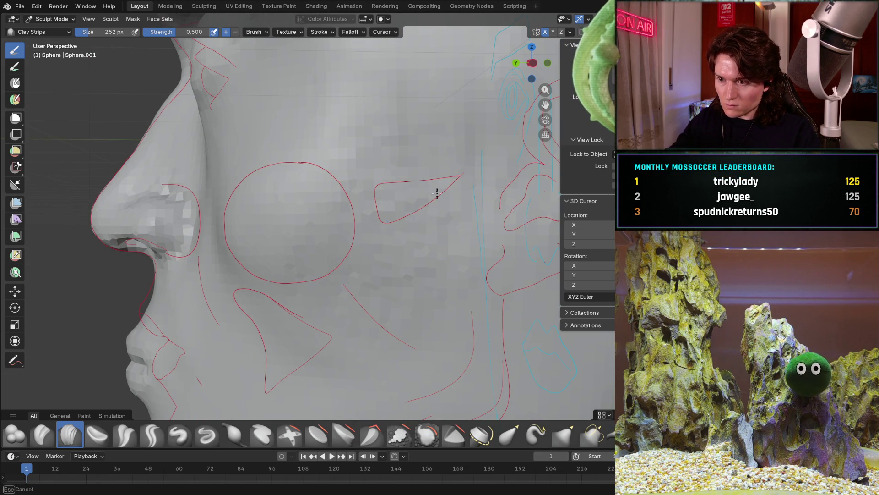
pyautogui.scroll(-4, 417, 202)
pyautogui.moveTo(412, 206)
pyautogui.mouseDown(button='middle')
pyautogui.moveTo(440, 213)
pyautogui.moveTo(394, 234)
pyautogui.moveTo(406, 234)
pyautogui.moveTo(358, 227)
pyautogui.moveTo(456, 241)
pyautogui.mouseUp(button='middle')
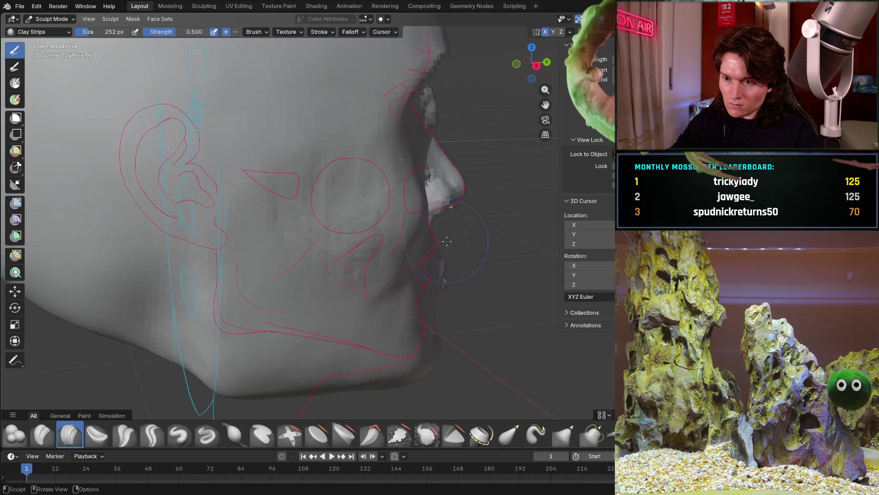
pyautogui.scroll(4, 413, 220)
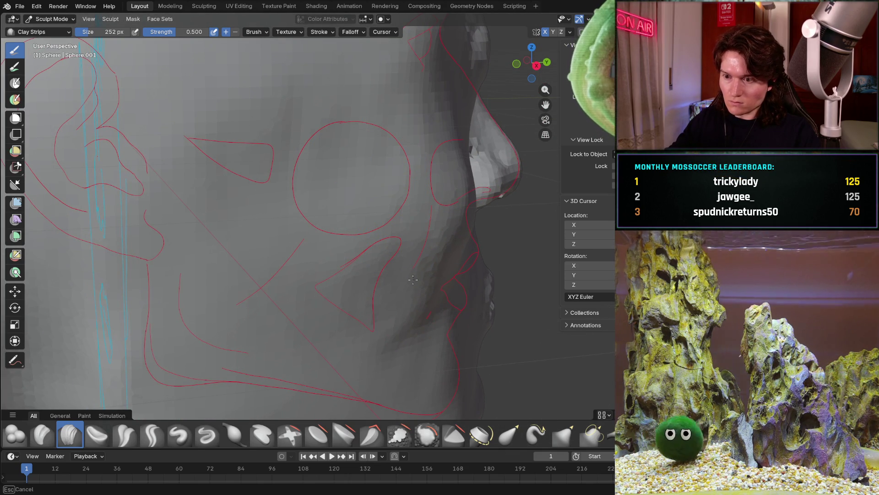
pyautogui.moveTo(410, 239)
pyautogui.mouseDown(button='middle')
pyautogui.moveTo(365, 282)
pyautogui.moveTo(344, 270)
pyautogui.mouseUp(button='middle')
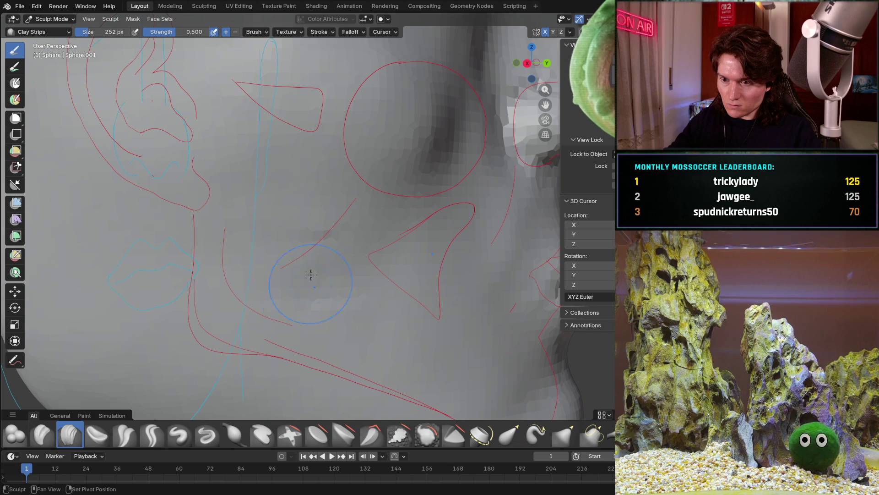
pyautogui.moveTo(286, 290)
pyautogui.mouseDown(button='middle')
pyautogui.moveTo(321, 193)
pyautogui.moveTo(357, 166)
pyautogui.moveTo(356, 139)
pyautogui.mouseUp(button='middle')
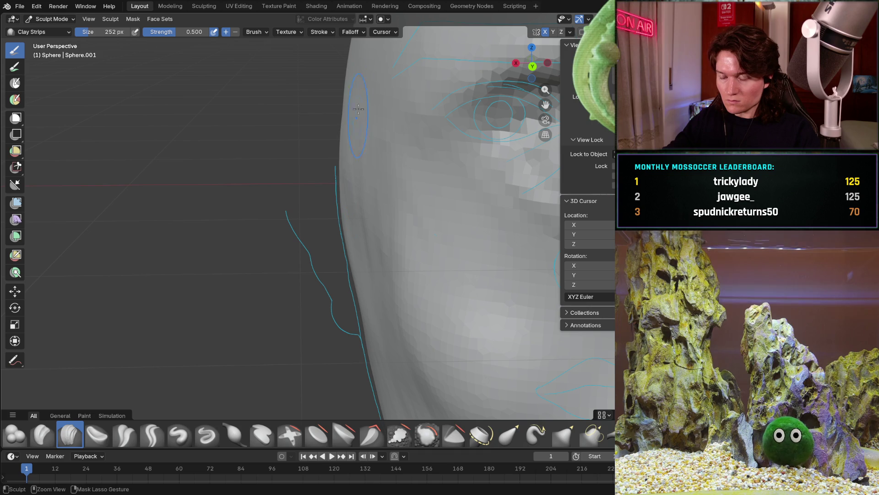
pyautogui.moveTo(344, 138)
pyautogui.mouseDown(button='middle')
pyautogui.moveTo(401, 179)
pyautogui.moveTo(364, 233)
pyautogui.mouseUp(button='middle')
pyautogui.scroll(2, 364, 232)
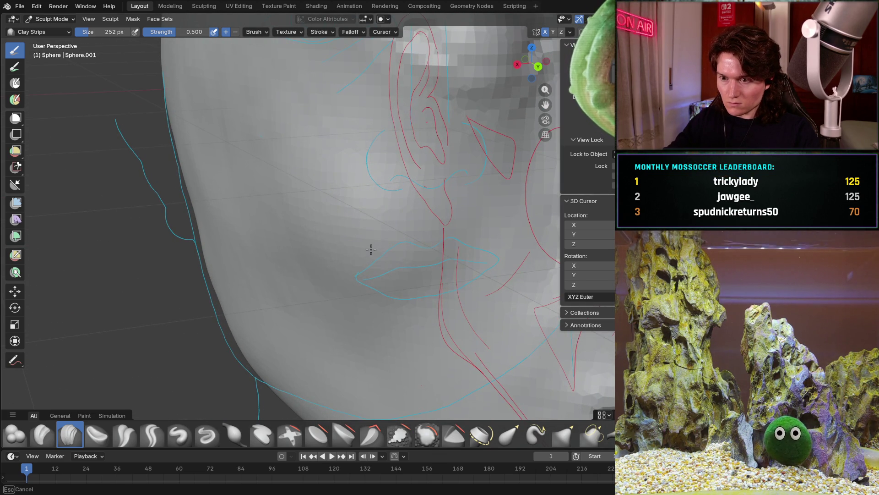
pyautogui.scroll(-3, 412, 245)
pyautogui.moveTo(412, 245)
pyautogui.mouseDown(button='middle')
pyautogui.moveTo(409, 225)
pyautogui.moveTo(359, 204)
pyautogui.mouseUp(button='middle')
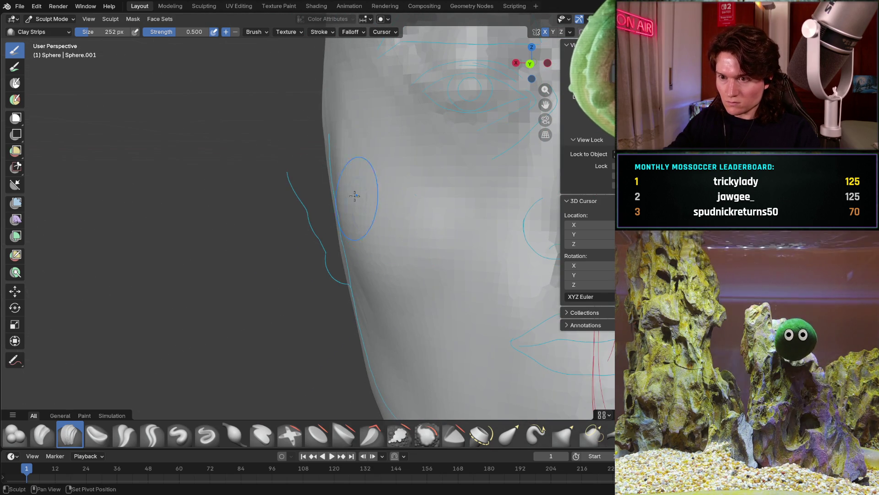
pyautogui.moveTo(342, 108); pyautogui.dragTo(295, 142, button='middle')
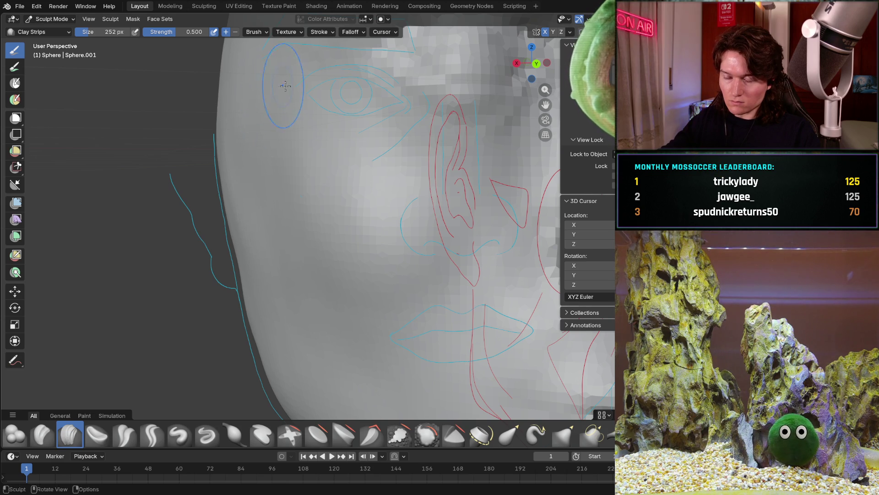
pyautogui.scroll(-5, 273, 87)
pyautogui.moveTo(289, 137)
pyautogui.mouseDown(button='middle')
pyautogui.moveTo(343, 230)
pyautogui.moveTo(351, 207)
pyautogui.moveTo(485, 290)
pyautogui.mouseUp(button='middle')
pyautogui.scroll(6, 344, 230)
pyautogui.scroll(-3, 486, 289)
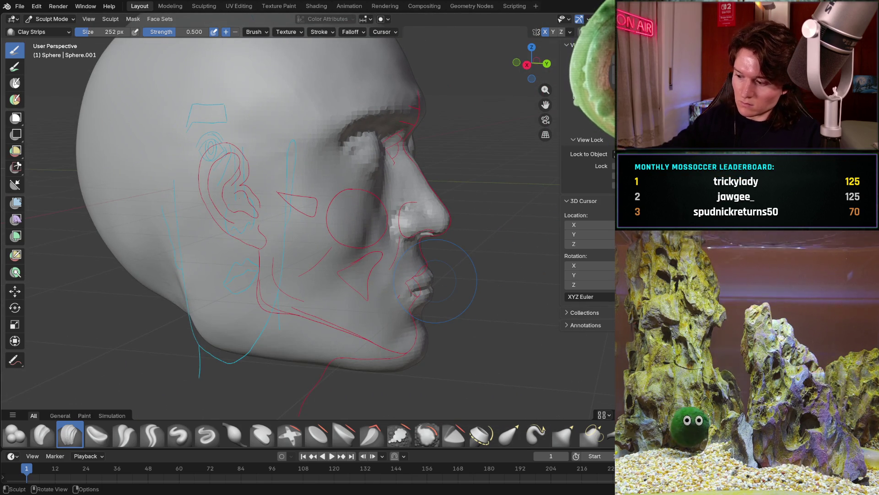
pyautogui.press('KP_3')
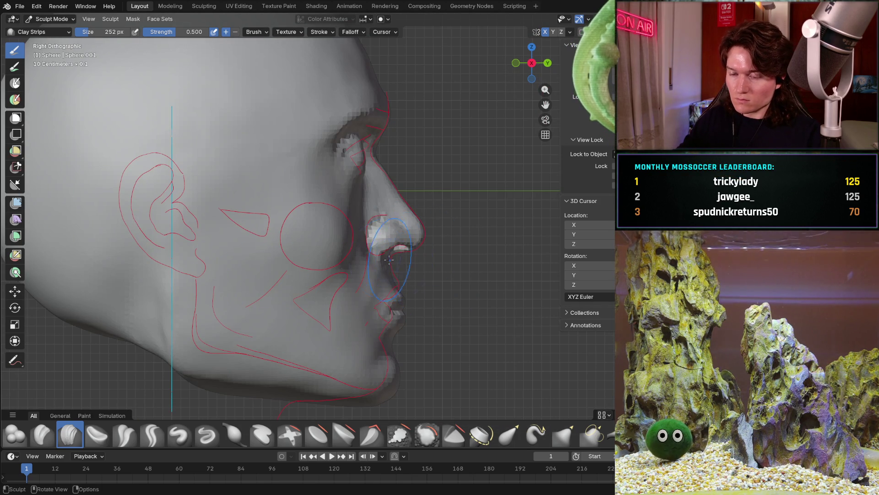
pyautogui.scroll(2, 371, 258)
pyautogui.scroll(2, 375, 268)
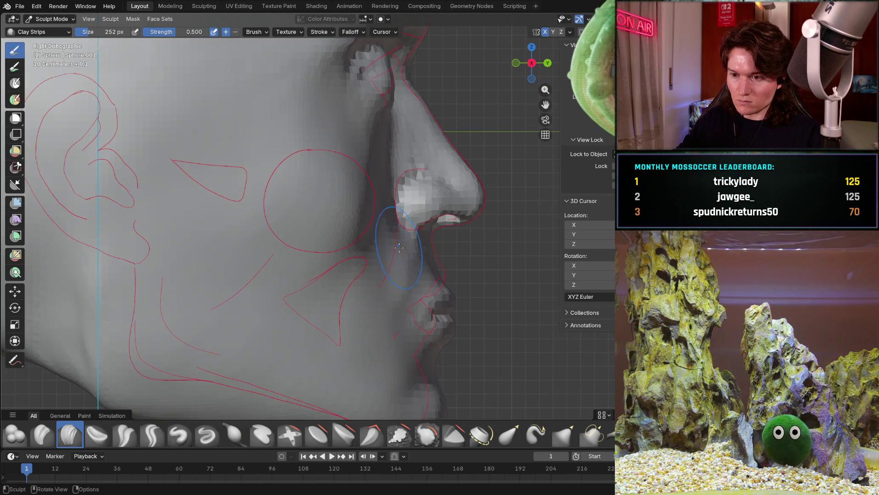
pyautogui.scroll(1, 380, 275)
pyautogui.scroll(2, 380, 275)
pyautogui.scroll(3, 357, 289)
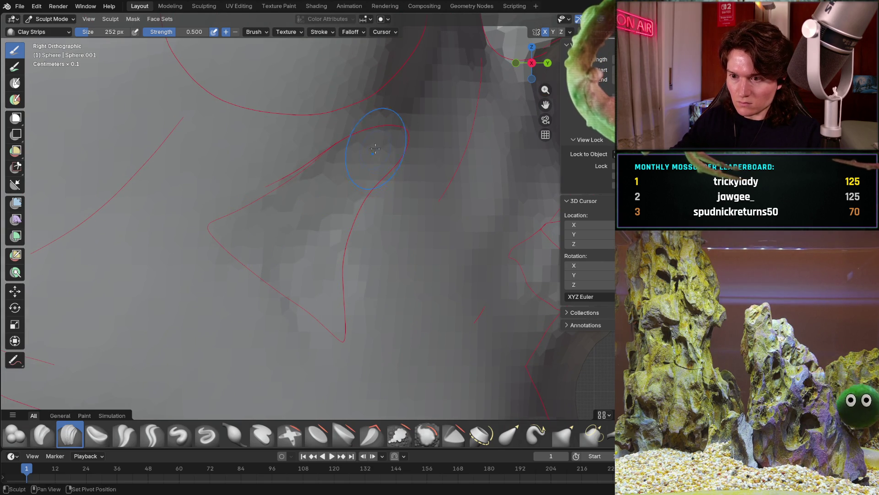
pyautogui.keyDown('shift'); pyautogui.moveTo(377, 150); pyautogui.dragTo(360, 293, button='middle'); pyautogui.keyUp('shift')
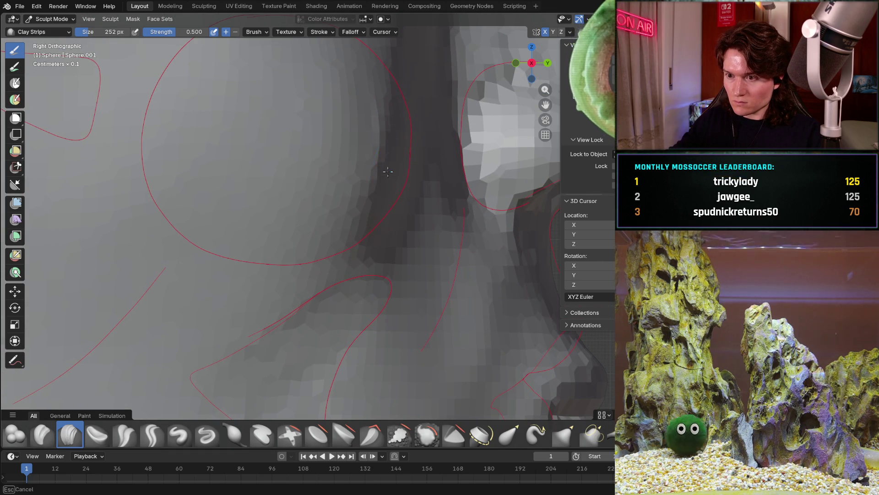
pyautogui.moveTo(388, 168); pyautogui.dragTo(399, 103)
pyautogui.moveTo(363, 79); pyautogui.dragTo(388, 180)
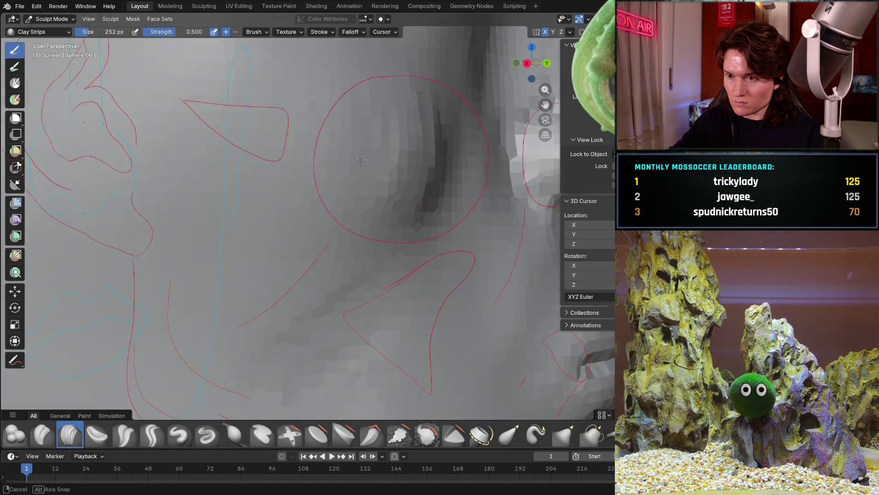
pyautogui.moveTo(390, 184)
pyautogui.mouseDown(button='middle')
pyautogui.moveTo(324, 219)
pyautogui.moveTo(352, 190)
pyautogui.mouseUp(button='middle')
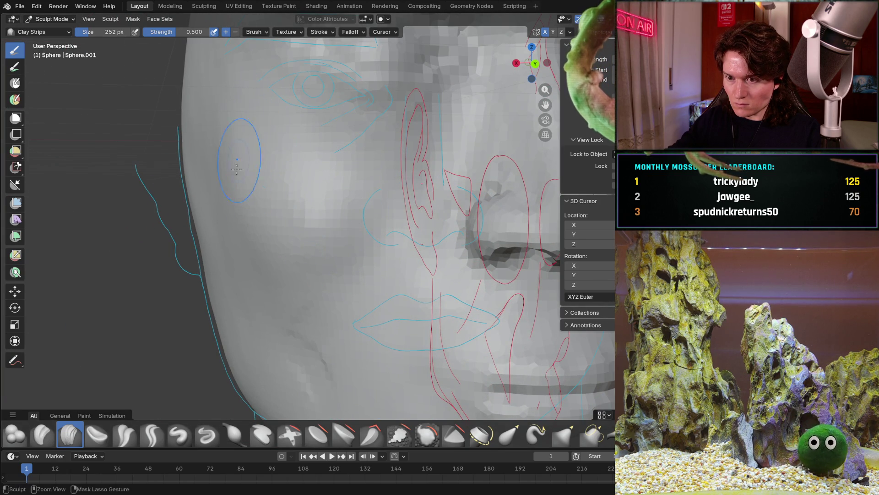
pyautogui.moveTo(252, 122); pyautogui.dragTo(240, 121, button='middle')
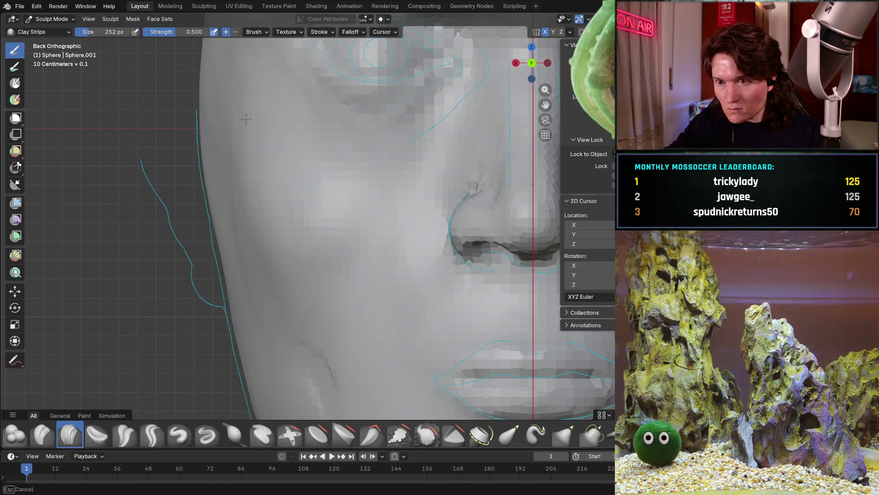
pyautogui.keyDown('alt'); pyautogui.moveTo(235, 125); pyautogui.dragTo(250, 123, button='middle'); pyautogui.keyUp('alt')
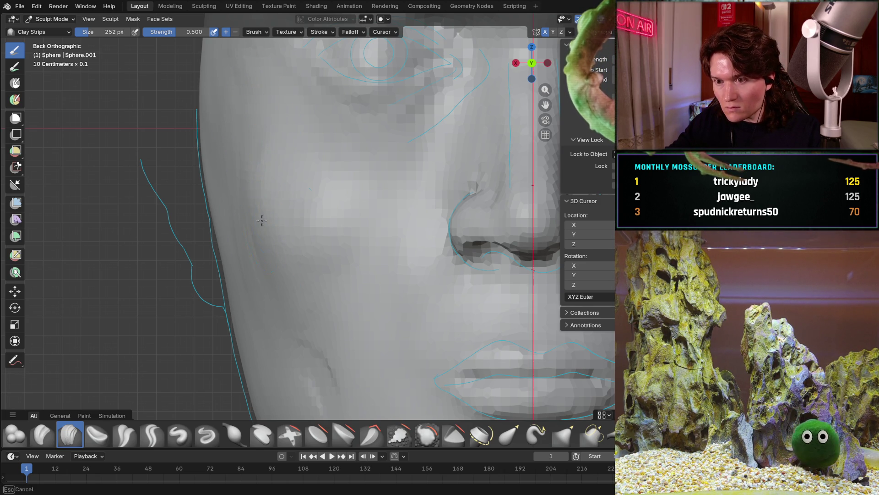
pyautogui.moveTo(268, 186)
pyautogui.mouseDown(button='middle')
pyautogui.moveTo(295, 178)
pyautogui.moveTo(333, 192)
pyautogui.moveTo(323, 178)
pyautogui.moveTo(342, 167)
pyautogui.mouseUp(button='middle')
pyautogui.scroll(-4, 334, 192)
pyautogui.scroll(5, 331, 171)
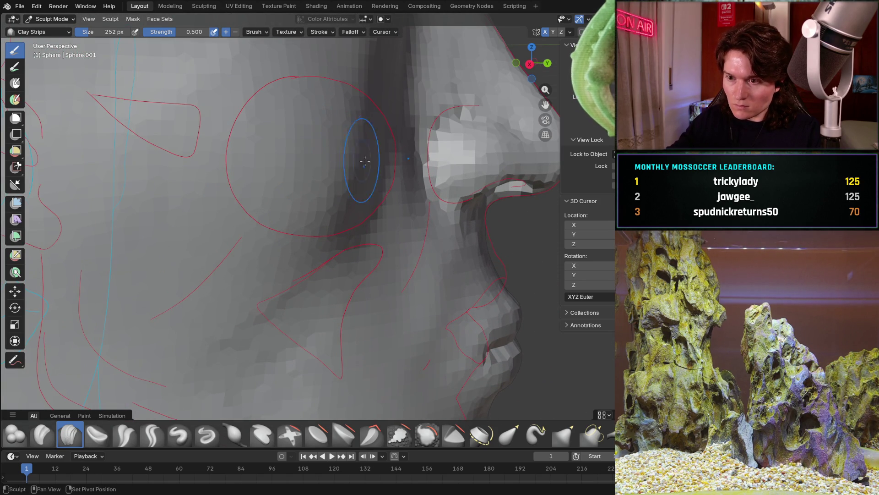
pyautogui.scroll(-5, 353, 157)
pyautogui.scroll(2, 349, 190)
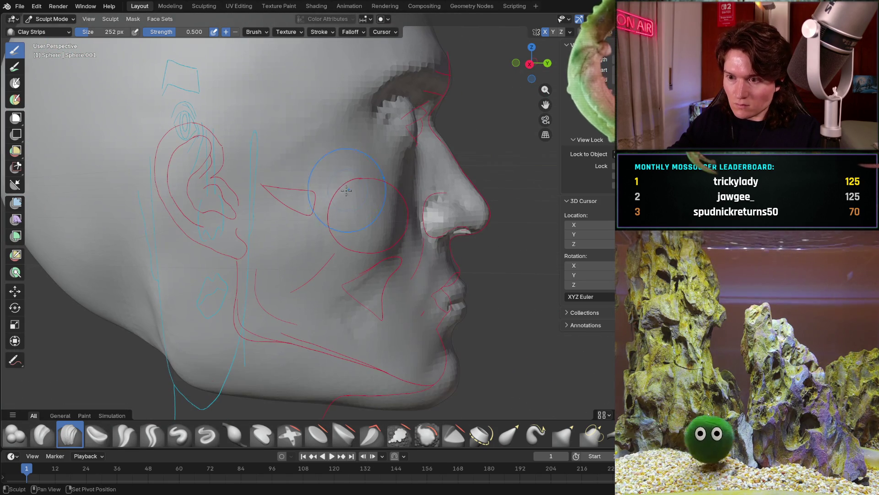
pyautogui.press('g')
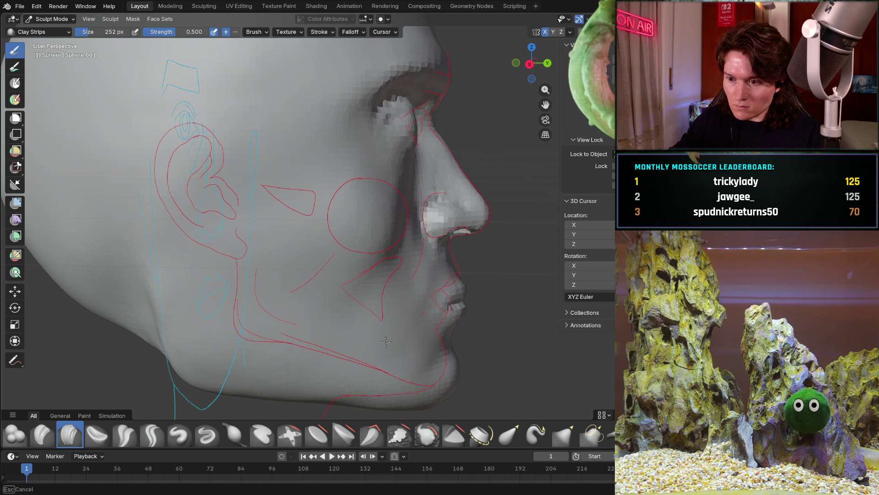
pyautogui.moveTo(400, 244); pyautogui.dragTo(275, 241, button='middle')
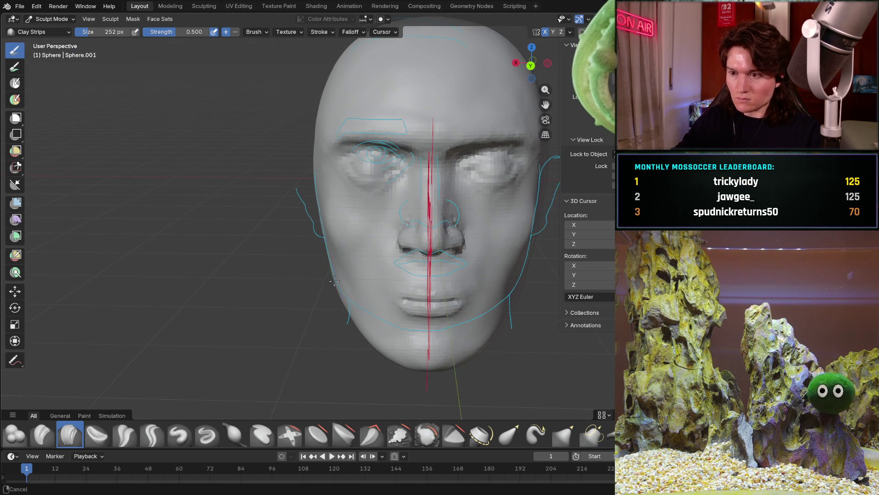
pyautogui.moveTo(418, 228); pyautogui.dragTo(357, 248, button='middle')
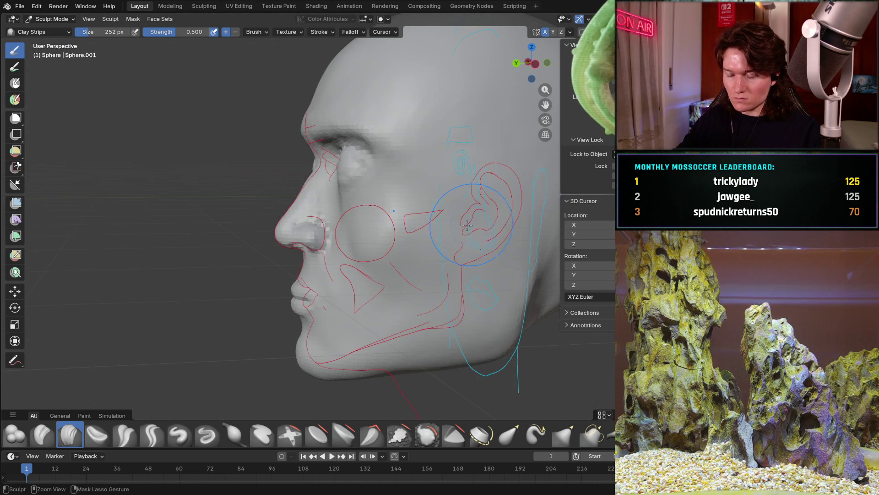
pyautogui.scroll(-3, 469, 224)
pyautogui.moveTo(440, 233); pyautogui.dragTo(396, 236, button='middle')
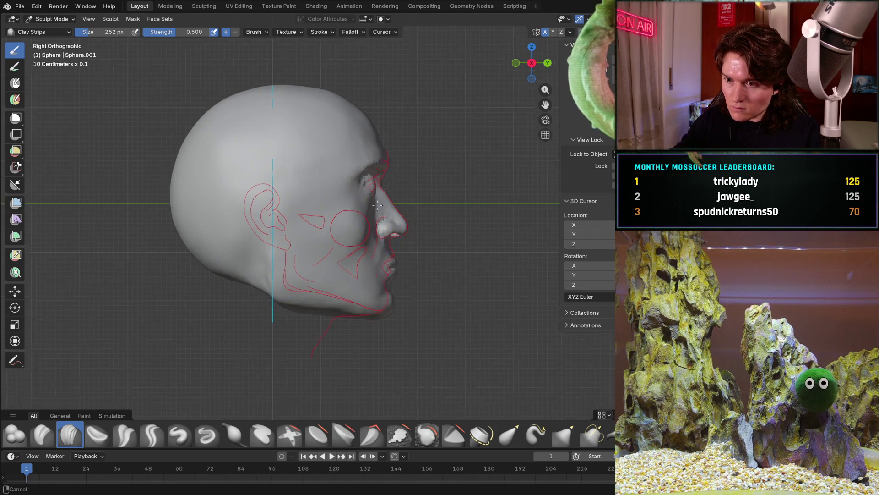
pyautogui.scroll(3, 382, 211)
pyautogui.scroll(4, 385, 220)
pyautogui.scroll(2, 392, 232)
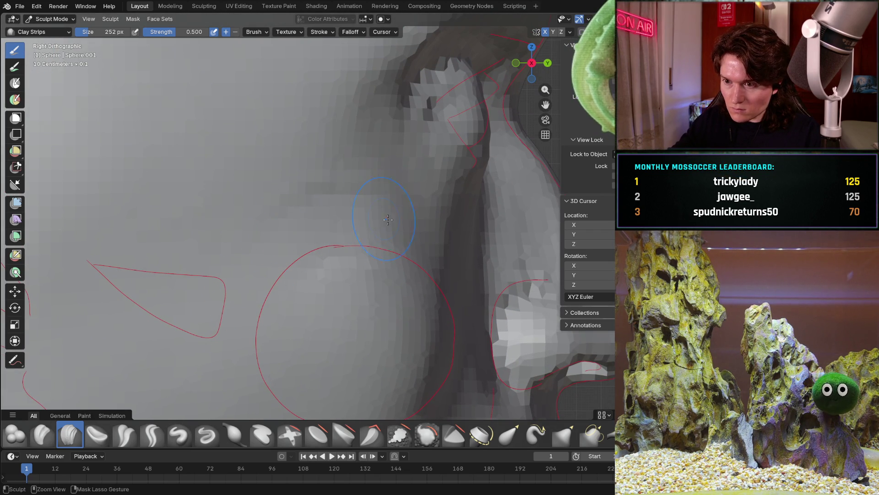
pyautogui.moveTo(356, 180); pyautogui.dragTo(311, 206, button='middle')
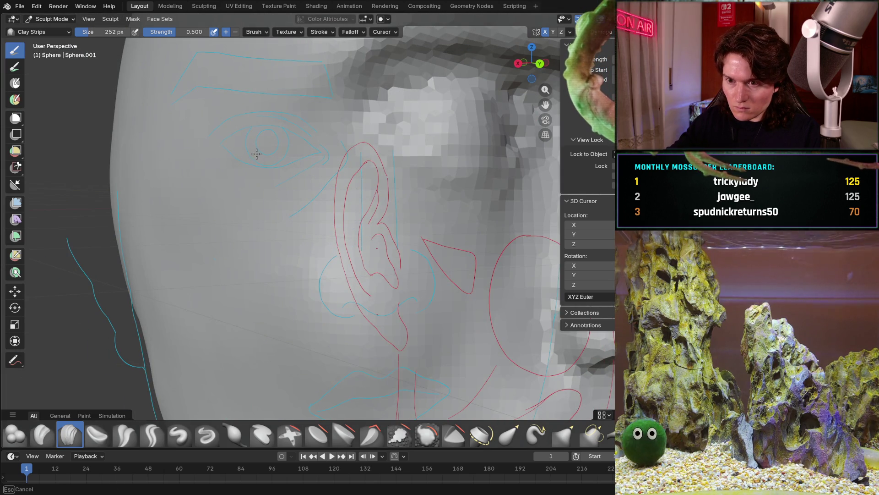
pyautogui.keyDown('shift'); pyautogui.moveTo(322, 261); pyautogui.dragTo(366, 292, button='middle'); pyautogui.keyUp('shift')
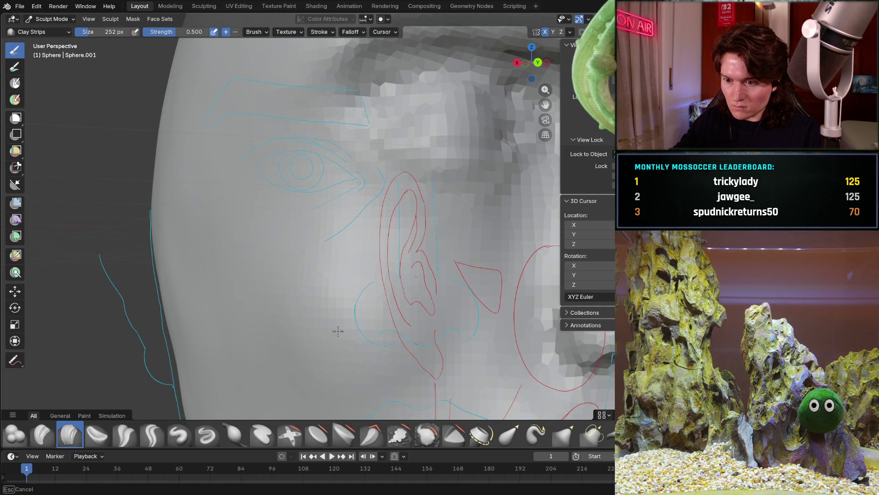
pyautogui.scroll(-4, 313, 306)
pyautogui.moveTo(313, 305)
pyautogui.mouseDown(button='middle')
pyautogui.moveTo(287, 303)
pyautogui.moveTo(304, 281)
pyautogui.mouseUp(button='middle')
pyautogui.scroll(5, 332, 291)
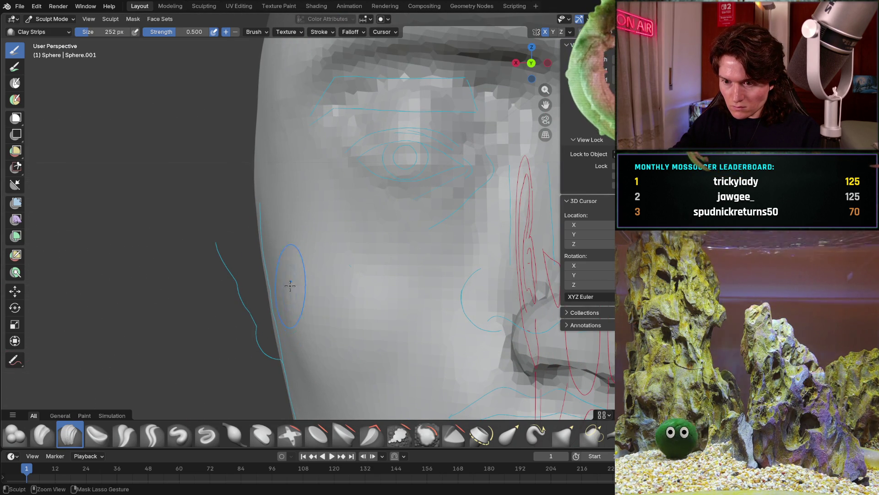
pyautogui.moveTo(287, 291); pyautogui.dragTo(288, 298)
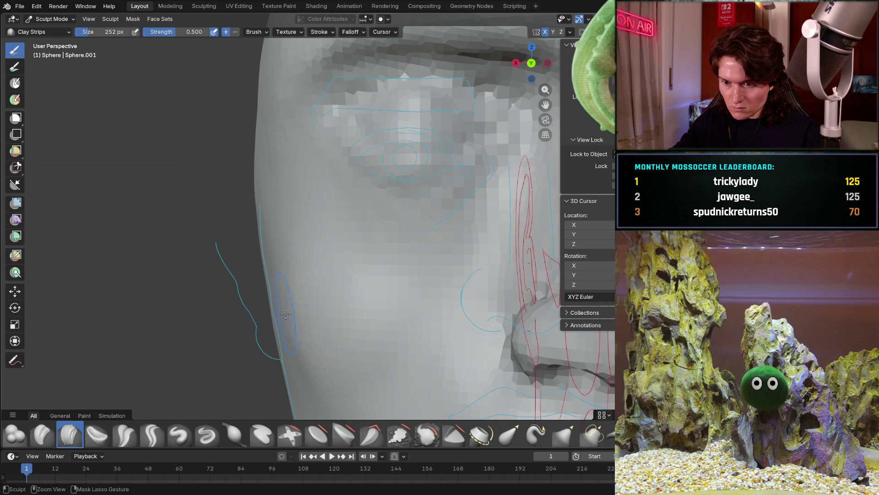
pyautogui.moveTo(289, 297)
pyautogui.mouseDown(button='middle')
pyautogui.moveTo(279, 299)
pyautogui.moveTo(400, 294)
pyautogui.moveTo(340, 295)
pyautogui.mouseUp(button='middle')
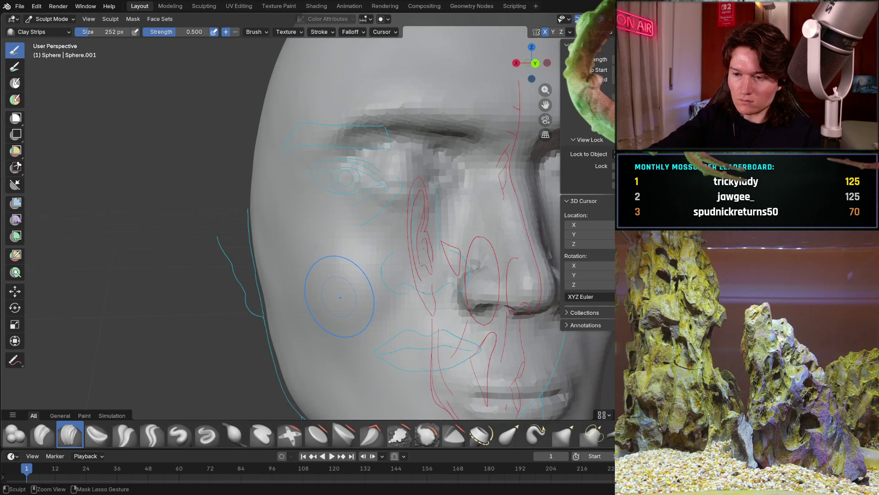
pyautogui.moveTo(340, 296)
pyautogui.mouseDown(button='middle')
pyautogui.moveTo(452, 284)
pyautogui.moveTo(419, 256)
pyautogui.moveTo(443, 267)
pyautogui.mouseUp(button='middle')
pyautogui.press('KP_3')
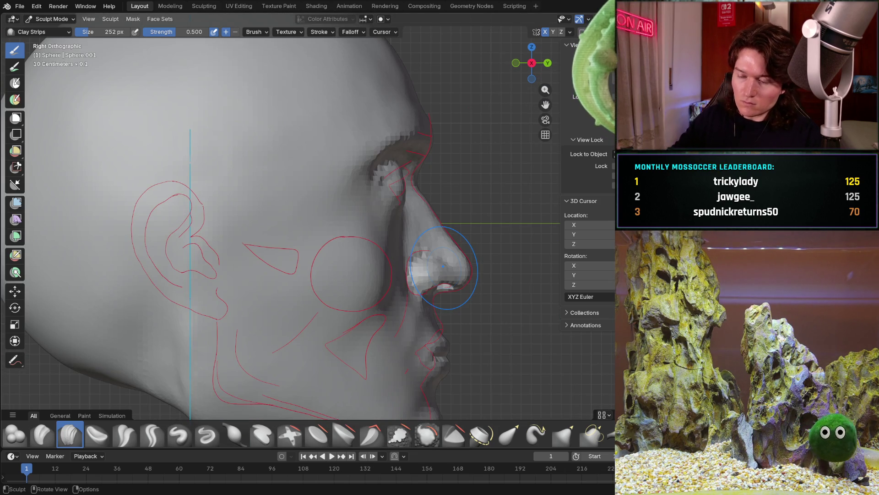
pyautogui.keyDown('ctrl'); pyautogui.moveTo(435, 307); pyautogui.dragTo(359, 248, button='middle'); pyautogui.keyUp('ctrl')
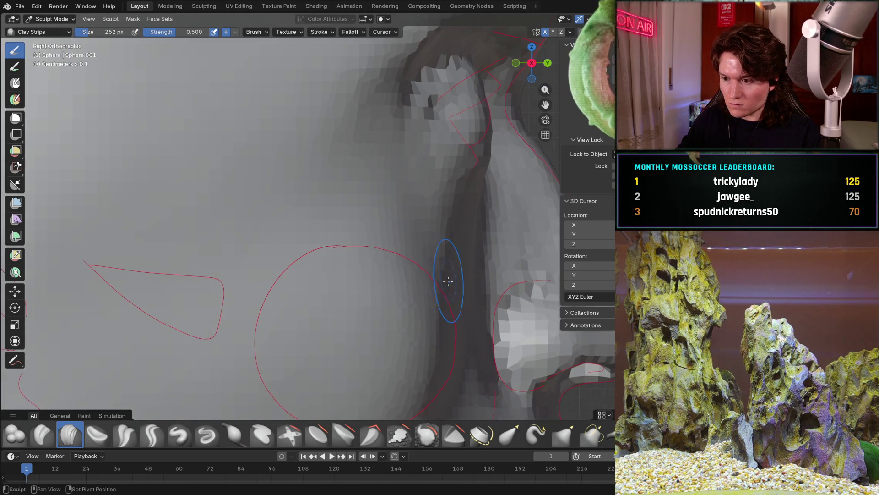
pyautogui.moveTo(407, 282)
pyautogui.mouseDown(button='middle')
pyautogui.moveTo(296, 281)
pyautogui.moveTo(365, 272)
pyautogui.mouseUp(button='middle')
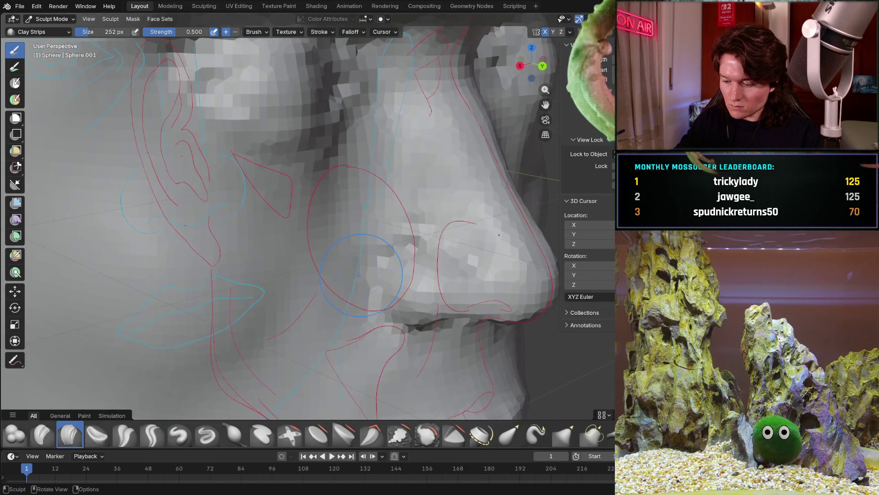
pyautogui.press('KP_3')
pyautogui.scroll(2, 350, 237)
pyautogui.scroll(2, 347, 207)
pyautogui.scroll(2, 345, 180)
pyautogui.keyDown('shift'); pyautogui.moveTo(345, 180); pyautogui.dragTo(328, 286, button='middle'); pyautogui.keyUp('shift')
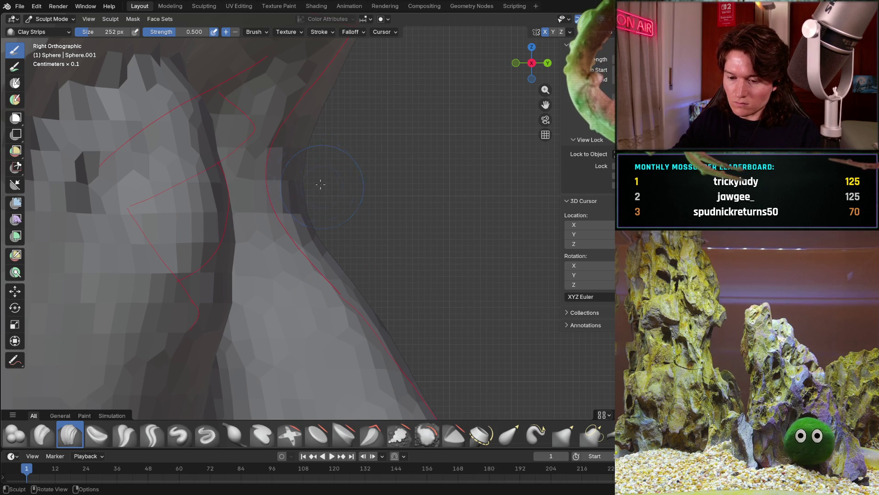
pyautogui.moveTo(319, 200)
pyautogui.mouseDown(button='middle')
pyautogui.moveTo(259, 241)
pyautogui.moveTo(346, 222)
pyautogui.moveTo(337, 220)
pyautogui.mouseUp(button='middle')
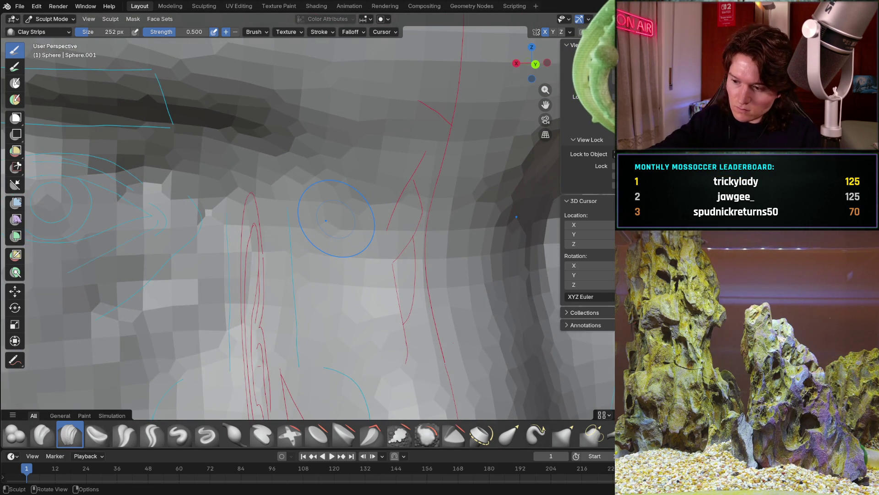
pyautogui.press('KP_3')
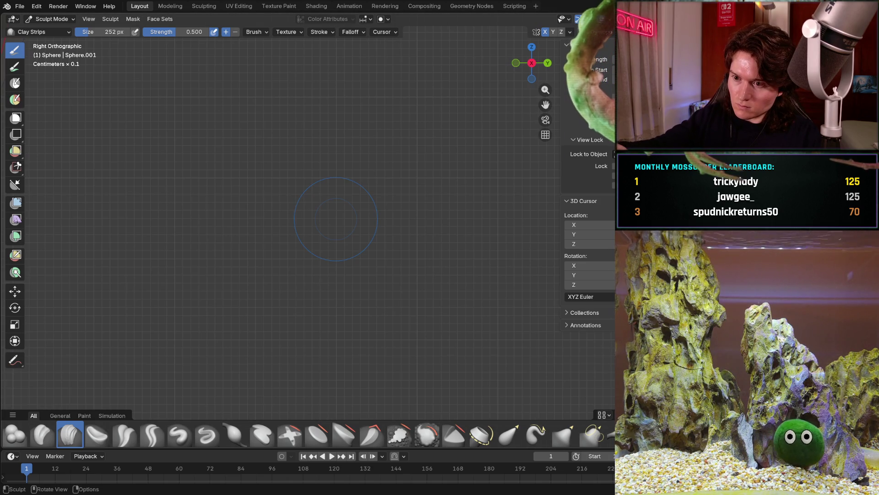
pyautogui.keyDown('ctrl'); pyautogui.moveTo(380, 236); pyautogui.dragTo(232, 221, button='middle'); pyautogui.keyUp('ctrl')
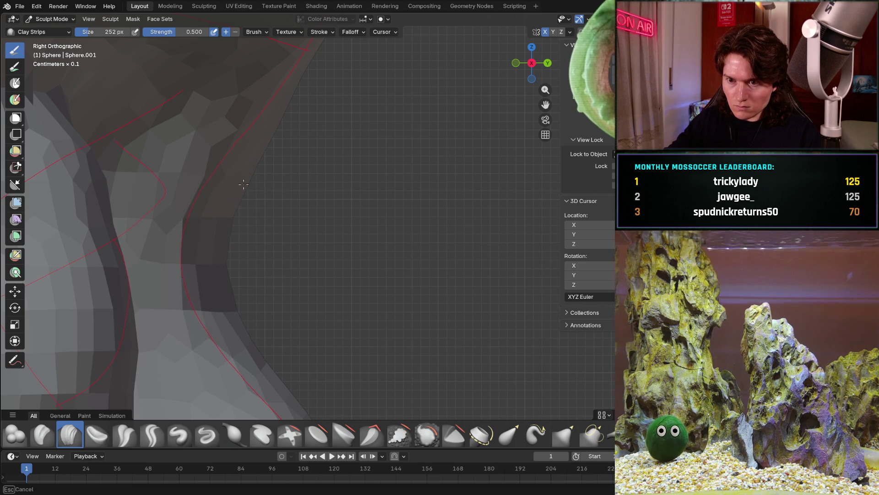
pyautogui.moveTo(264, 146)
pyautogui.mouseDown(button='middle')
pyautogui.moveTo(284, 265)
pyautogui.moveTo(316, 227)
pyautogui.mouseUp(button='middle')
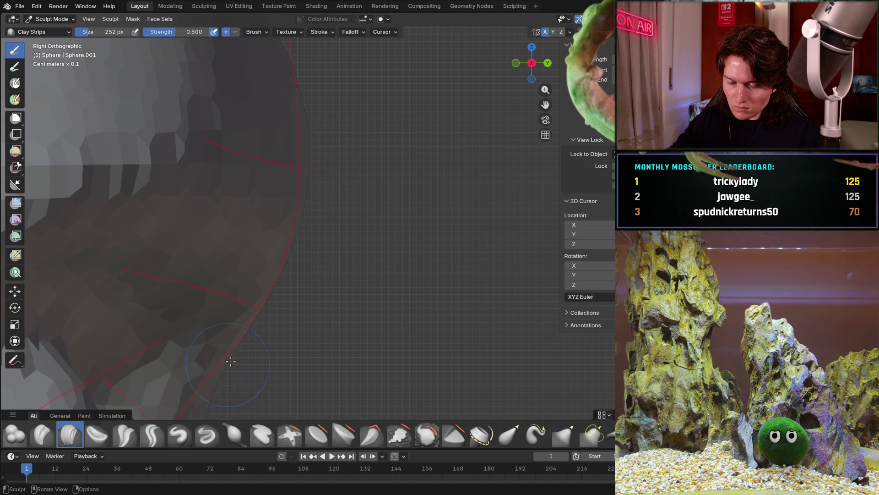
pyautogui.keyDown('shift'); pyautogui.moveTo(226, 369); pyautogui.dragTo(284, 249, button='middle'); pyautogui.keyUp('shift')
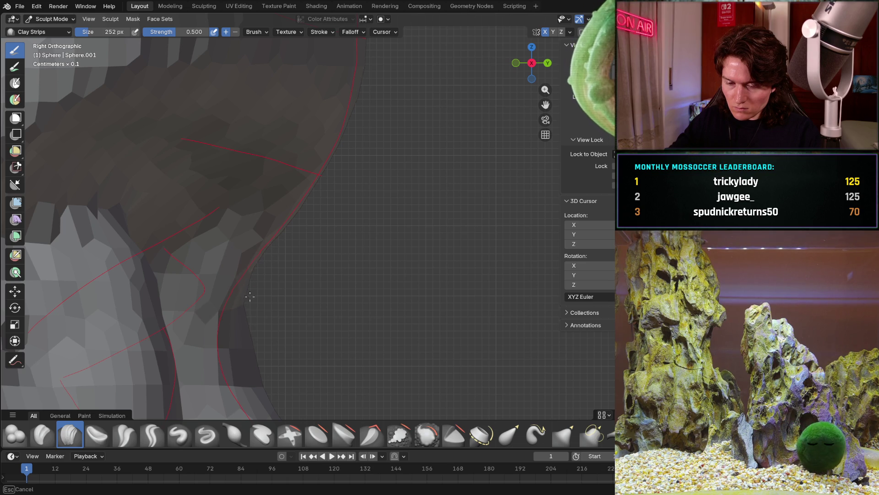
pyautogui.keyDown('shift'); pyautogui.moveTo(247, 367); pyautogui.dragTo(279, 334, button='middle'); pyautogui.keyUp('shift')
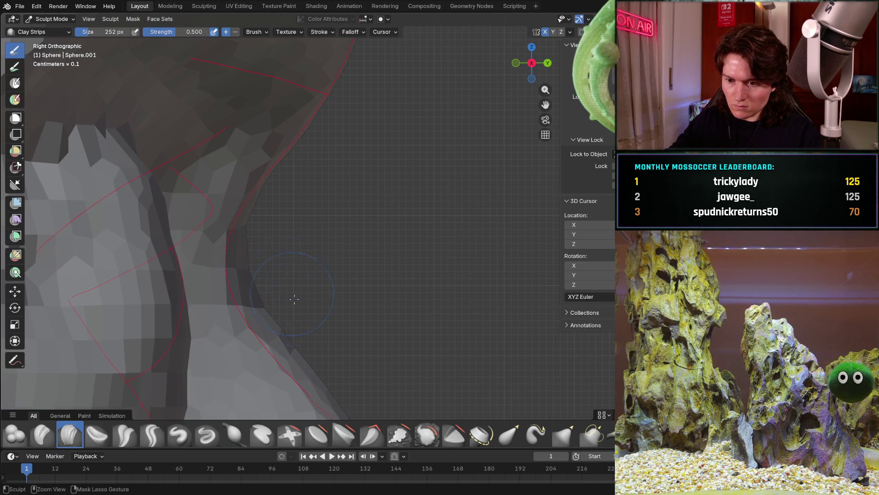
pyautogui.moveTo(247, 252)
pyautogui.mouseDown(button='middle')
pyautogui.moveTo(155, 273)
pyautogui.moveTo(210, 253)
pyautogui.mouseUp(button='middle')
pyautogui.scroll(6, 206, 261)
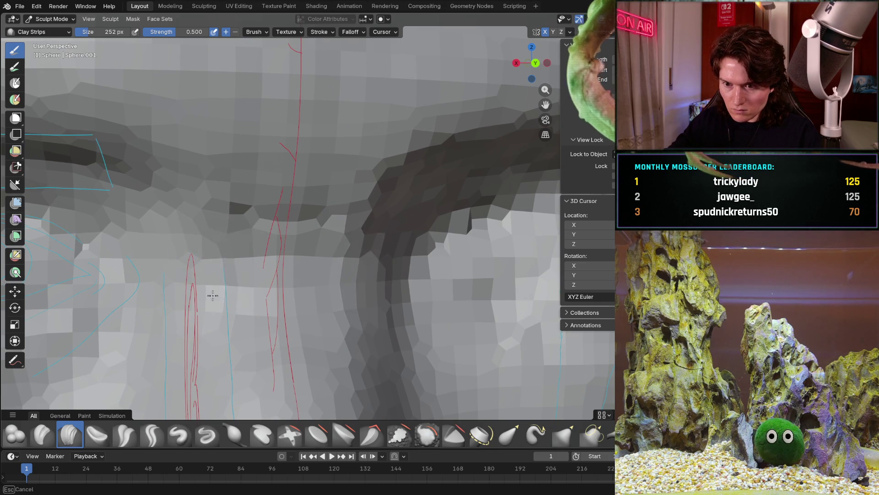
pyautogui.moveTo(203, 294); pyautogui.dragTo(238, 229, button='middle')
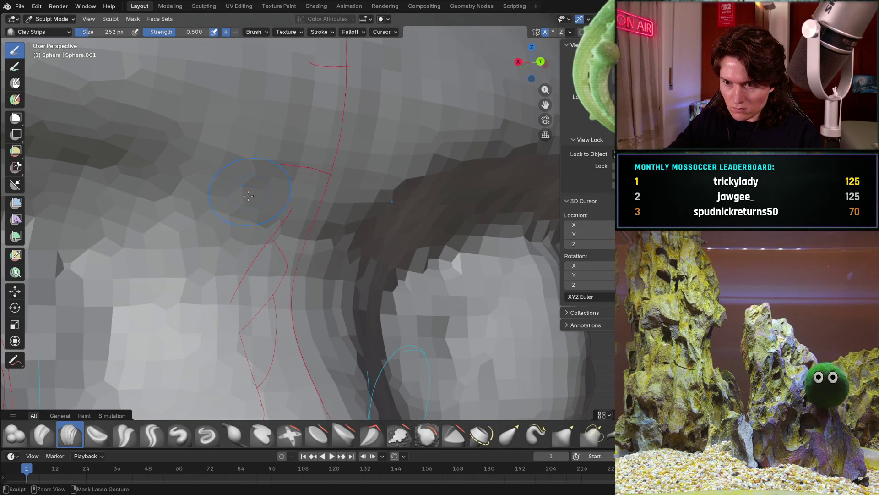
pyautogui.moveTo(263, 210)
pyautogui.mouseDown(button='middle')
pyautogui.moveTo(322, 255)
pyautogui.moveTo(363, 343)
pyautogui.moveTo(344, 310)
pyautogui.moveTo(292, 260)
pyautogui.moveTo(428, 257)
pyautogui.moveTo(389, 250)
pyautogui.mouseUp(button='middle')
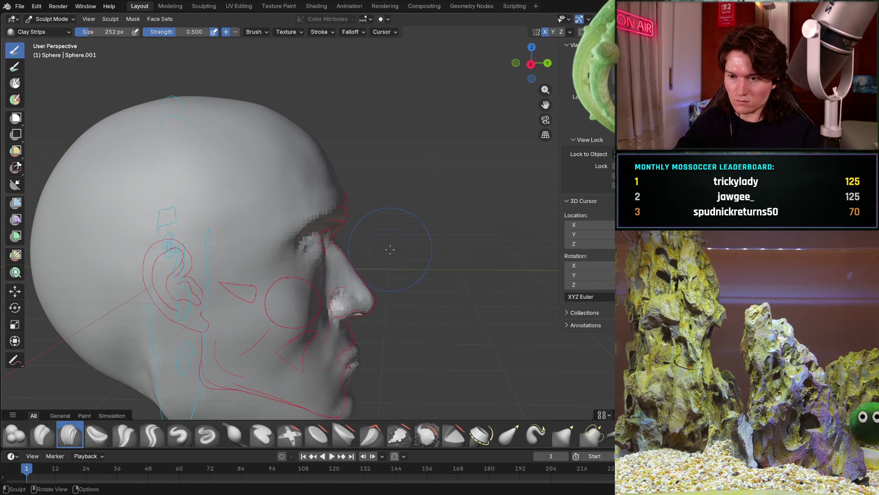
pyautogui.moveTo(386, 281); pyautogui.dragTo(357, 275, button='middle')
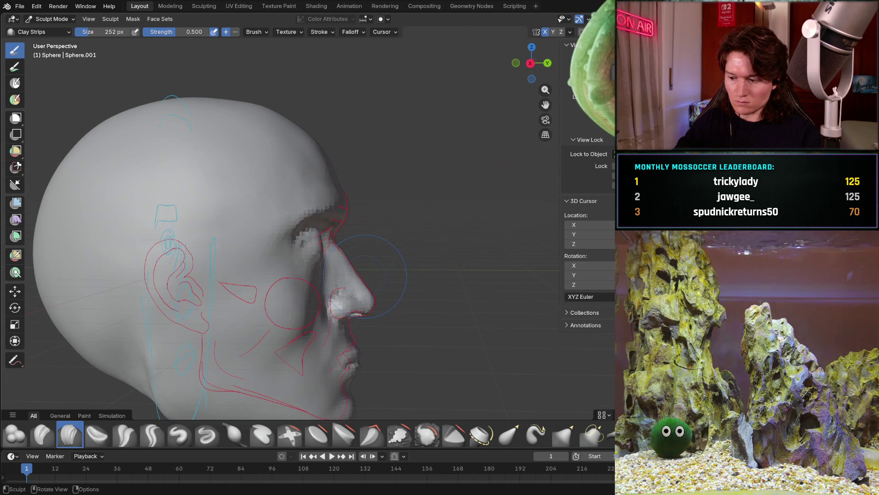
pyautogui.press('KP_3')
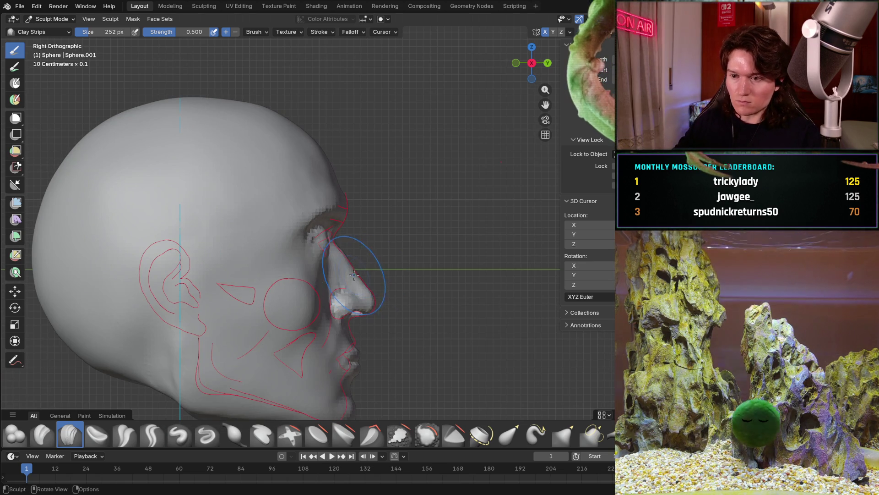
pyautogui.keyDown('ctrl'); pyautogui.moveTo(313, 275); pyautogui.dragTo(360, 197, button='middle'); pyautogui.keyUp('ctrl')
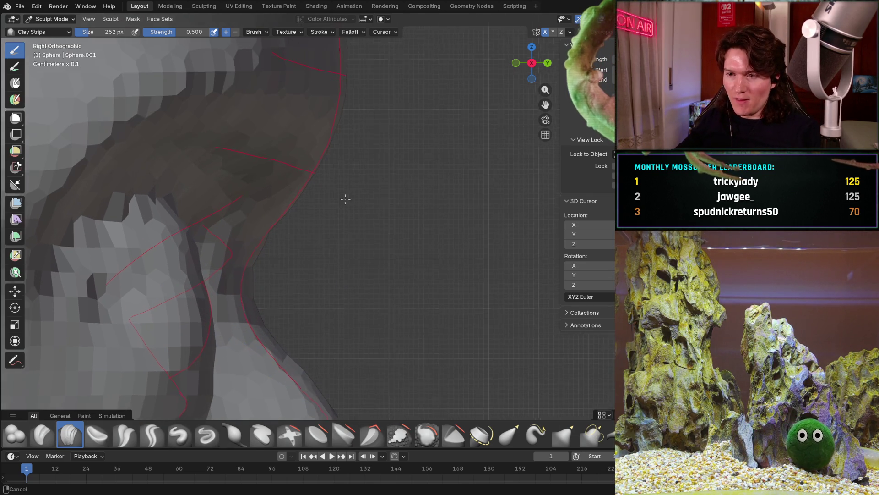
pyautogui.keyDown('ctrl'); pyautogui.moveTo(320, 262); pyautogui.dragTo(334, 247, button='middle'); pyautogui.keyUp('ctrl')
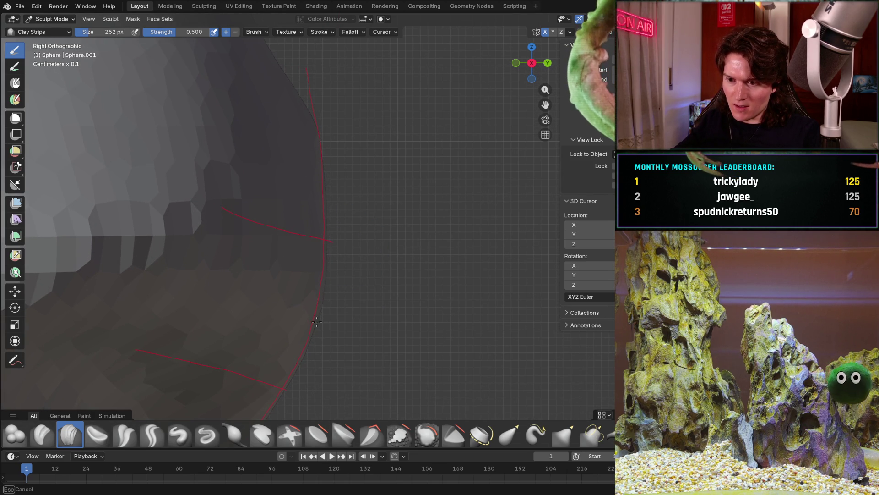
pyautogui.moveTo(354, 223); pyautogui.dragTo(316, 212, button='middle')
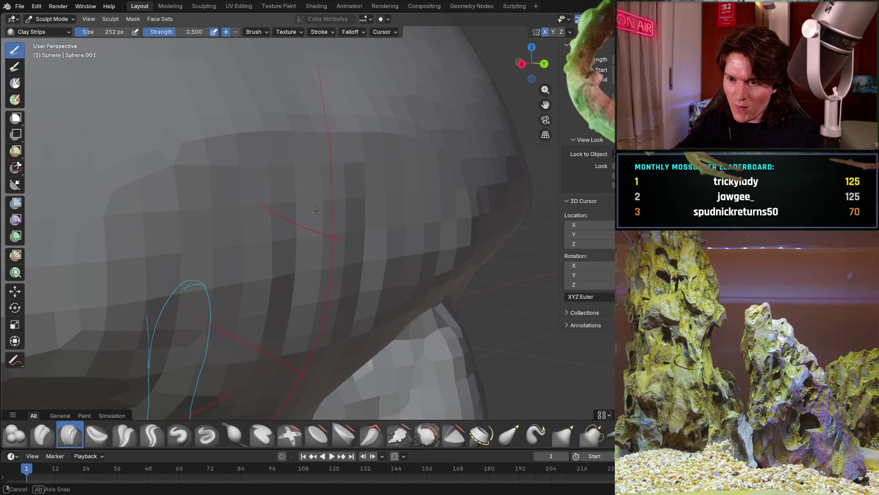
pyautogui.scroll(-3, 268, 251)
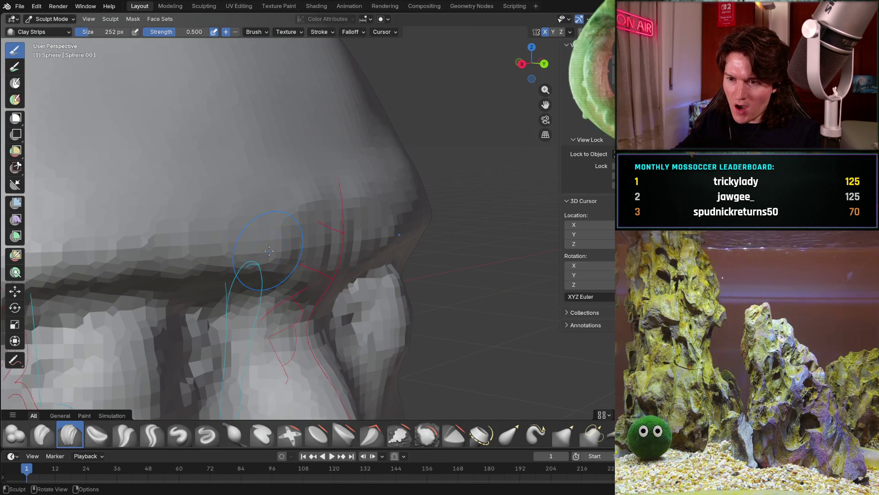
pyautogui.press('KP_3')
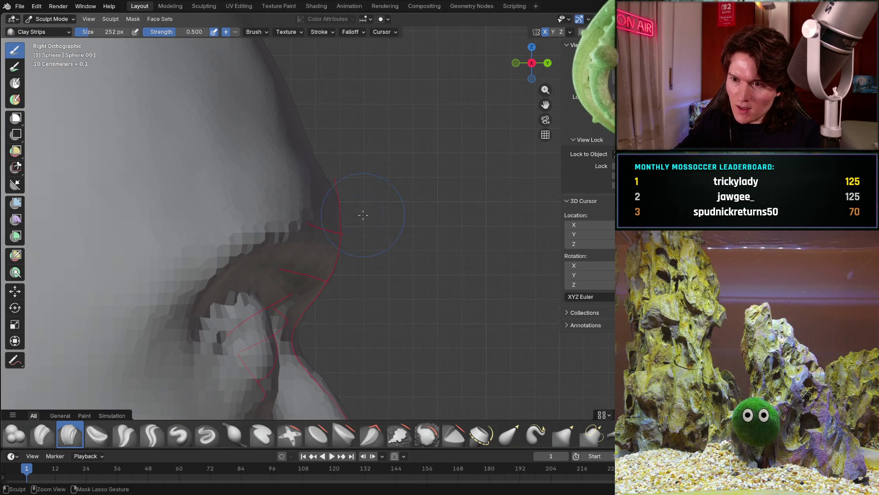
pyautogui.scroll(4, 367, 213)
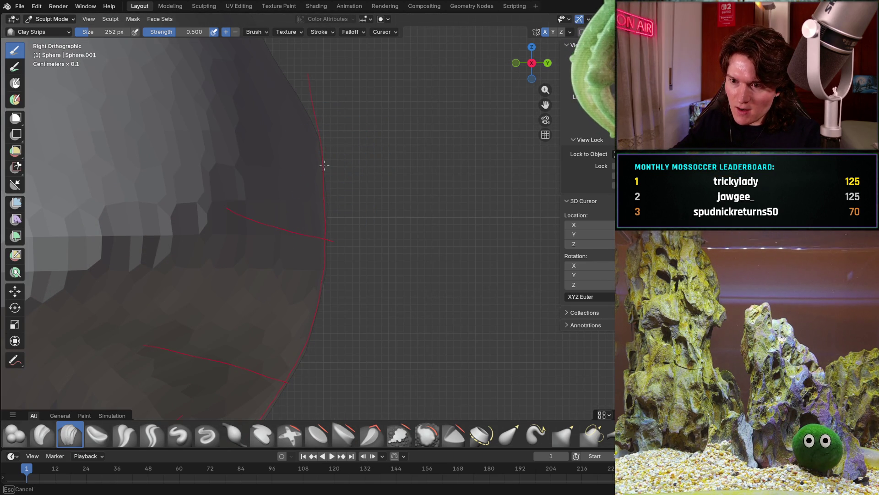
pyautogui.moveTo(334, 236); pyautogui.dragTo(392, 95, button='middle')
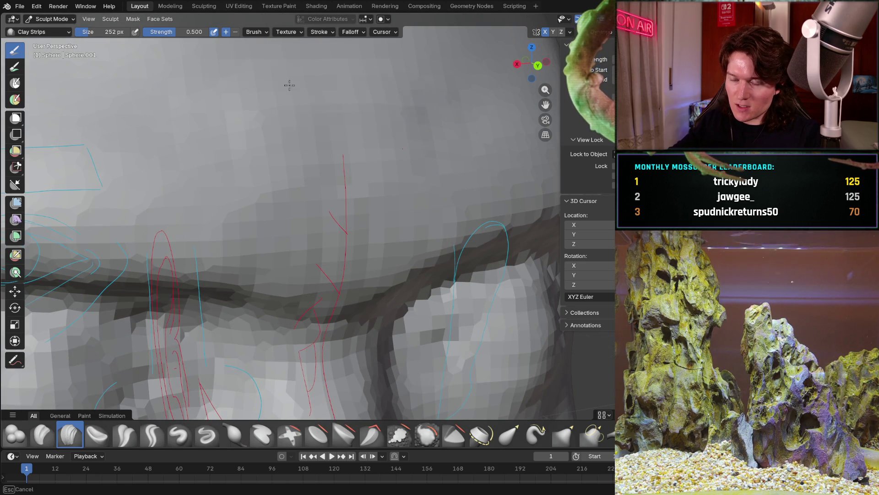
pyautogui.moveTo(323, 110)
pyautogui.mouseDown(button='middle')
pyautogui.moveTo(314, 138)
pyautogui.moveTo(202, 145)
pyautogui.moveTo(142, 181)
pyautogui.mouseUp(button='middle')
pyautogui.scroll(6, 390, 188)
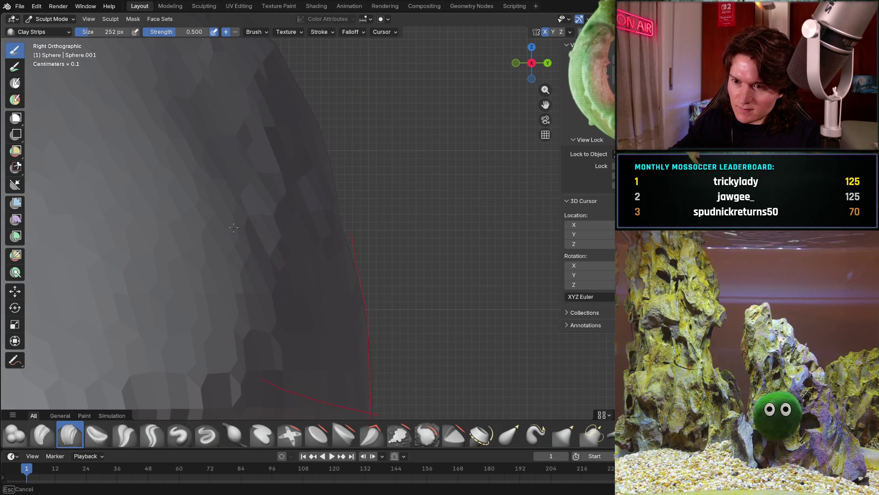
pyautogui.moveTo(275, 232); pyautogui.dragTo(287, 208, button='middle')
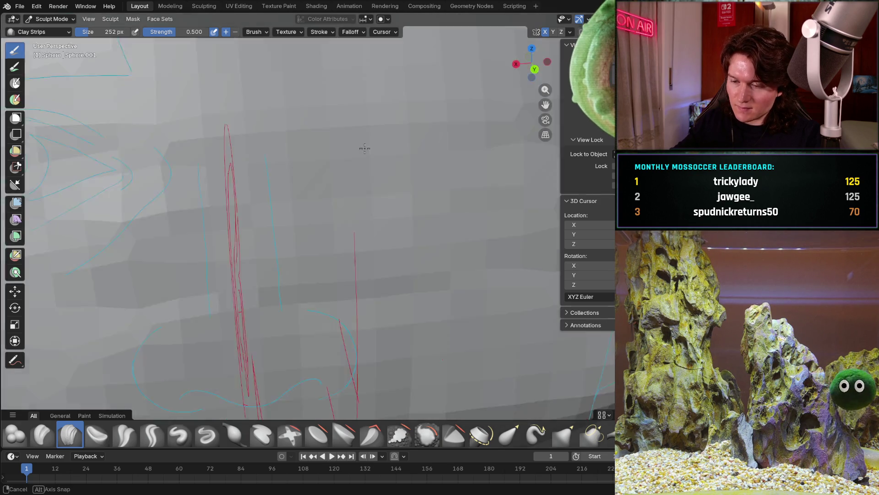
pyautogui.scroll(-5, 469, 162)
pyautogui.moveTo(385, 207)
pyautogui.mouseDown(button='middle')
pyautogui.moveTo(327, 253)
pyautogui.moveTo(390, 193)
pyautogui.mouseUp(button='middle')
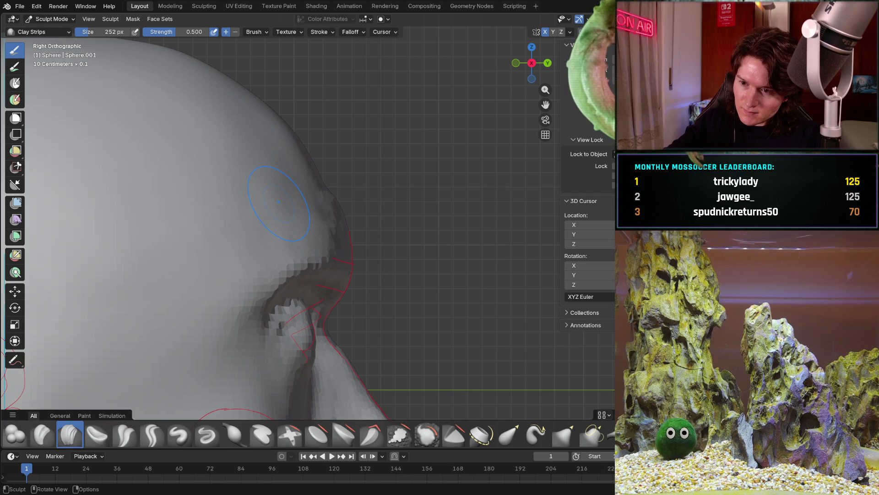
pyautogui.scroll(4, 218, 238)
pyautogui.scroll(3, 275, 192)
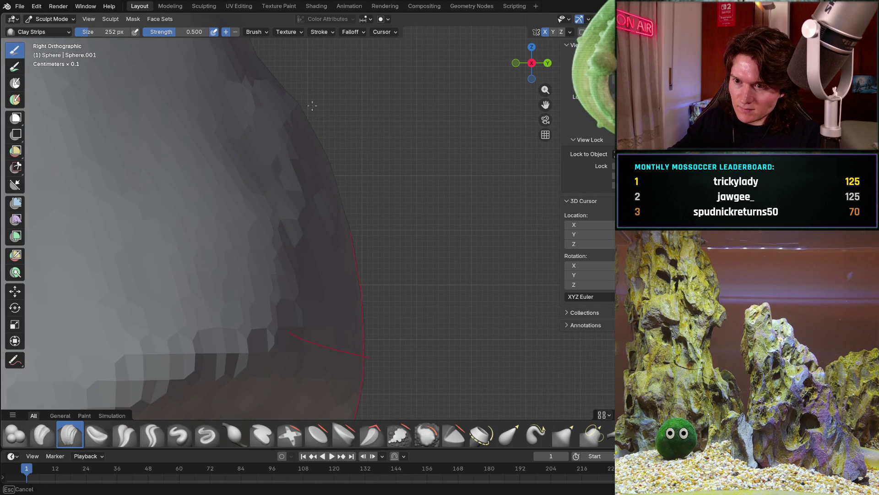
# Lay Clay Strips strokes across the forehead and upper forehead from the front.
pyautogui.moveTo(356, 144)
pyautogui.mouseDown(button='middle')
pyautogui.moveTo(206, 227)
pyautogui.moveTo(227, 158)
pyautogui.mouseUp(button='middle')
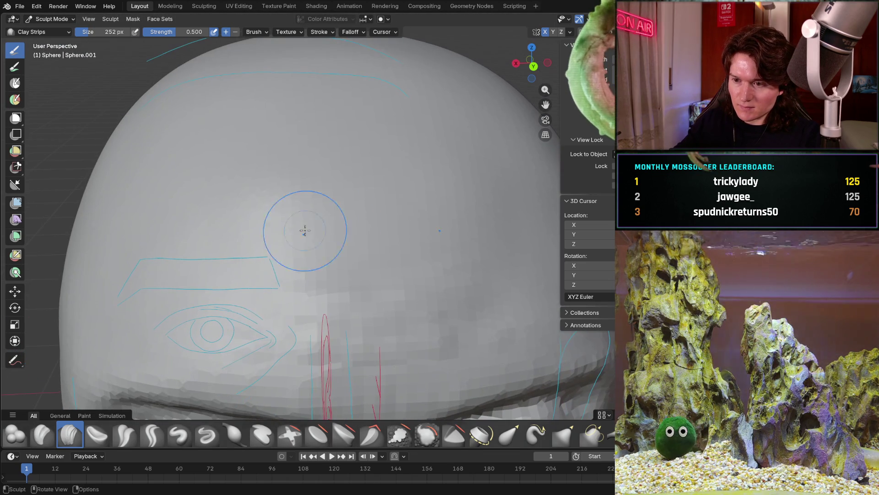
pyautogui.moveTo(306, 266); pyautogui.dragTo(472, 284)
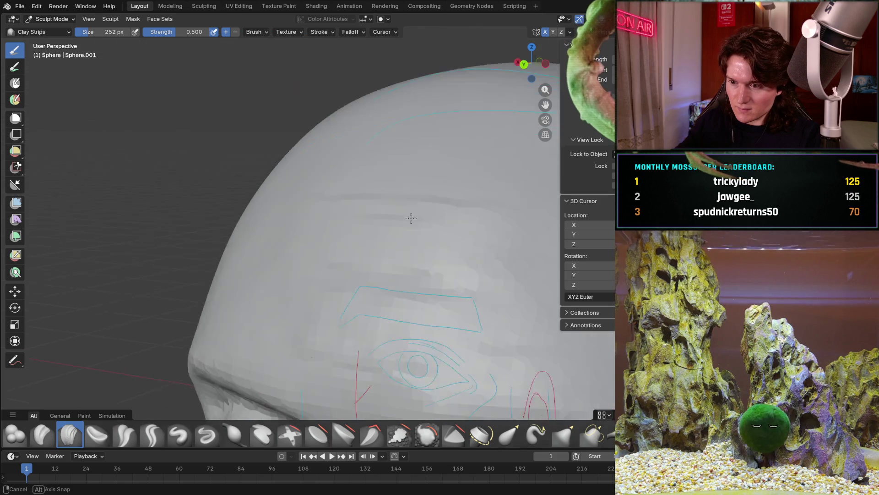
pyautogui.moveTo(472, 284); pyautogui.dragTo(419, 281, button='middle')
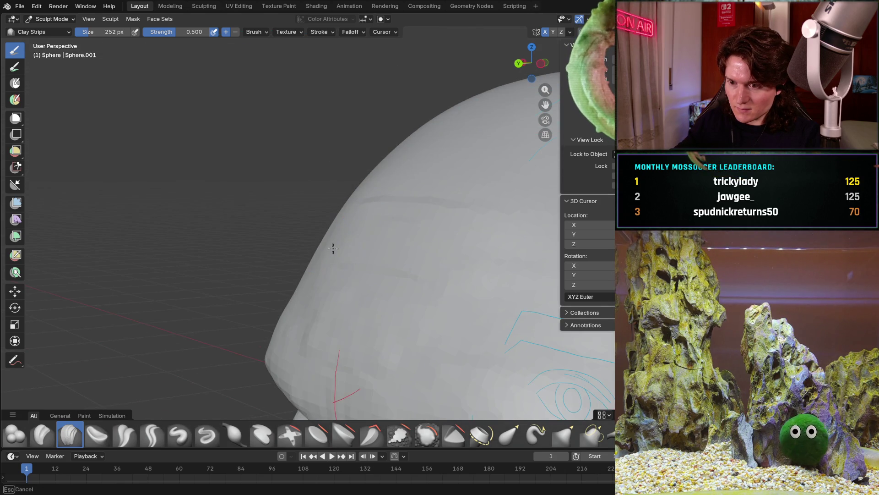
pyautogui.moveTo(353, 261); pyautogui.dragTo(330, 248, button='middle')
pyautogui.moveTo(147, 256); pyautogui.dragTo(126, 258)
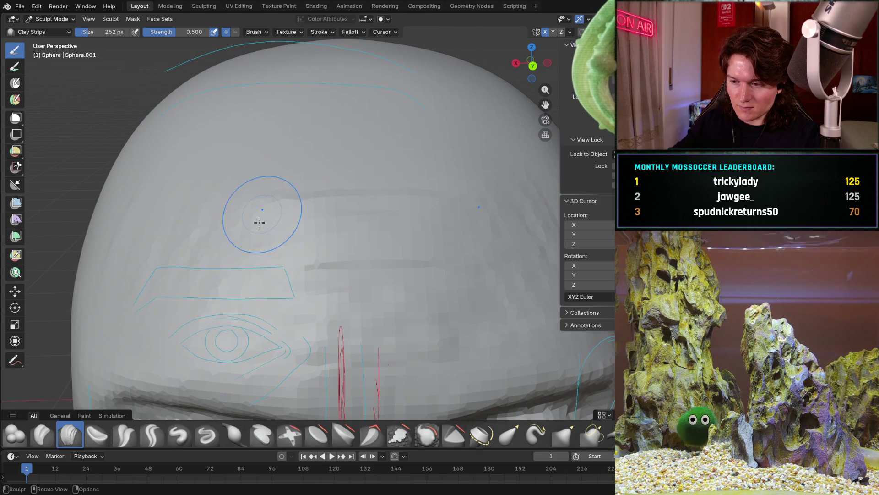
pyautogui.moveTo(275, 186); pyautogui.dragTo(285, 108)
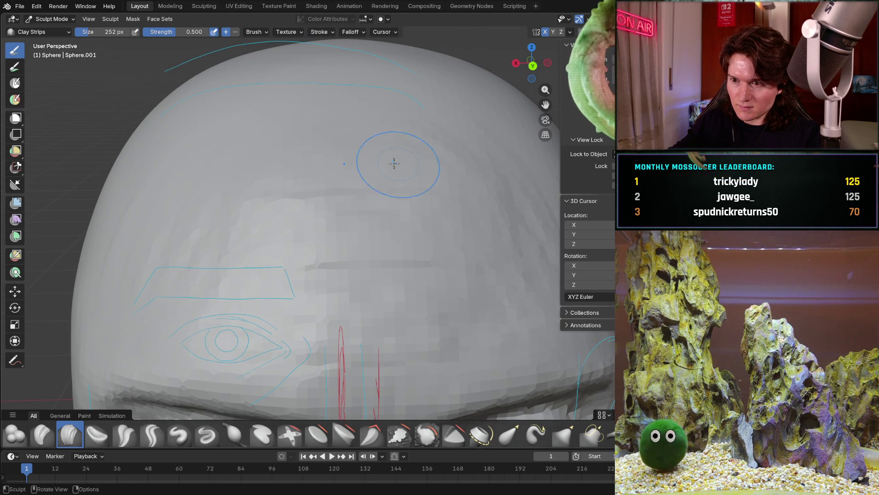
pyautogui.moveTo(399, 165); pyautogui.dragTo(343, 142)
# Orbit to the right side profile and add a clay stroke over the top of the head.
pyautogui.moveTo(239, 135); pyautogui.dragTo(498, 141, button='middle')
pyautogui.moveTo(365, 225); pyautogui.dragTo(236, 141, button='middle')
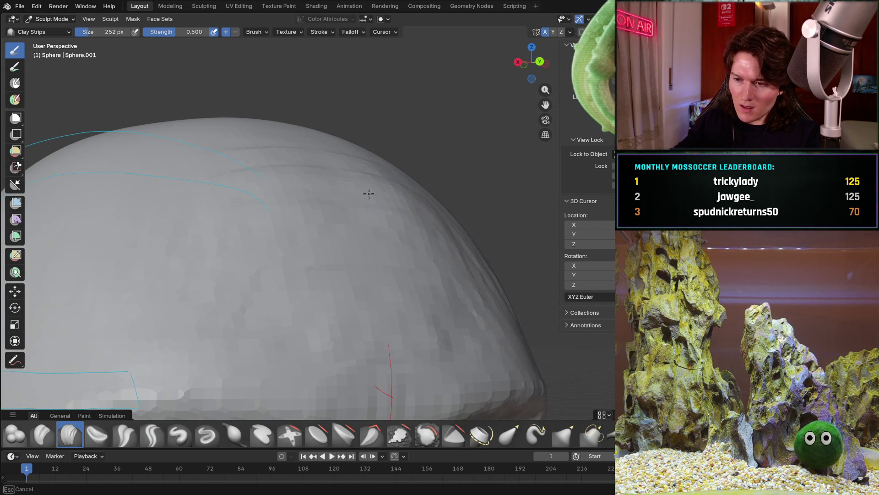
pyautogui.moveTo(386, 224)
pyautogui.mouseDown(button='middle')
pyautogui.moveTo(398, 222)
pyautogui.moveTo(398, 237)
pyautogui.mouseUp(button='middle')
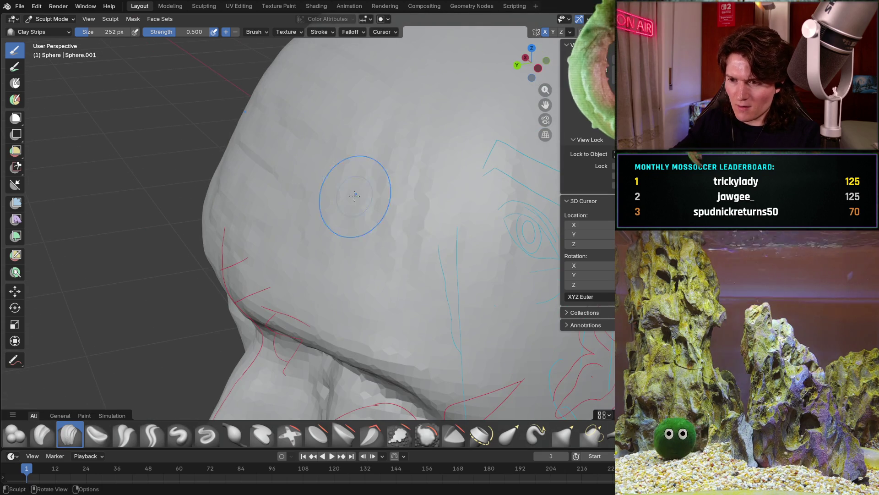
pyautogui.moveTo(481, 199)
pyautogui.mouseDown(button='middle')
pyautogui.moveTo(389, 227)
pyautogui.moveTo(413, 237)
pyautogui.mouseUp(button='middle')
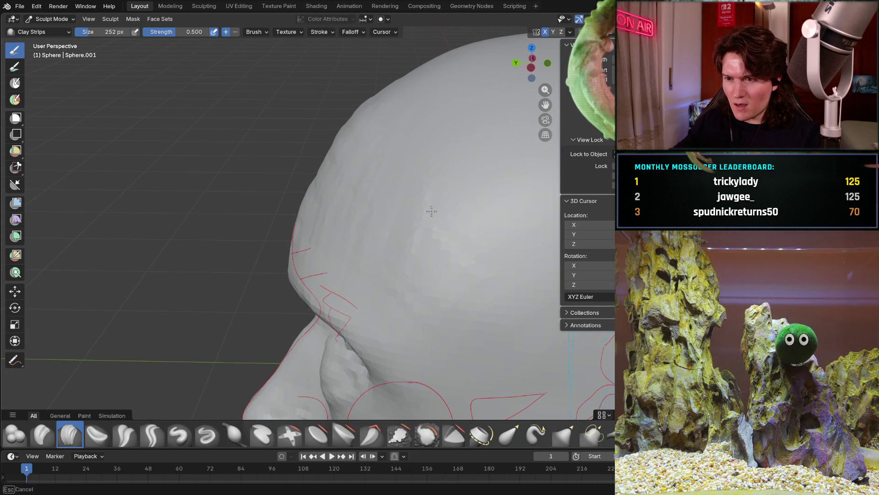
pyautogui.moveTo(404, 119); pyautogui.dragTo(365, 148, button='middle')
pyautogui.moveTo(434, 144)
pyautogui.mouseDown(button='middle')
pyautogui.moveTo(330, 270)
pyautogui.moveTo(318, 258)
pyautogui.moveTo(323, 247)
pyautogui.mouseUp(button='middle')
pyautogui.scroll(5, 323, 248)
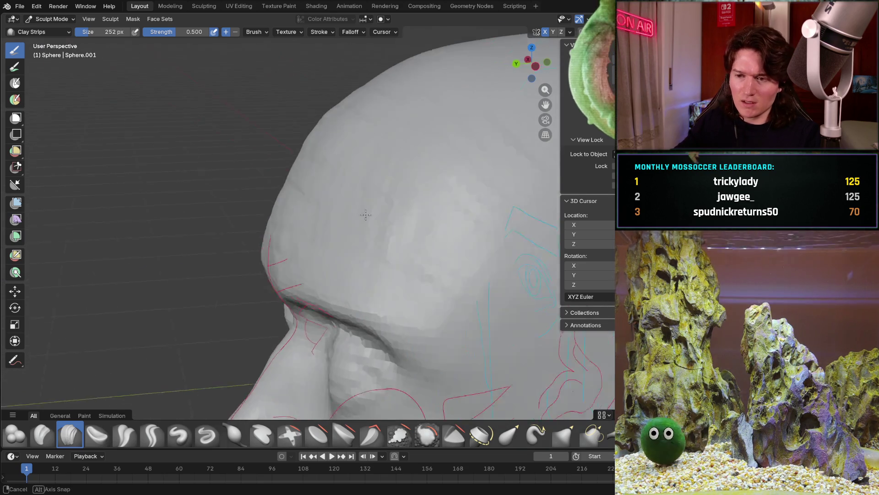
pyautogui.scroll(3, 330, 206)
pyautogui.press('KP_3')
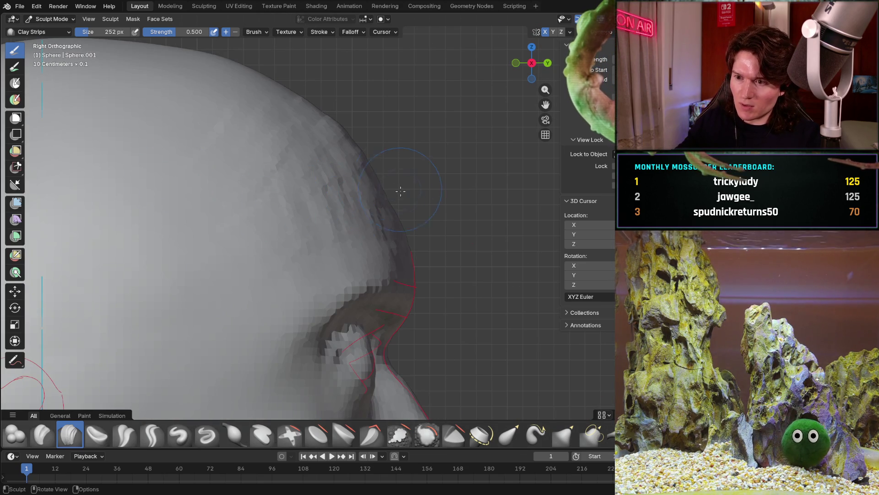
pyautogui.moveTo(399, 183); pyautogui.dragTo(337, 200, button='middle')
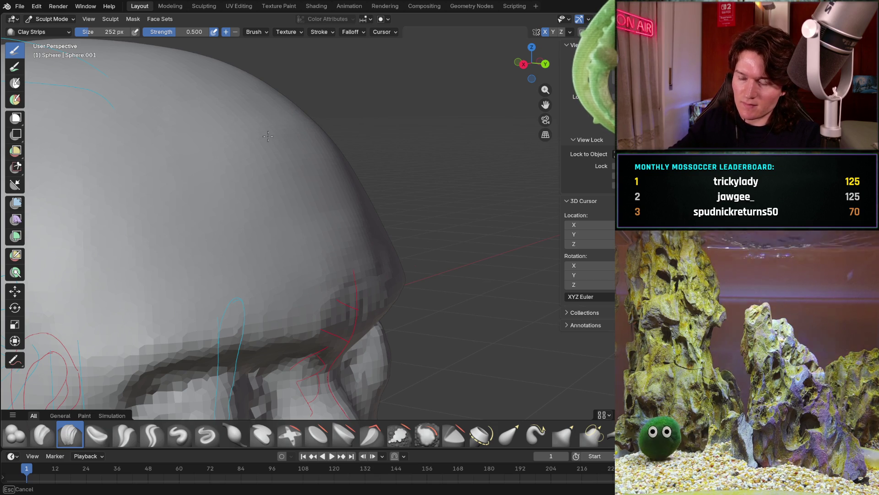
pyautogui.moveTo(350, 271); pyautogui.dragTo(395, 243)
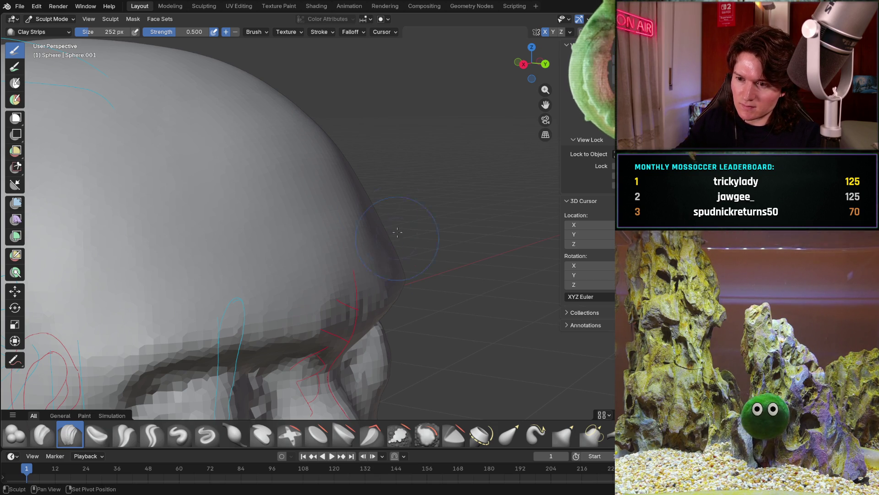
pyautogui.press('KP_3')
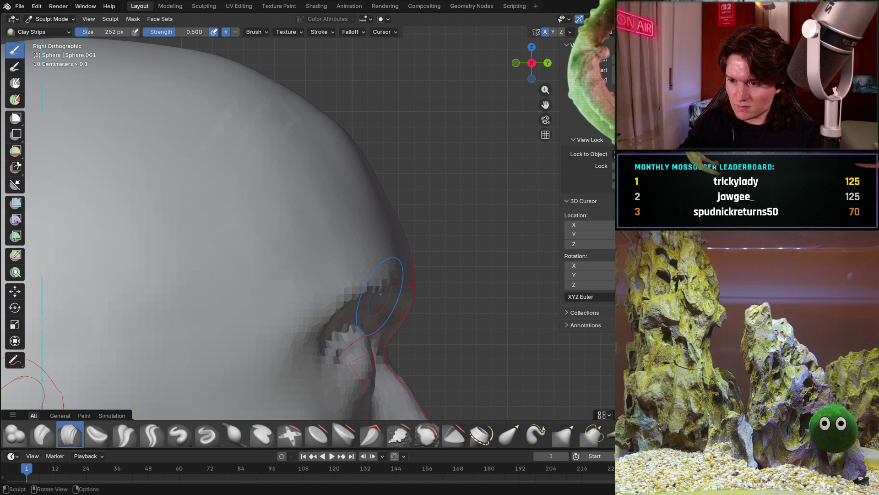
pyautogui.scroll(-4, 407, 193)
pyautogui.moveTo(385, 227); pyautogui.dragTo(323, 305, button='middle')
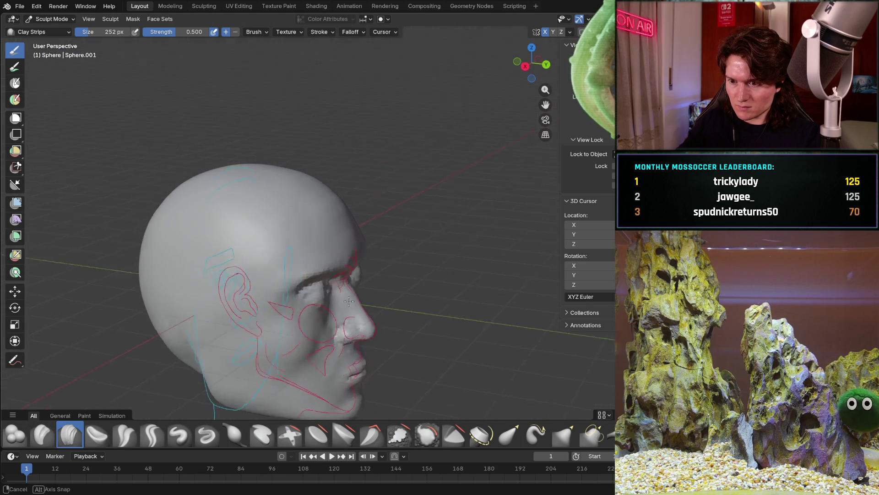
pyautogui.scroll(3, 324, 305)
pyautogui.scroll(3, 365, 275)
pyautogui.moveTo(371, 261); pyautogui.dragTo(371, 245, button='middle')
pyautogui.scroll(3, 371, 245)
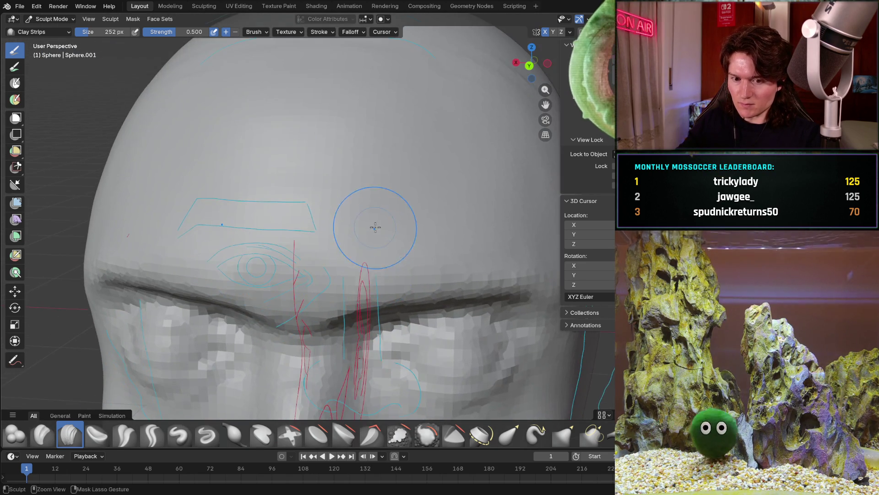
pyautogui.scroll(-3, 369, 244)
pyautogui.scroll(-3, 369, 244)
pyautogui.moveTo(357, 261)
pyautogui.mouseDown(button='middle')
pyautogui.moveTo(398, 269)
pyautogui.moveTo(305, 272)
pyautogui.mouseUp(button='middle')
pyautogui.moveTo(371, 259)
pyautogui.mouseDown(button='middle')
pyautogui.moveTo(429, 276)
pyautogui.moveTo(453, 260)
pyautogui.mouseUp(button='middle')
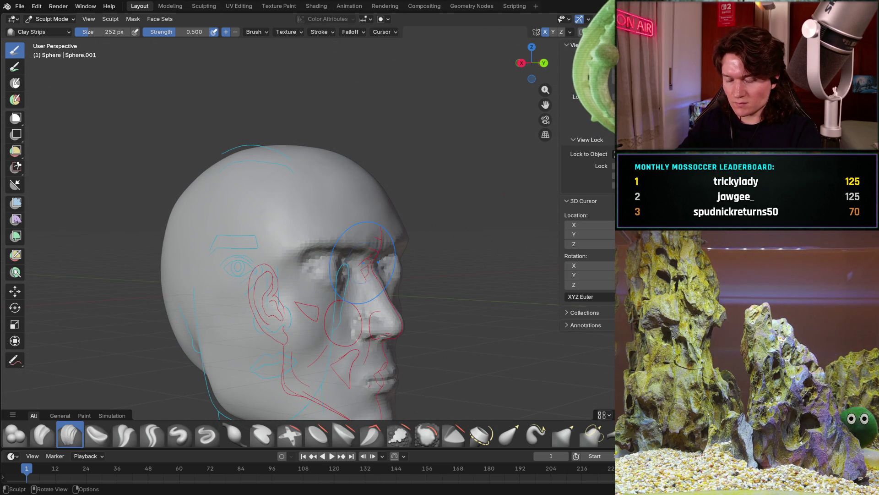
pyautogui.moveTo(323, 330)
pyautogui.mouseDown(button='middle')
pyautogui.moveTo(300, 304)
pyautogui.moveTo(324, 275)
pyautogui.moveTo(353, 261)
pyautogui.mouseUp(button='middle')
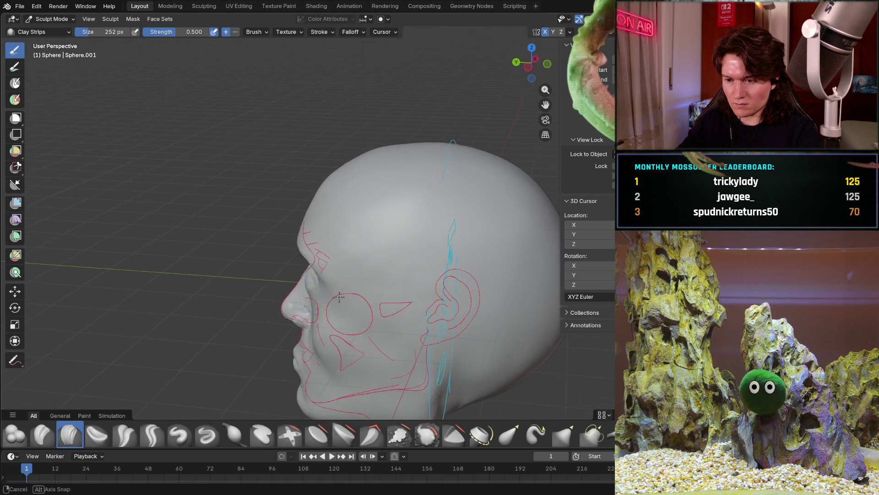
pyautogui.moveTo(362, 249)
pyautogui.mouseDown(button='middle')
pyautogui.moveTo(401, 285)
pyautogui.moveTo(357, 281)
pyautogui.mouseUp(button='middle')
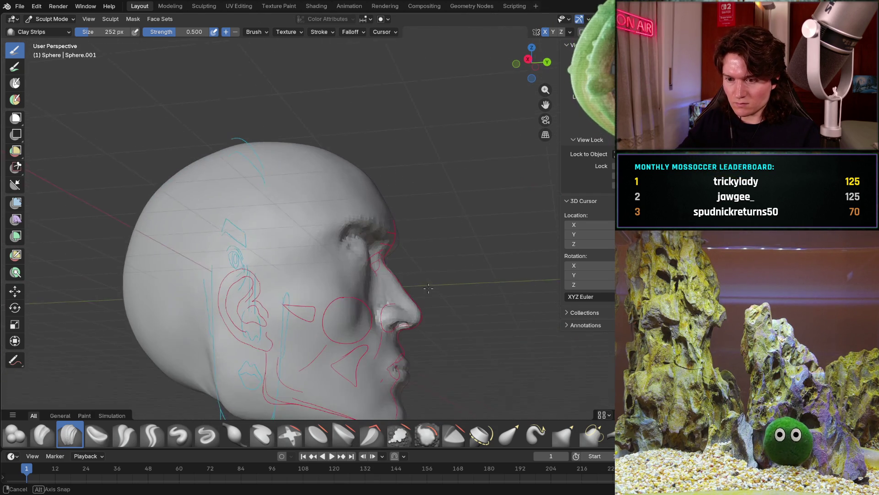
pyautogui.scroll(4, 338, 299)
pyautogui.scroll(3, 339, 299)
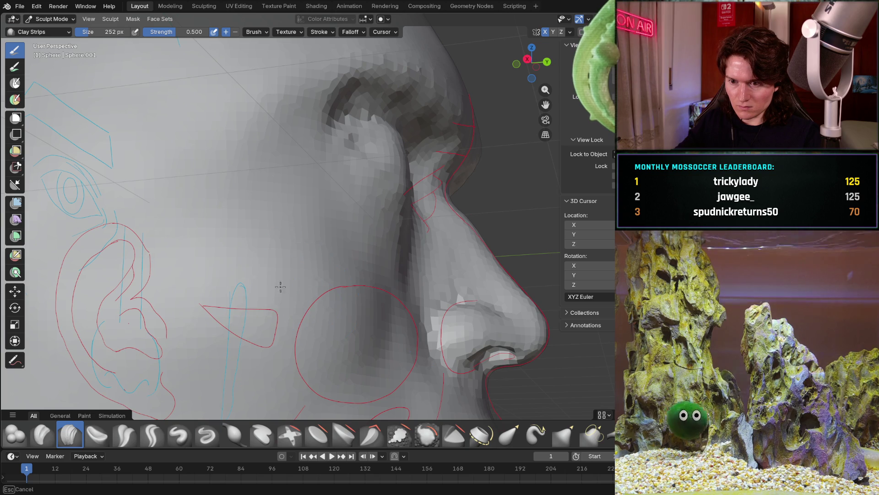
pyautogui.moveTo(289, 280)
pyautogui.mouseDown(button='middle')
pyautogui.moveTo(293, 296)
pyautogui.moveTo(316, 275)
pyautogui.mouseUp(button='middle')
# Settle on the right orthographic view, switch to the Grab brush and start enlarging its radius.
pyautogui.moveTo(333, 237); pyautogui.dragTo(304, 252, button='middle')
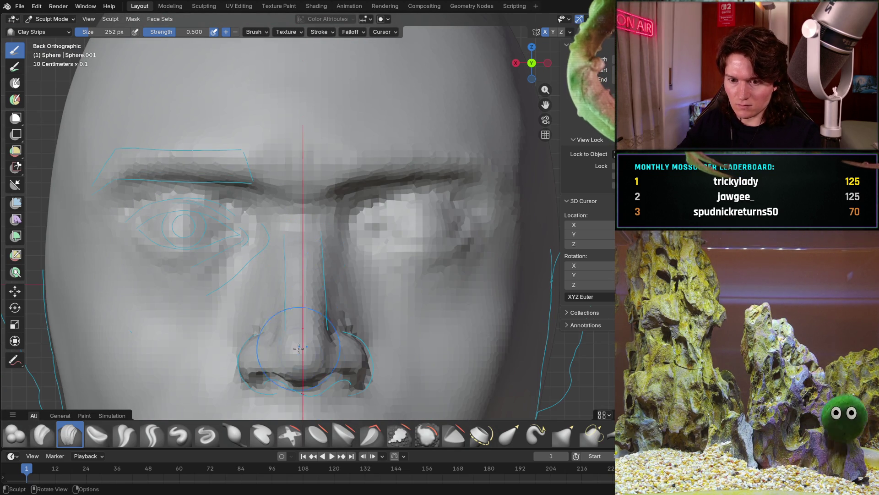
pyautogui.scroll(3, 296, 337)
pyautogui.moveTo(230, 290); pyautogui.dragTo(127, 254, button='middle')
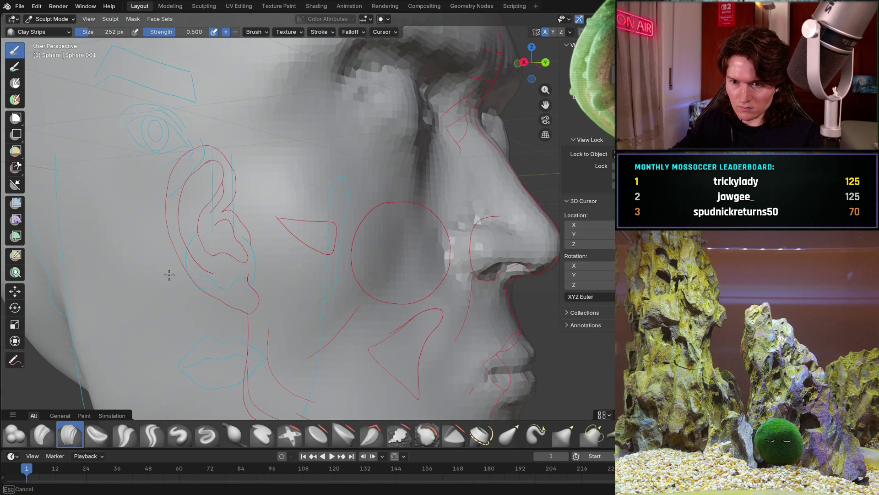
pyautogui.scroll(-4, 183, 221)
pyautogui.moveTo(206, 220)
pyautogui.mouseDown(button='middle')
pyautogui.moveTo(176, 278)
pyautogui.moveTo(180, 268)
pyautogui.mouseUp(button='middle')
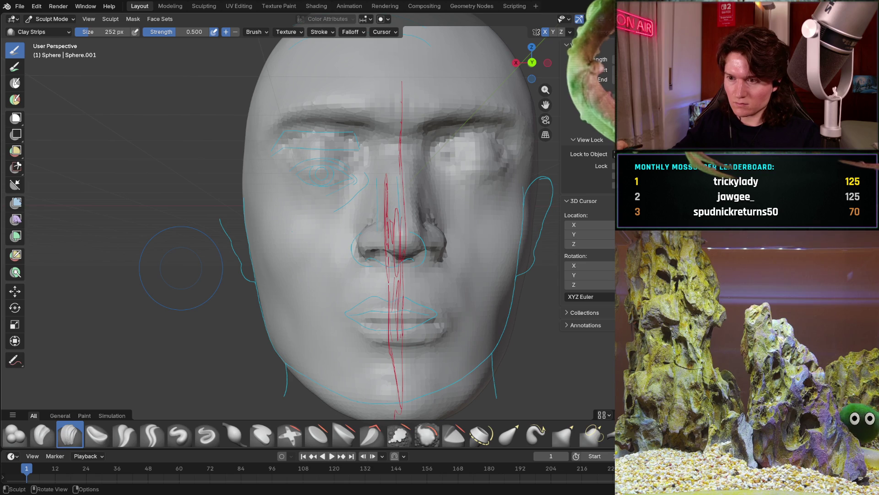
pyautogui.moveTo(385, 251)
pyautogui.mouseDown(button='middle')
pyautogui.moveTo(371, 265)
pyautogui.moveTo(440, 239)
pyautogui.mouseUp(button='middle')
pyautogui.scroll(2, 441, 238)
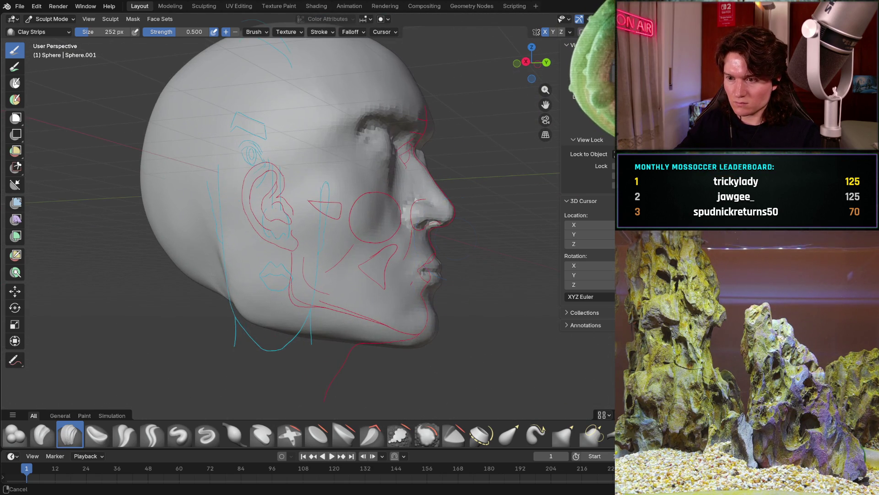
pyautogui.press('KP_3')
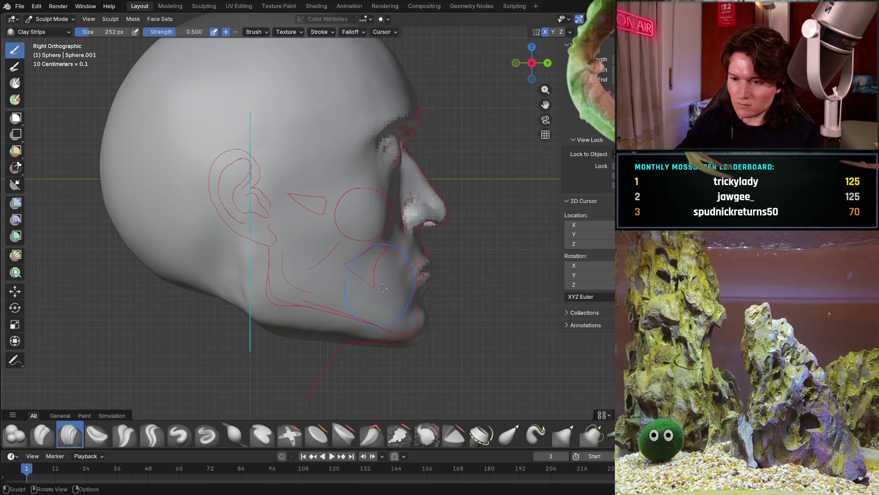
pyautogui.scroll(1, 398, 349)
pyautogui.scroll(2, 385, 309)
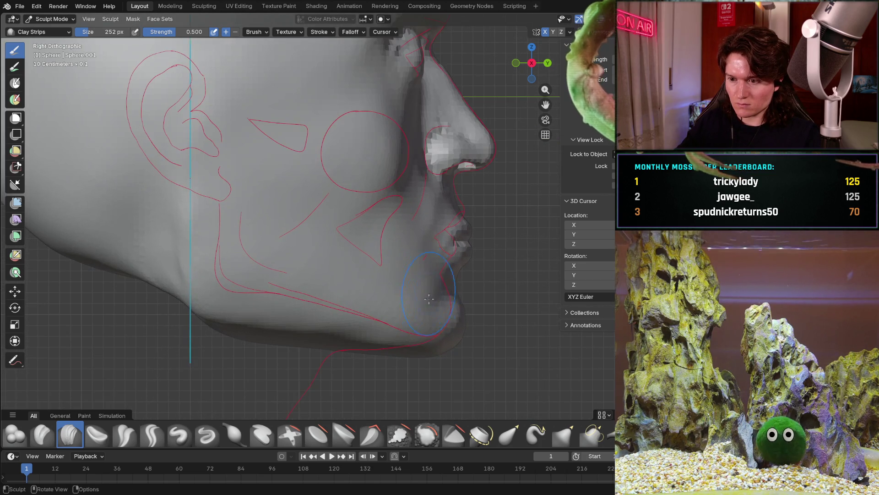
pyautogui.scroll(1, 376, 283)
pyautogui.scroll(2, 377, 282)
pyautogui.scroll(2, 391, 272)
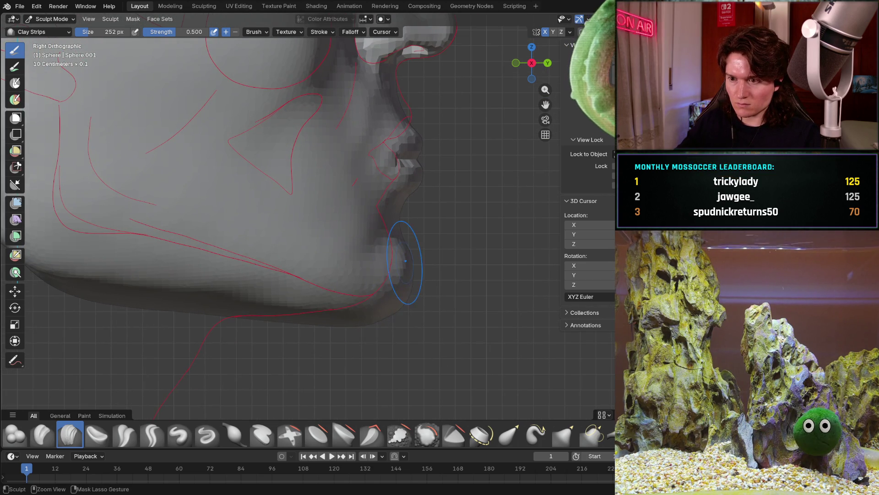
pyautogui.scroll(-1, 419, 248)
pyautogui.scroll(-1, 429, 276)
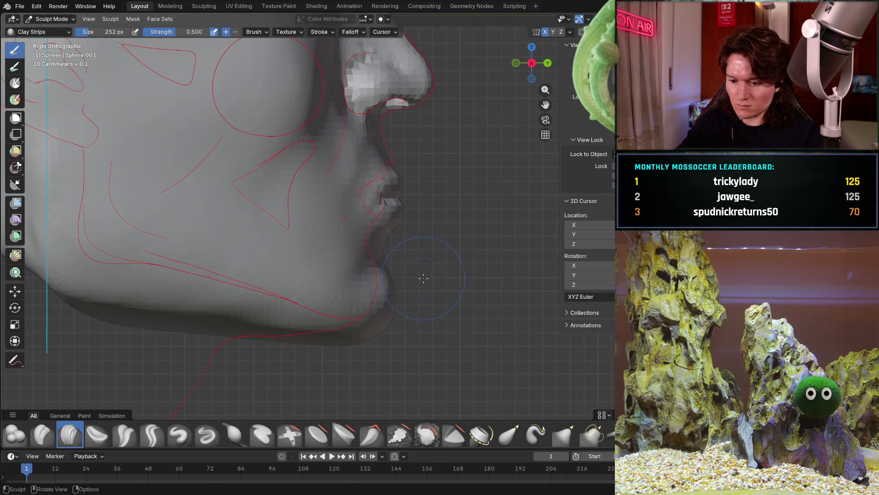
pyautogui.press('g')
pyautogui.press('f')
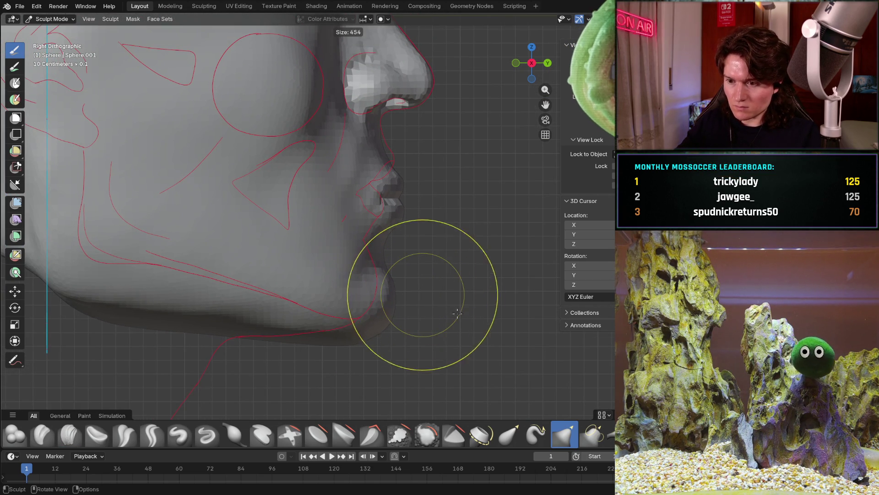
# Confirm the larger Grab radius, inspect the mouth and chin up close, and return to Clay Strips.
pyautogui.click(412, 302)
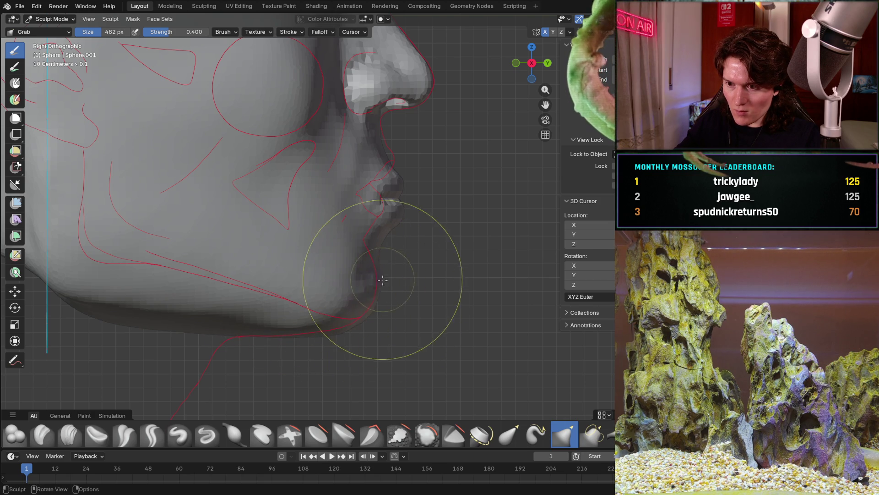
pyautogui.scroll(-2, 452, 240)
pyautogui.scroll(-2, 452, 240)
pyautogui.moveTo(452, 240)
pyautogui.mouseDown(button='middle')
pyautogui.moveTo(322, 232)
pyautogui.moveTo(358, 239)
pyautogui.mouseUp(button='middle')
pyautogui.scroll(-2, 358, 237)
pyautogui.moveTo(357, 275)
pyautogui.keyDown('ctrl'); pyautogui.mouseDown(button='middle')
pyautogui.moveTo(378, 252)
pyautogui.moveTo(371, 262)
pyautogui.mouseUp(button='middle'); pyautogui.keyUp('ctrl')
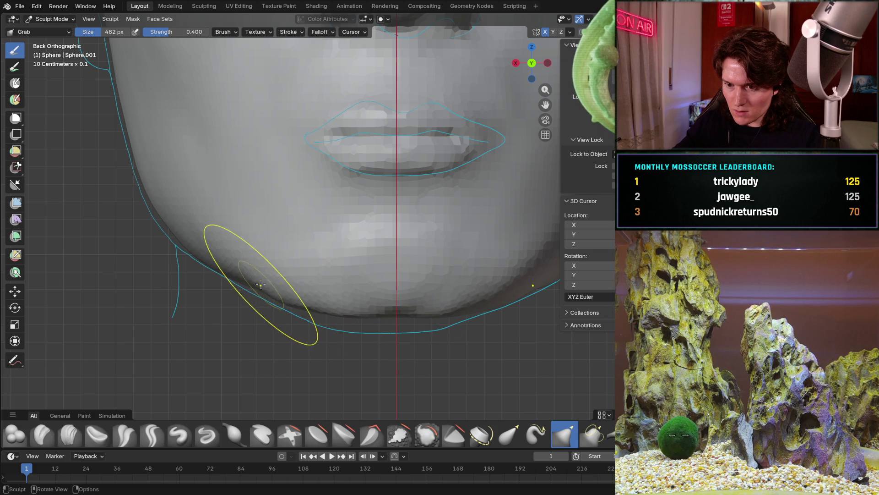
pyautogui.moveTo(294, 294)
pyautogui.mouseDown(button='middle')
pyautogui.moveTo(348, 307)
pyautogui.moveTo(310, 172)
pyautogui.moveTo(158, 371)
pyautogui.mouseUp(button='middle')
pyautogui.press('c')
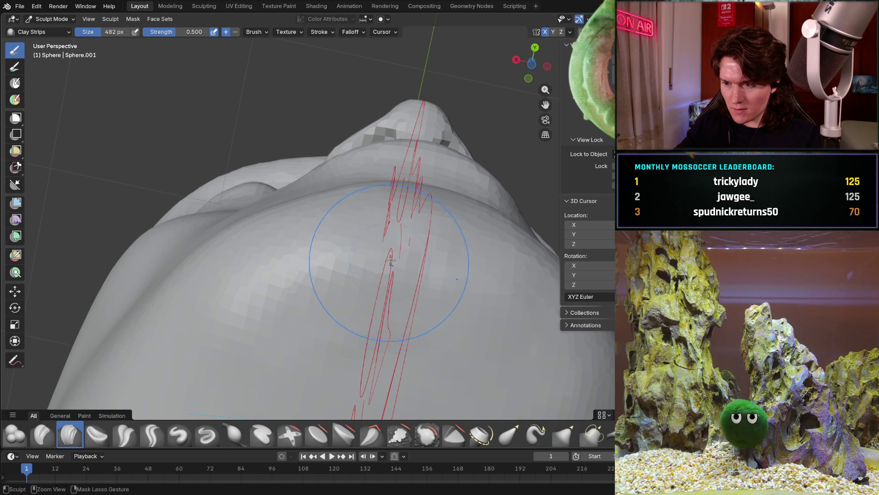
pyautogui.scroll(3, 390, 261)
# Shrink the Clay Strips radius to about 272 px and orbit around the lower face.
pyautogui.press('f')
pyautogui.click(359, 302)
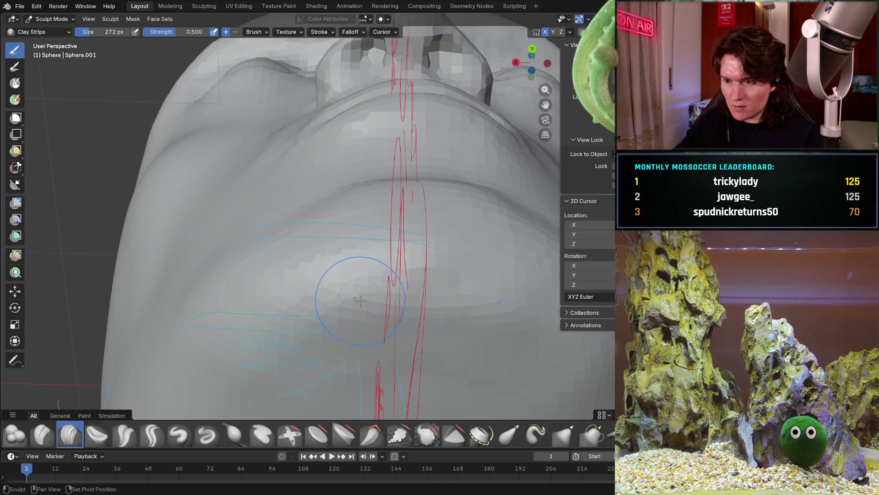
pyautogui.keyDown('shift'); pyautogui.moveTo(358, 303); pyautogui.dragTo(319, 227, button='middle'); pyautogui.keyUp('shift')
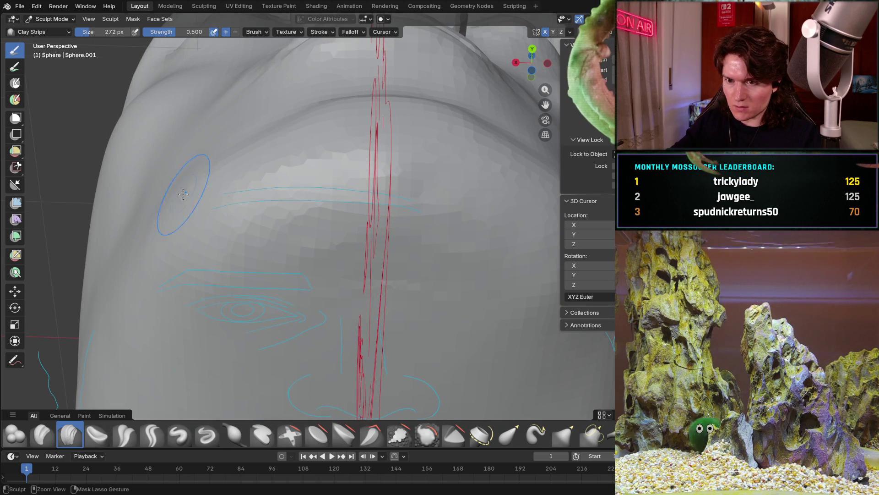
pyautogui.scroll(-5, 177, 201)
pyautogui.moveTo(206, 206)
pyautogui.mouseDown(button='middle')
pyautogui.moveTo(333, 267)
pyautogui.moveTo(296, 241)
pyautogui.moveTo(322, 275)
pyautogui.moveTo(361, 247)
pyautogui.mouseUp(button='middle')
pyautogui.scroll(4, 321, 275)
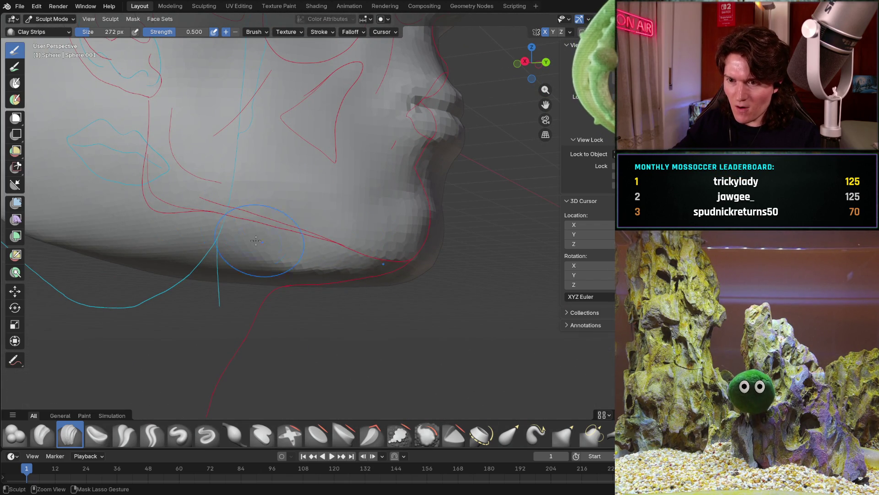
pyautogui.scroll(-4, 261, 242)
pyautogui.moveTo(260, 242)
pyautogui.mouseDown(button='middle')
pyautogui.moveTo(322, 209)
pyautogui.moveTo(375, 233)
pyautogui.moveTo(405, 203)
pyautogui.moveTo(352, 227)
pyautogui.mouseUp(button='middle')
pyautogui.scroll(3, 321, 210)
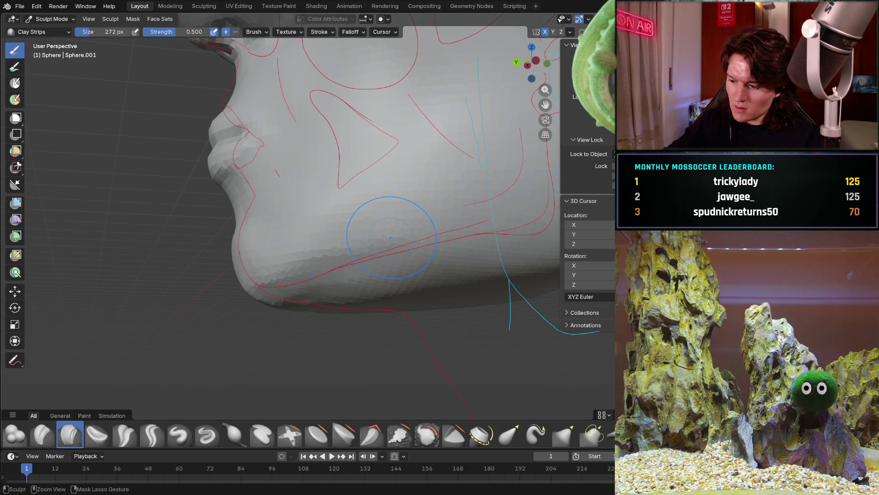
# View the jaw from the side and build up clay under the chin.
pyautogui.keyDown('alt'); pyautogui.moveTo(390, 237); pyautogui.dragTo(390, 237, button='middle'); pyautogui.keyUp('alt')
pyautogui.moveTo(281, 315)
pyautogui.mouseDown(button='middle')
pyautogui.moveTo(206, 261)
pyautogui.moveTo(351, 267)
pyautogui.mouseUp(button='middle')
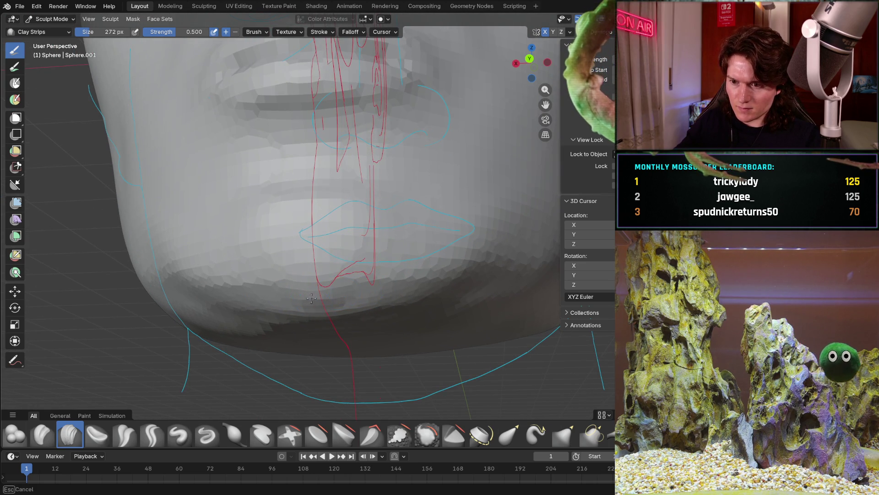
pyautogui.moveTo(287, 288); pyautogui.dragTo(373, 291)
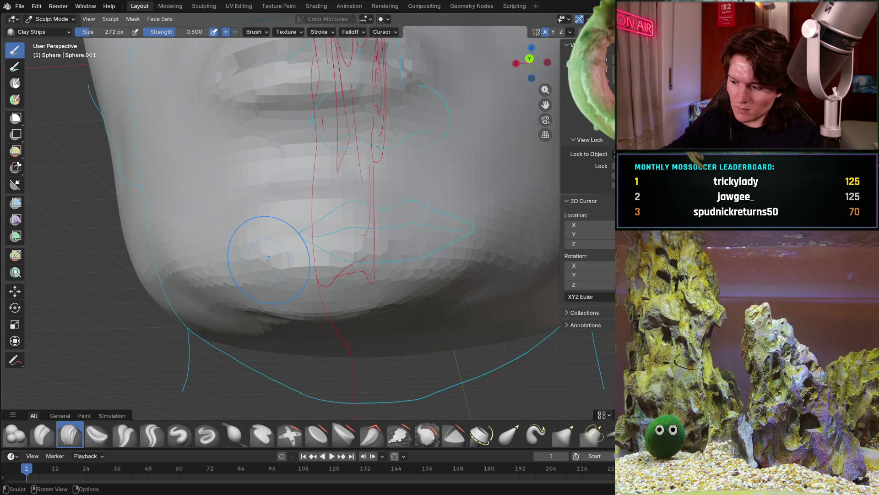
pyautogui.press('KP_3')
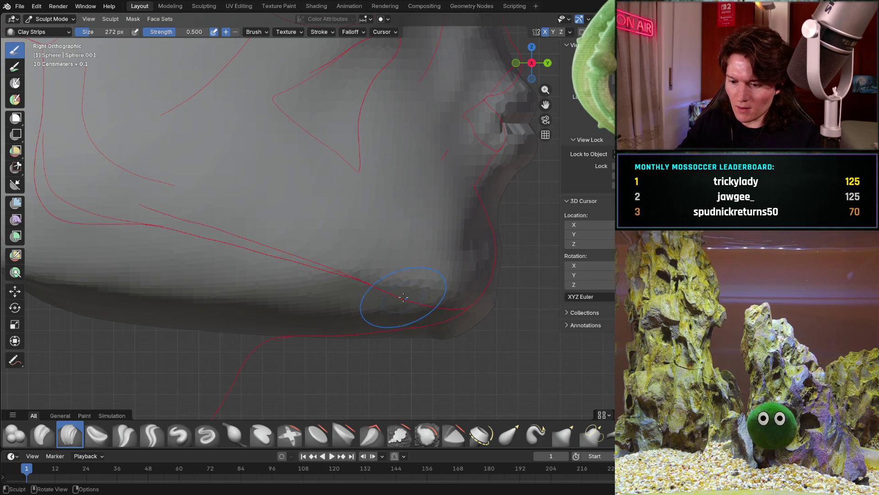
# Switch to the Grab brush with a radius of about 556 px and line up a profile view.
pyautogui.press('g')
pyautogui.press('f')
pyautogui.click(466, 326)
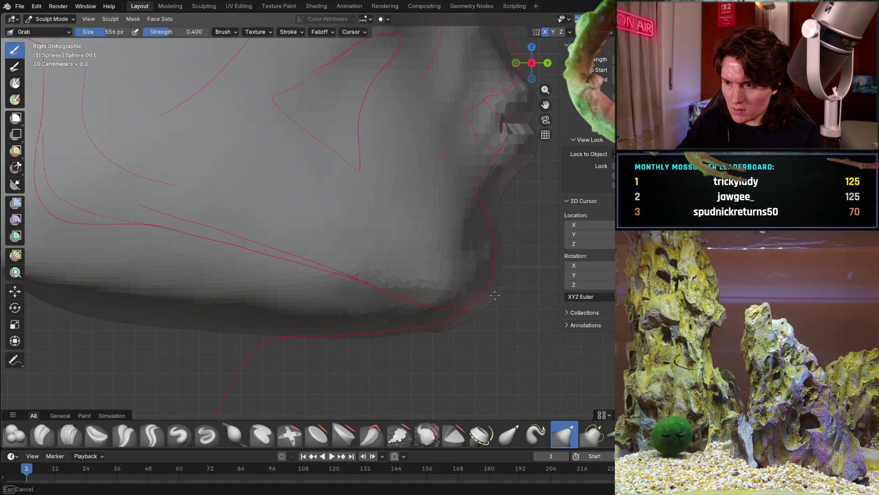
pyautogui.scroll(-1, 481, 261)
pyautogui.scroll(-2, 446, 247)
pyautogui.moveTo(418, 239)
pyautogui.mouseDown(button='middle')
pyautogui.moveTo(275, 227)
pyautogui.moveTo(360, 254)
pyautogui.moveTo(241, 207)
pyautogui.moveTo(425, 310)
pyautogui.mouseUp(button='middle')
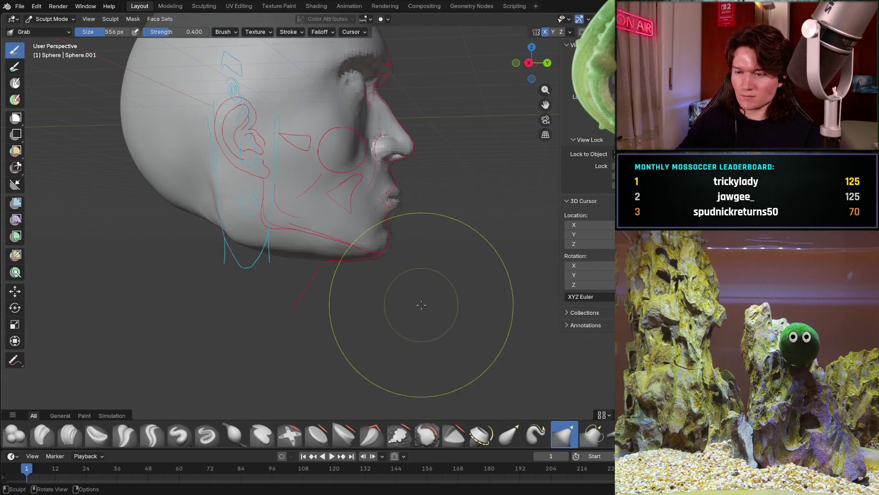
pyautogui.press('ctrl+KP_1')
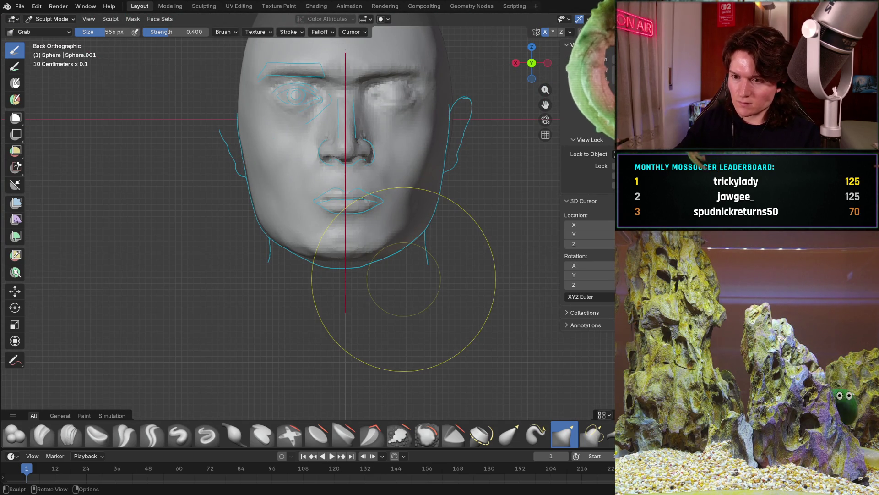
pyautogui.scroll(1, 336, 276)
pyautogui.scroll(1, 336, 276)
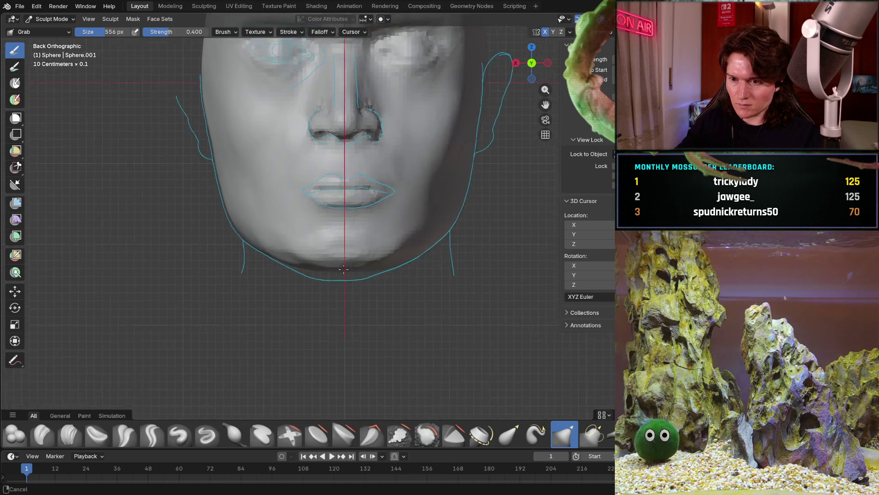
pyautogui.scroll(1, 337, 275)
pyautogui.scroll(2, 333, 289)
pyautogui.scroll(1, 332, 295)
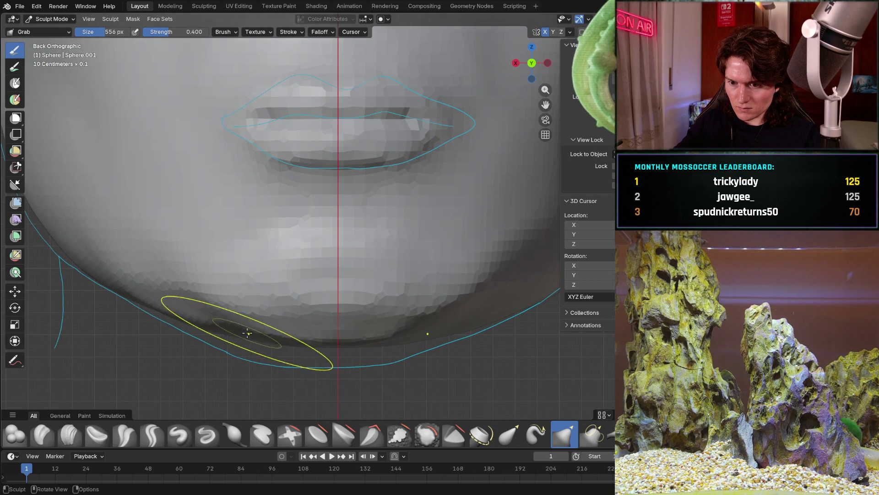
# Pull the chin outline toward the red side guide and check it from front and left profile.
pyautogui.moveTo(206, 329)
pyautogui.mouseDown(button='middle')
pyautogui.moveTo(351, 315)
pyautogui.moveTo(344, 313)
pyautogui.moveTo(384, 283)
pyautogui.mouseUp(button='middle')
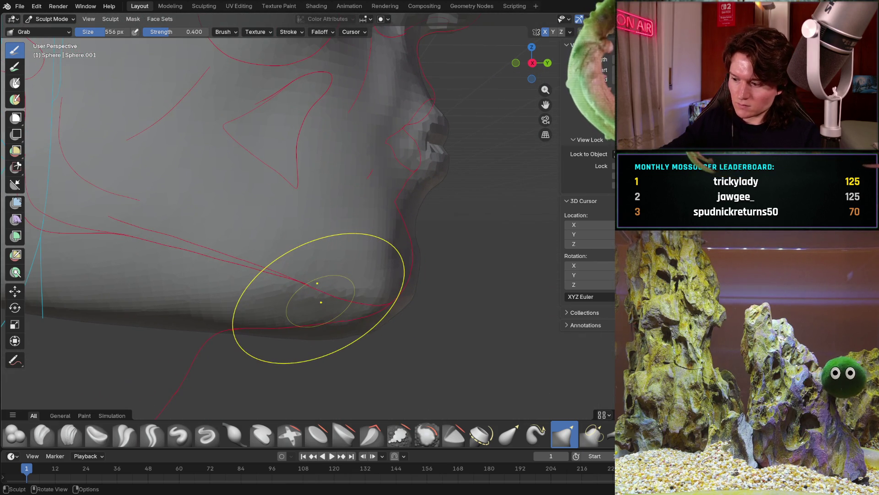
pyautogui.moveTo(385, 283); pyautogui.dragTo(322, 300)
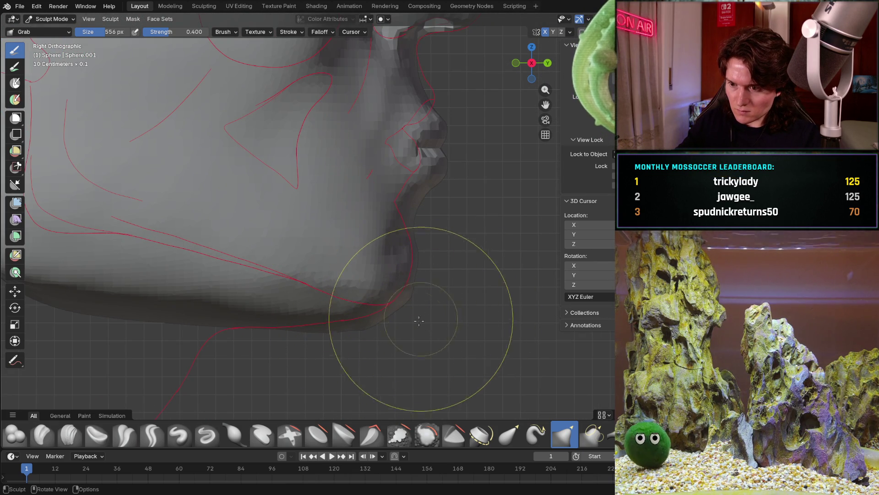
pyautogui.scroll(2, 423, 316)
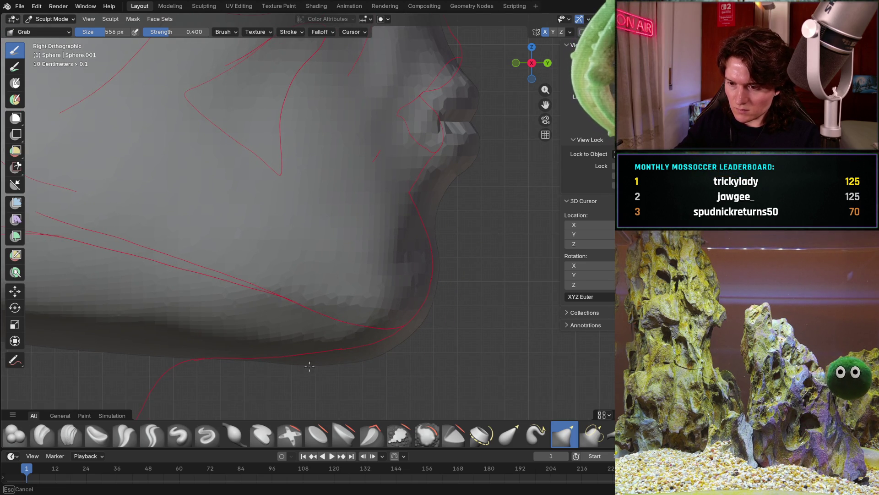
pyautogui.moveTo(294, 370)
pyautogui.mouseDown(button='middle')
pyautogui.moveTo(278, 324)
pyautogui.moveTo(432, 311)
pyautogui.moveTo(400, 232)
pyautogui.moveTo(408, 261)
pyautogui.moveTo(452, 291)
pyautogui.moveTo(385, 275)
pyautogui.moveTo(405, 284)
pyautogui.moveTo(330, 316)
pyautogui.moveTo(300, 343)
pyautogui.mouseUp(button='middle')
pyautogui.moveTo(395, 288)
pyautogui.mouseDown(button='middle')
pyautogui.moveTo(348, 325)
pyautogui.moveTo(360, 295)
pyautogui.mouseUp(button='middle')
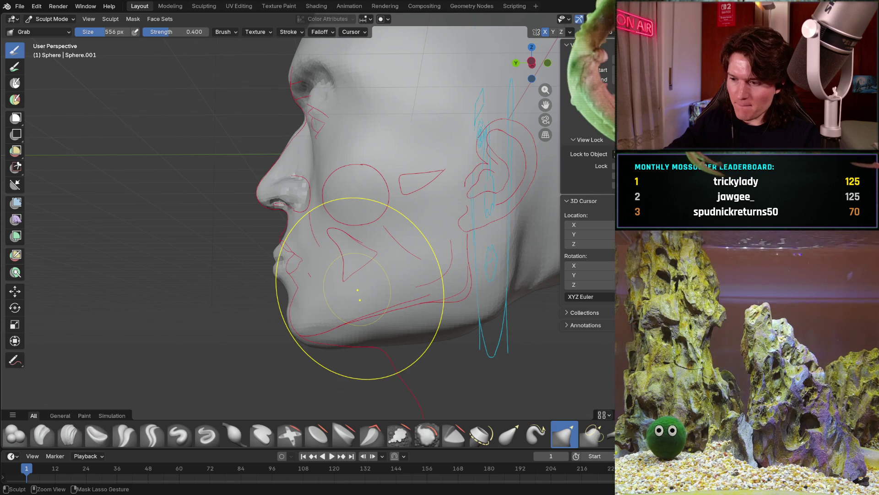
# From the left side view, grab the jaw underside and pull it down toward the red guide.
pyautogui.press('ctrl+KP_1')
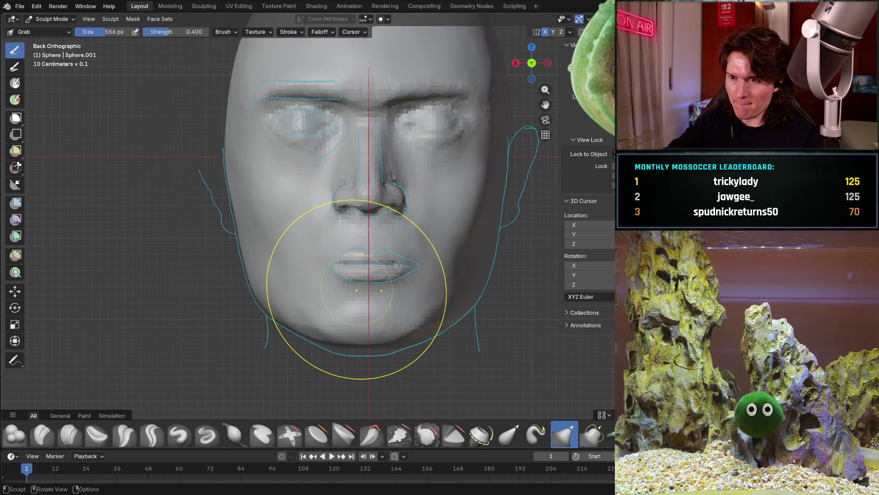
pyautogui.keyDown('ctrl'); pyautogui.moveTo(356, 289); pyautogui.dragTo(357, 288, button='middle'); pyautogui.keyUp('ctrl')
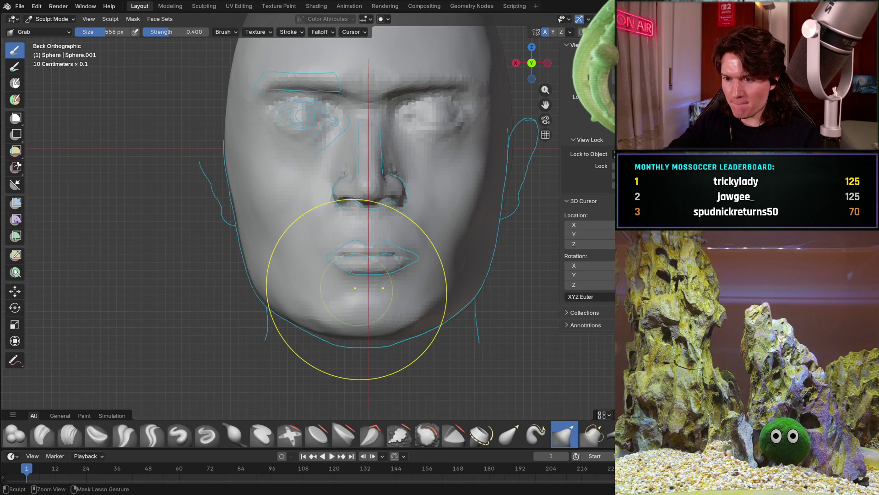
pyautogui.press('ctrl+KP_3')
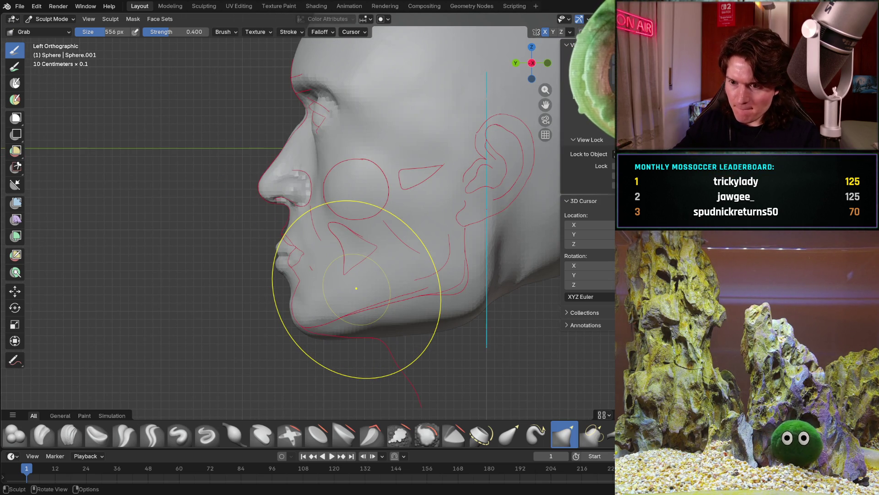
pyautogui.keyDown('shift'); pyautogui.moveTo(356, 290); pyautogui.dragTo(357, 322, button='middle'); pyautogui.keyUp('shift')
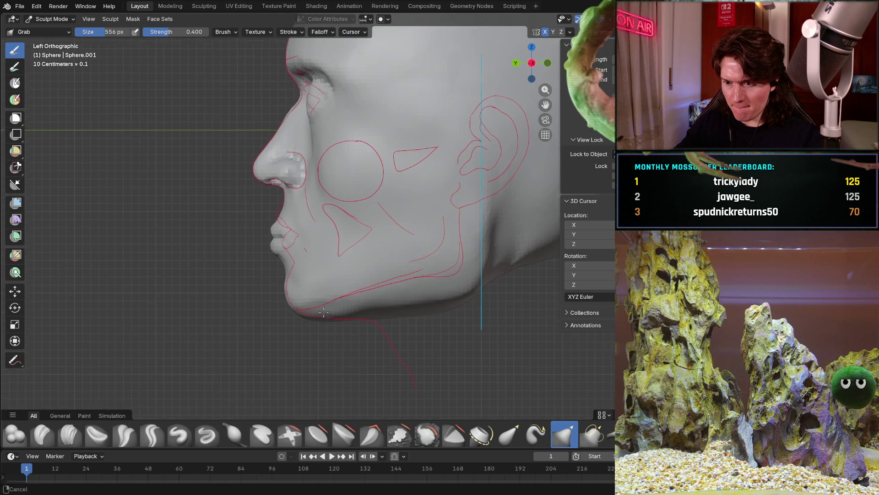
pyautogui.scroll(5, 356, 321)
pyautogui.moveTo(344, 319)
pyautogui.mouseDown()
pyautogui.moveTo(333, 314)
pyautogui.moveTo(412, 291)
pyautogui.mouseUp()
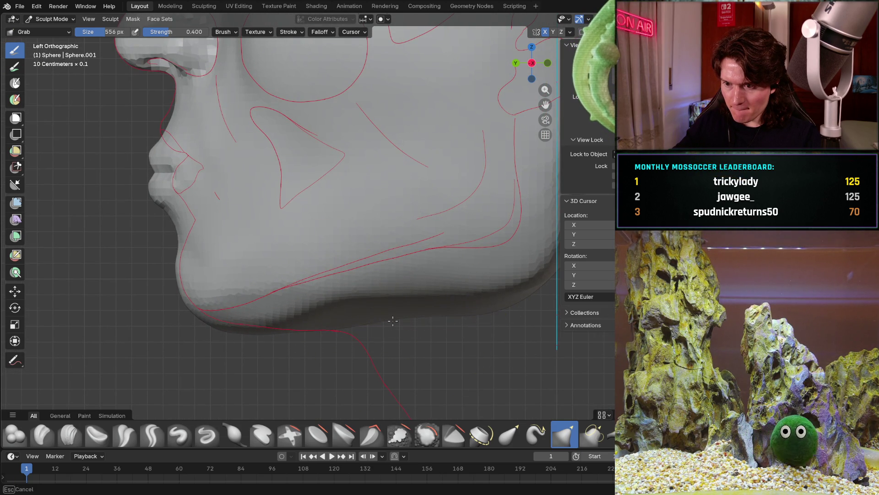
pyautogui.moveTo(333, 326); pyautogui.dragTo(367, 305)
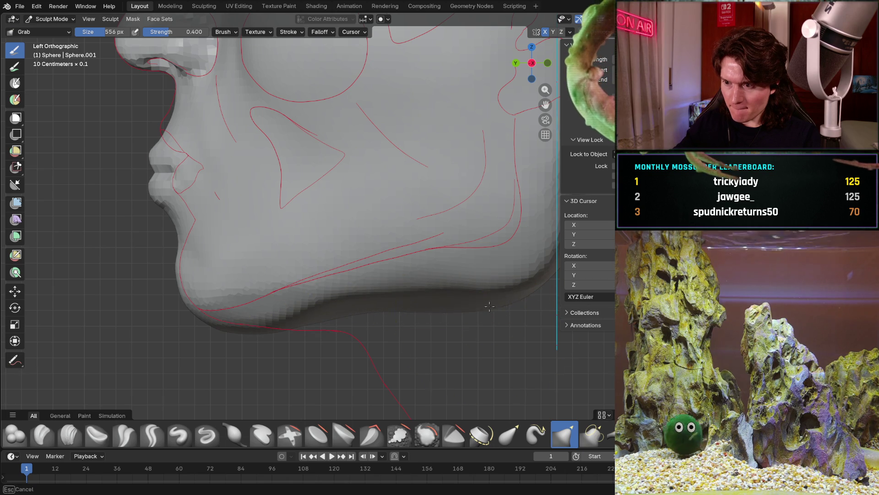
pyautogui.moveTo(505, 285); pyautogui.dragTo(481, 306)
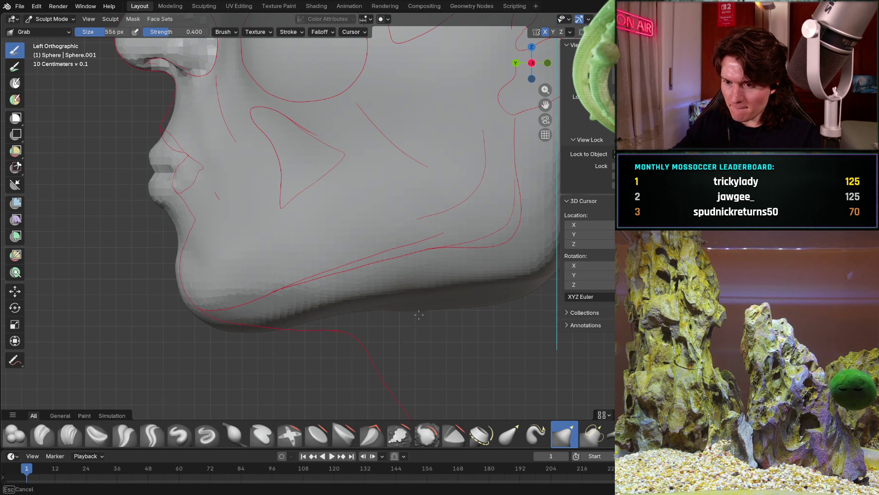
# From the right side view, pull the jaw underside up toward its guide line and review.
pyautogui.press('ctrl+KP_1')
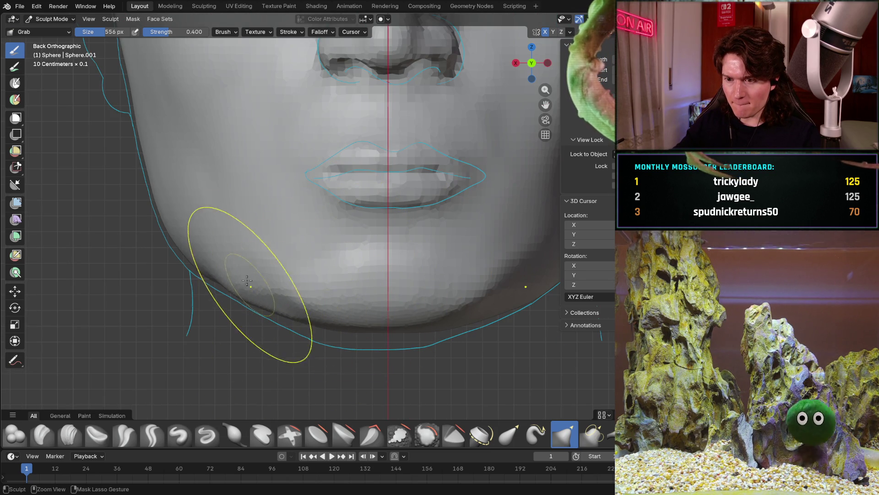
pyautogui.moveTo(296, 254)
pyautogui.mouseDown(button='middle')
pyautogui.moveTo(319, 246)
pyautogui.moveTo(299, 284)
pyautogui.moveTo(330, 275)
pyautogui.mouseUp(button='middle')
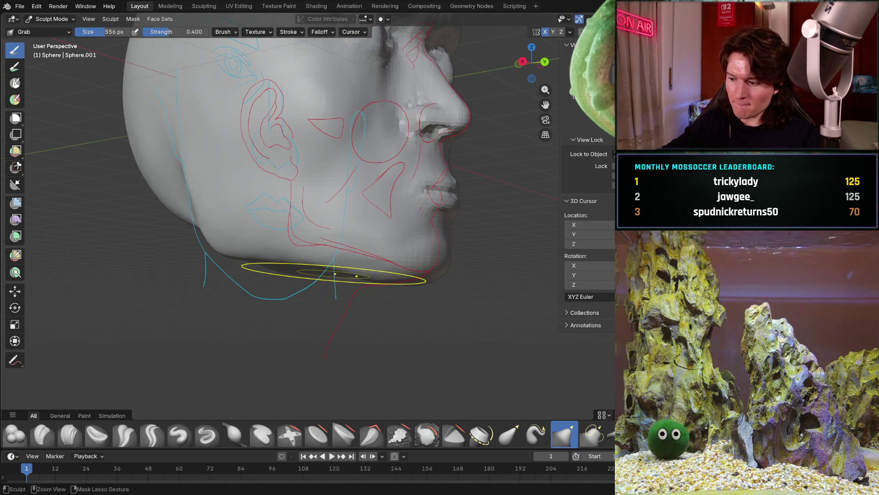
pyautogui.press('KP_3')
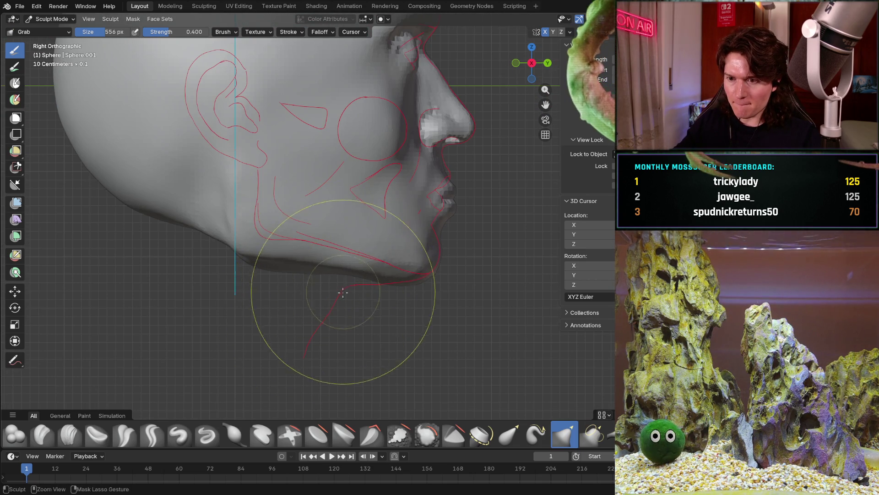
pyautogui.scroll(5, 343, 290)
pyautogui.scroll(3, 358, 289)
pyautogui.moveTo(364, 284); pyautogui.dragTo(374, 296)
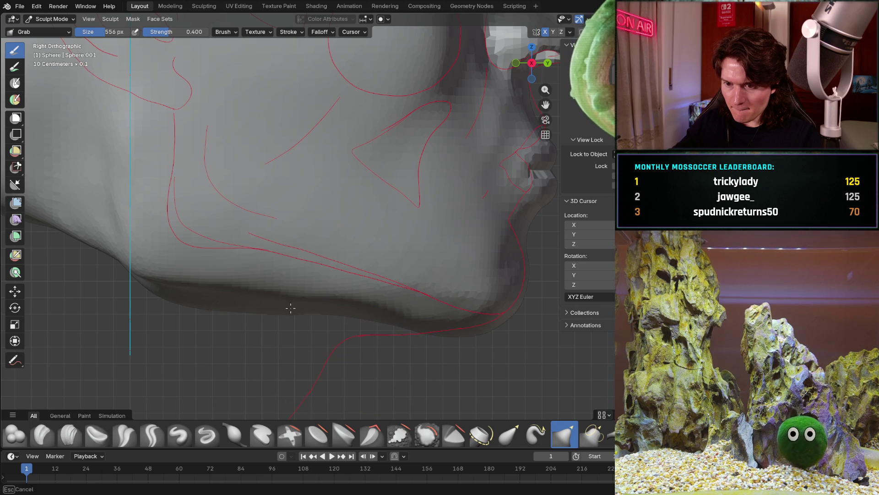
pyautogui.moveTo(183, 293); pyautogui.dragTo(169, 266)
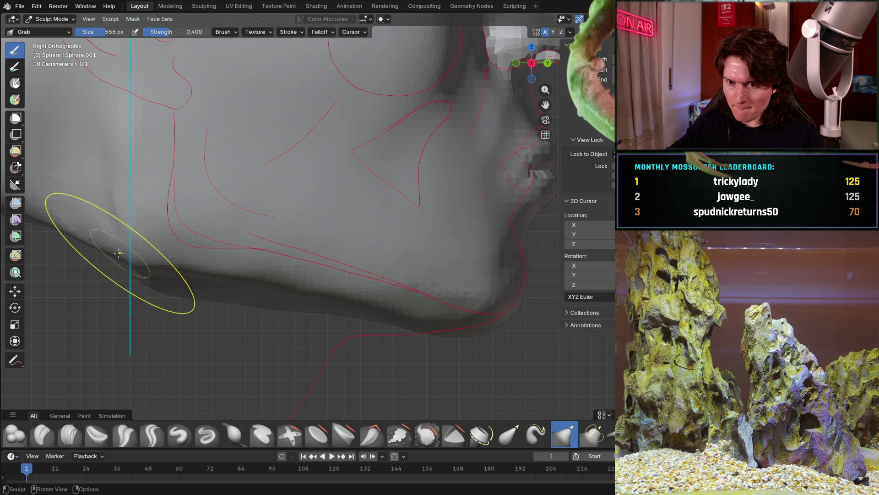
pyautogui.moveTo(121, 255)
pyautogui.mouseDown(button='middle')
pyautogui.moveTo(114, 251)
pyautogui.moveTo(199, 283)
pyautogui.moveTo(179, 262)
pyautogui.moveTo(210, 233)
pyautogui.mouseUp(button='middle')
pyautogui.scroll(-5, 118, 255)
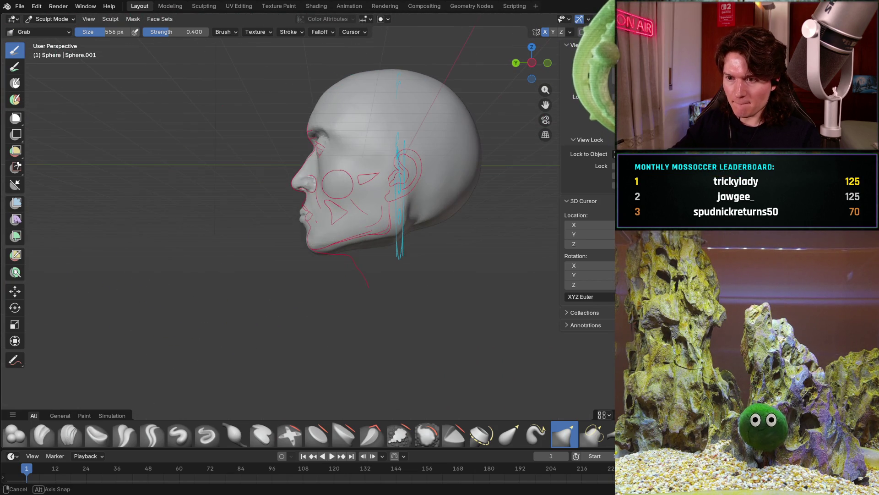
# Inspect the jaw from front, both profiles, the ear region and oblique angles.
pyautogui.keyDown('alt'); pyautogui.moveTo(398, 237); pyautogui.dragTo(398, 254, button='middle'); pyautogui.keyUp('alt')
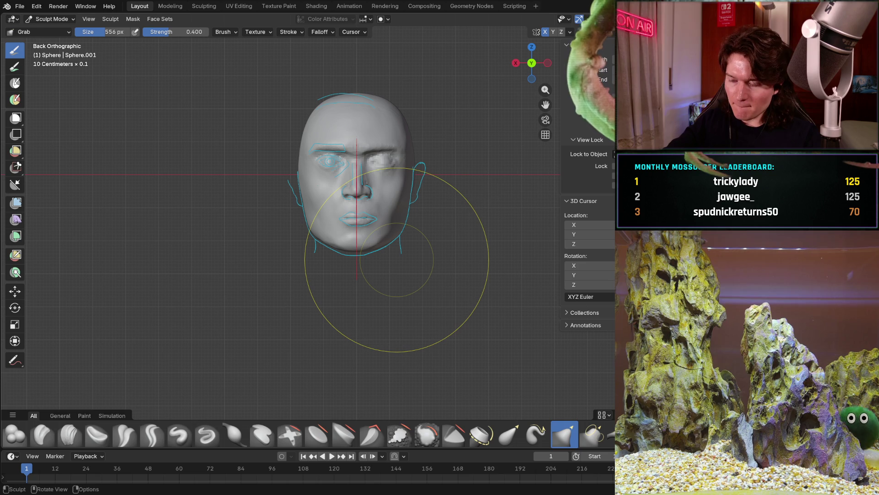
pyautogui.scroll(3, 384, 248)
pyautogui.scroll(4, 374, 237)
pyautogui.moveTo(361, 229); pyautogui.dragTo(454, 227, button='middle')
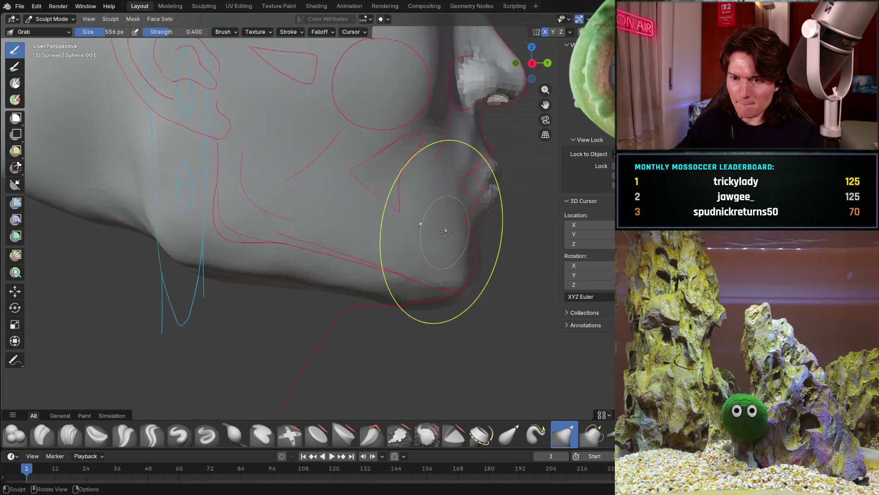
pyautogui.keyDown('alt'); pyautogui.moveTo(329, 237); pyautogui.dragTo(332, 248, button='middle'); pyautogui.keyUp('alt')
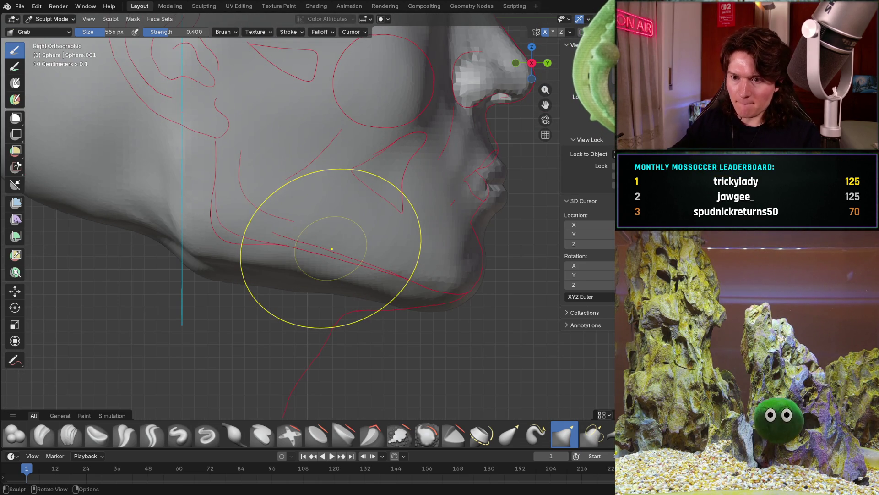
pyautogui.keyDown('shift'); pyautogui.moveTo(138, 227); pyautogui.dragTo(234, 259, button='middle'); pyautogui.keyUp('shift')
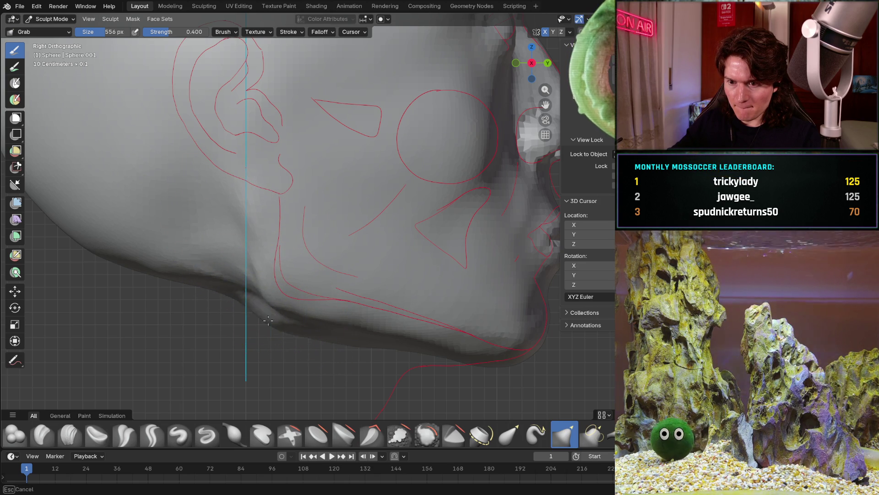
pyautogui.moveTo(278, 294); pyautogui.dragTo(309, 324, button='middle')
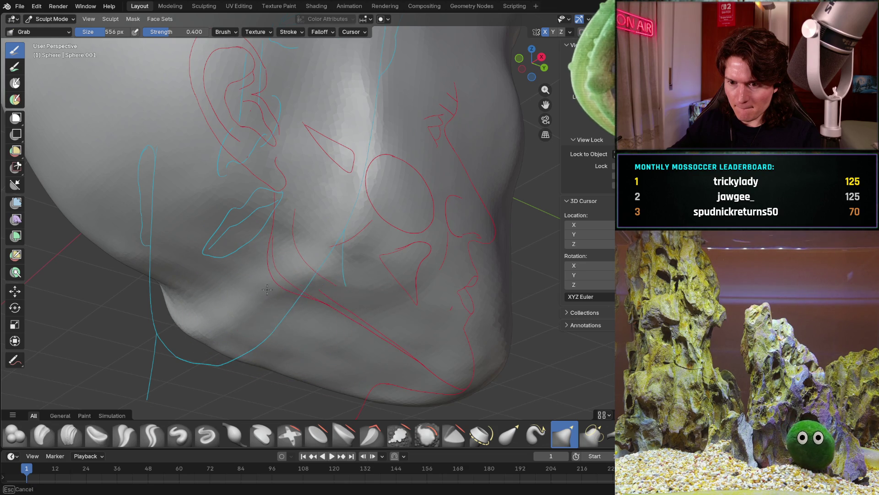
pyautogui.moveTo(281, 277)
pyautogui.mouseDown(button='middle')
pyautogui.moveTo(316, 314)
pyautogui.moveTo(319, 214)
pyautogui.moveTo(162, 380)
pyautogui.mouseUp(button='middle')
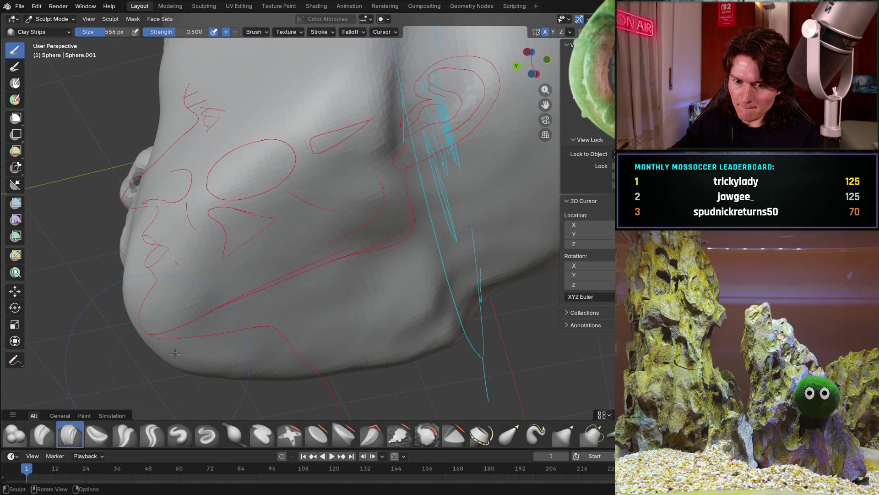
# Build up Clay Strips ridges along the diagonal band of the lower cheek.
pyautogui.keyDown('ctrl'); pyautogui.moveTo(399, 229); pyautogui.dragTo(474, 225, button='middle'); pyautogui.keyUp('ctrl')
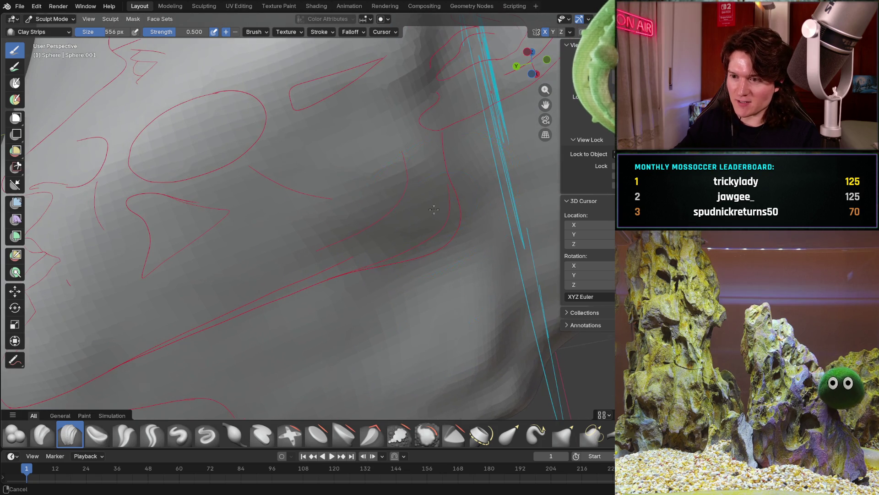
pyautogui.moveTo(480, 229); pyautogui.dragTo(347, 246)
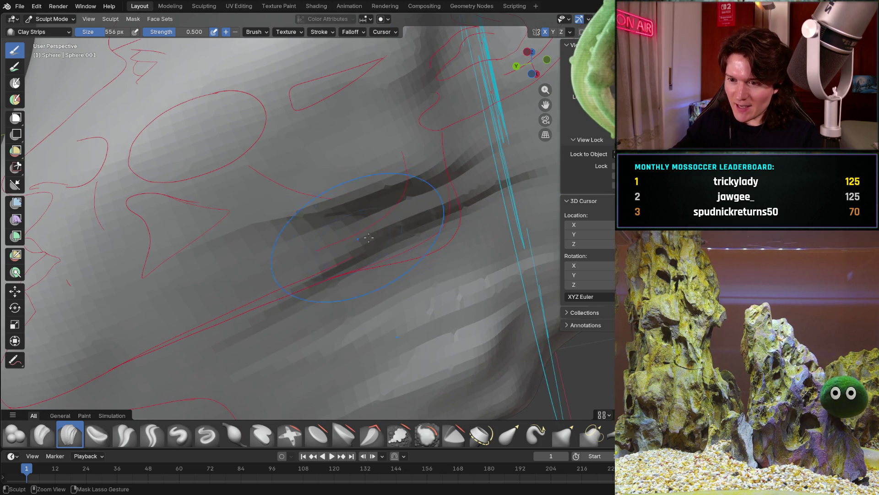
pyautogui.moveTo(387, 268); pyautogui.dragTo(405, 215, button='middle')
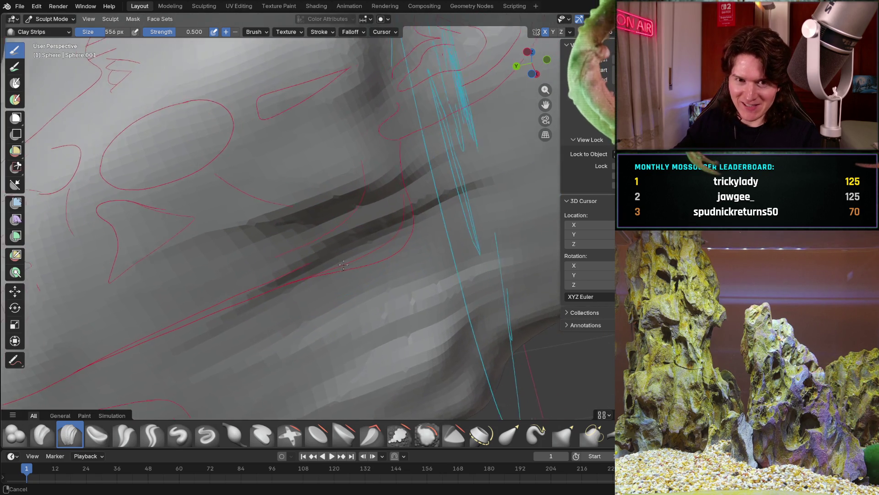
pyautogui.moveTo(358, 202); pyautogui.dragTo(247, 172)
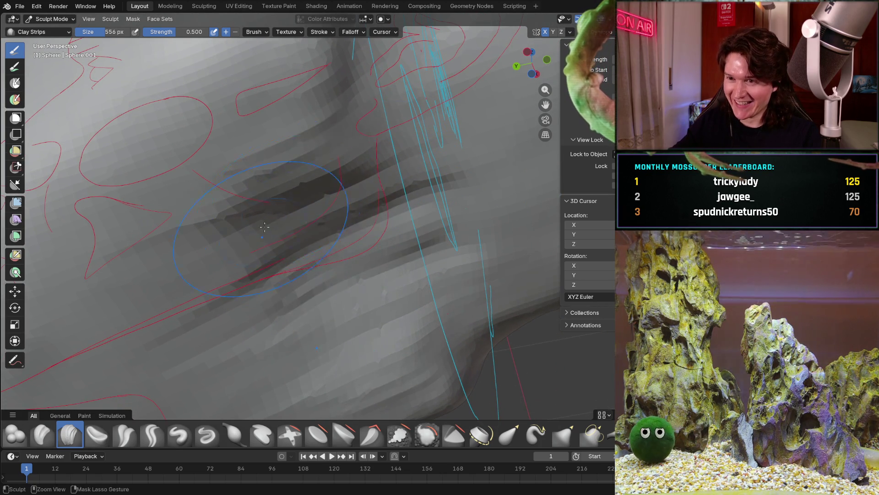
pyautogui.moveTo(412, 193); pyautogui.dragTo(234, 137)
pyautogui.moveTo(374, 222); pyautogui.dragTo(411, 198, button='middle')
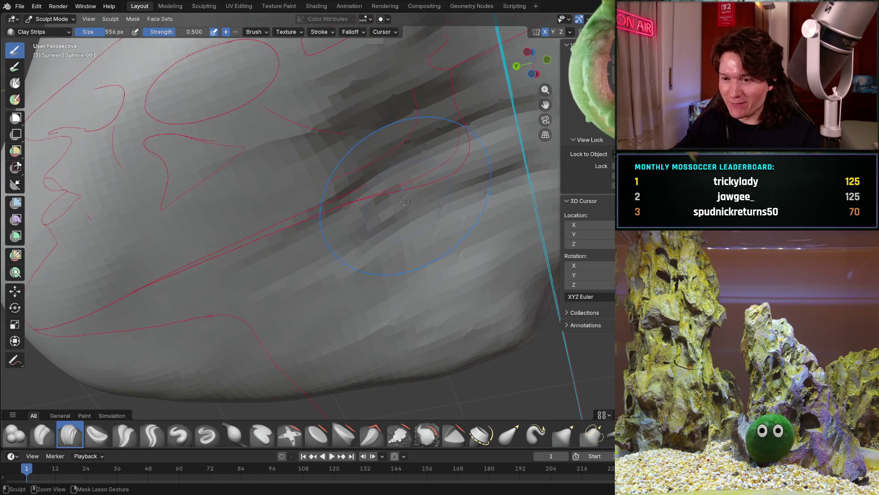
pyautogui.moveTo(258, 239)
pyautogui.mouseDown(button='middle')
pyautogui.moveTo(298, 186)
pyautogui.moveTo(330, 206)
pyautogui.moveTo(342, 176)
pyautogui.moveTo(354, 183)
pyautogui.moveTo(371, 227)
pyautogui.moveTo(361, 270)
pyautogui.moveTo(343, 241)
pyautogui.mouseUp(button='middle')
pyautogui.scroll(-4, 399, 182)
pyautogui.scroll(5, 310, 247)
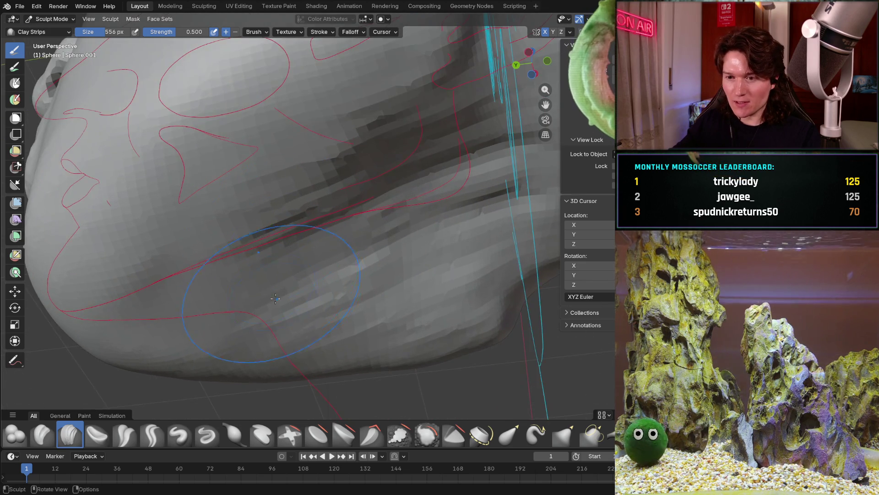
pyautogui.scroll(3, 272, 254)
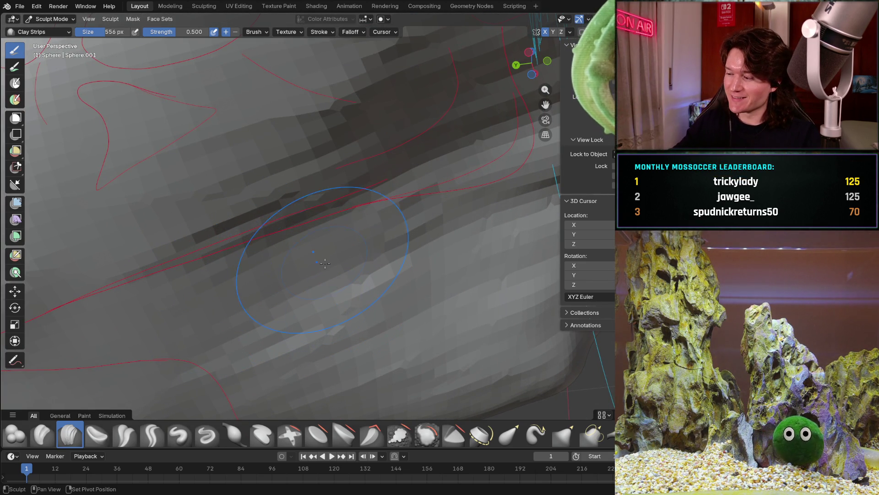
# Add a clay stroke along the lower jaw, then switch to Right Orthographic view.
pyautogui.moveTo(325, 263); pyautogui.dragTo(357, 251, button='middle')
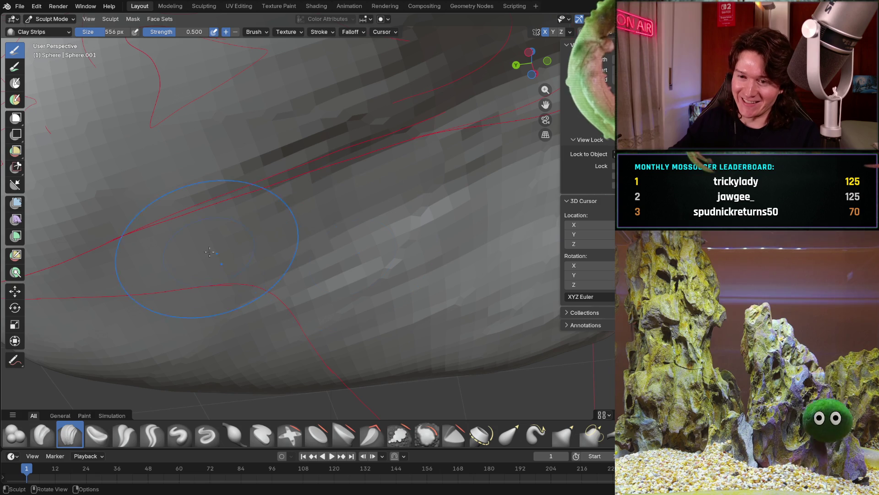
pyautogui.moveTo(165, 232); pyautogui.dragTo(275, 193)
pyautogui.moveTo(309, 207)
pyautogui.mouseDown(button='middle')
pyautogui.moveTo(467, 249)
pyautogui.moveTo(440, 234)
pyautogui.mouseUp(button='middle')
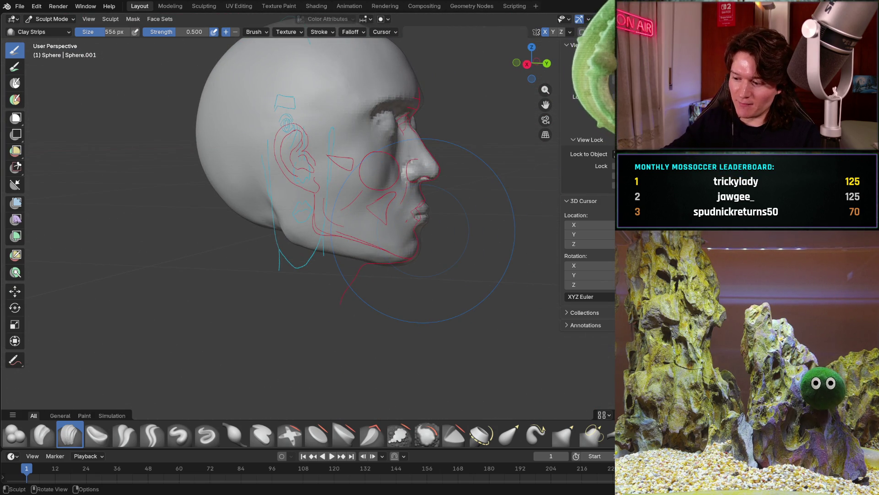
pyautogui.press('KP_3')
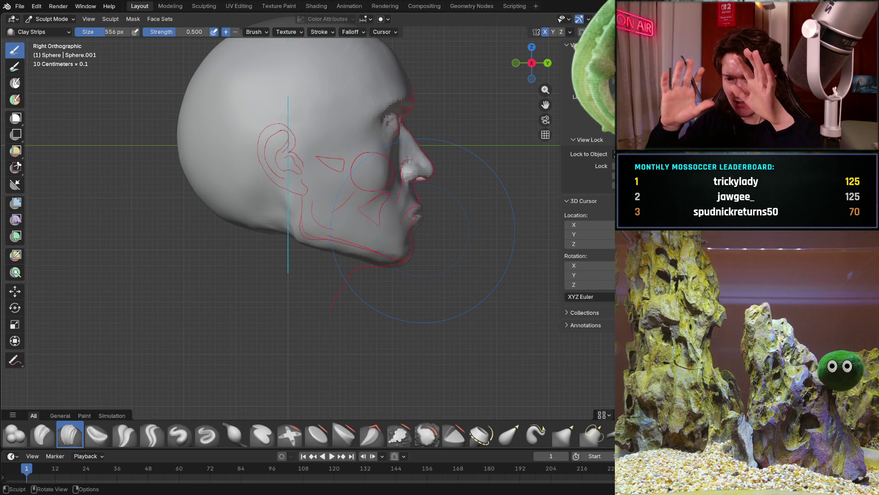
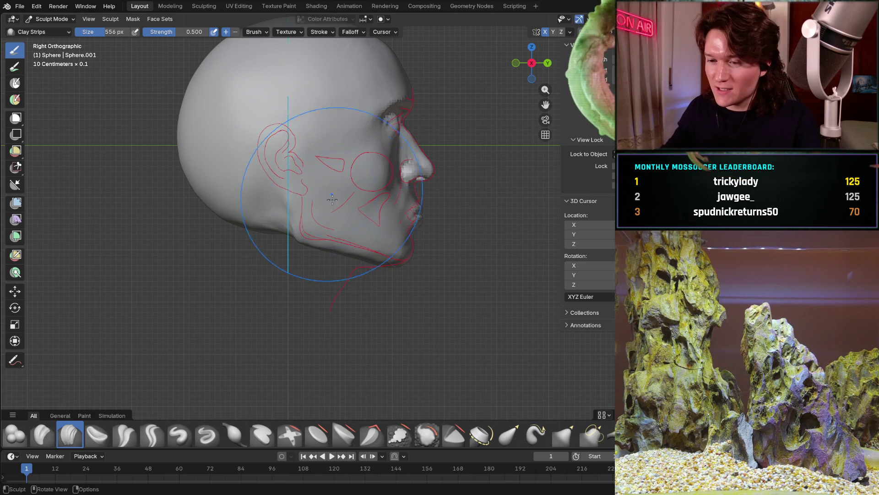
# Inspect the head from side, back and three-quarter views, then make the Grab brush active.
pyautogui.moveTo(347, 216)
pyautogui.mouseDown(button='middle')
pyautogui.moveTo(385, 206)
pyautogui.moveTo(322, 206)
pyautogui.moveTo(413, 179)
pyautogui.moveTo(444, 148)
pyautogui.mouseUp(button='middle')
pyautogui.scroll(-3, 444, 147)
pyautogui.moveTo(413, 172); pyautogui.dragTo(353, 227, button='middle')
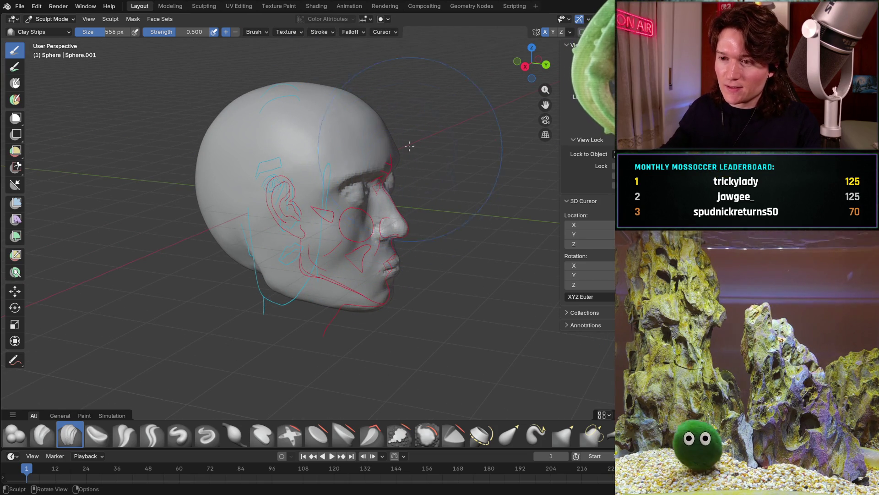
pyautogui.moveTo(409, 152); pyautogui.dragTo(384, 135, button='middle')
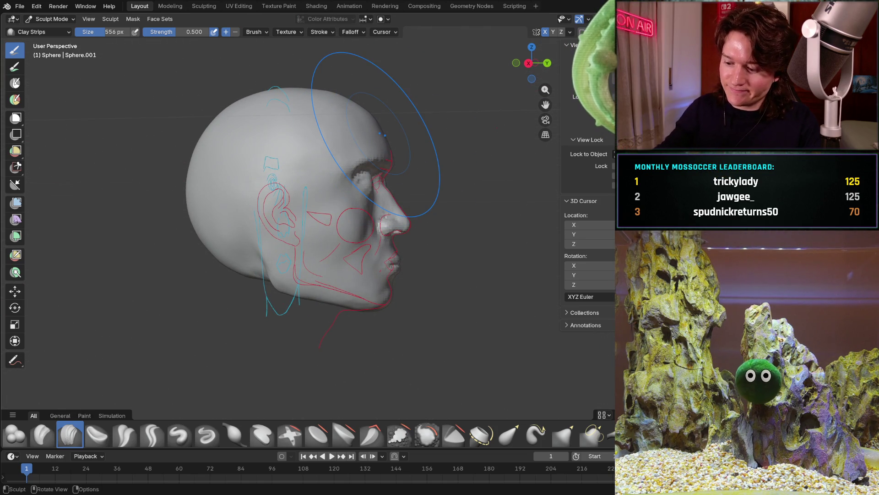
pyautogui.press('KP_3')
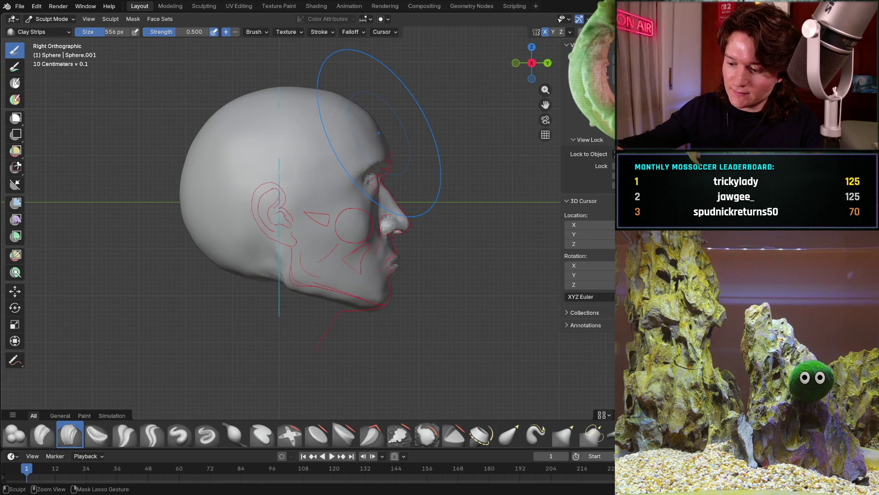
pyautogui.press('ctrl+KP_1')
pyautogui.press('ctrl+KP_3')
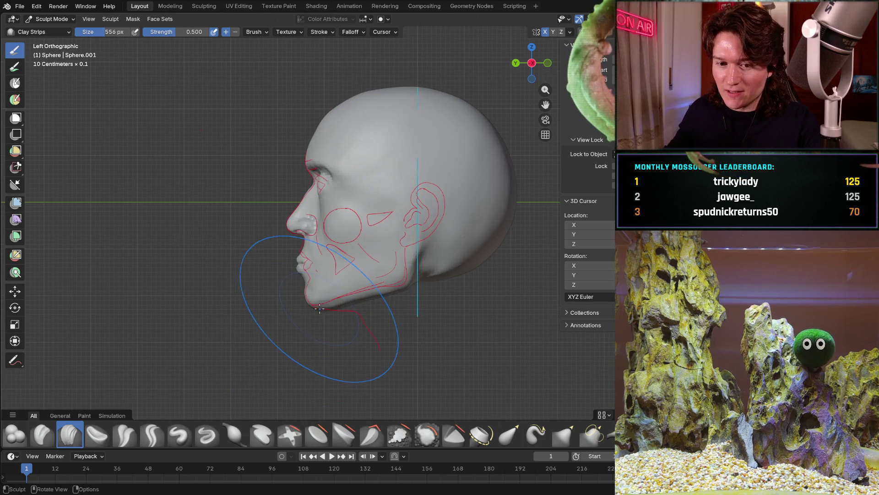
pyautogui.scroll(2, 320, 309)
pyautogui.scroll(2, 323, 296)
pyautogui.scroll(2, 330, 274)
pyautogui.scroll(2, 339, 260)
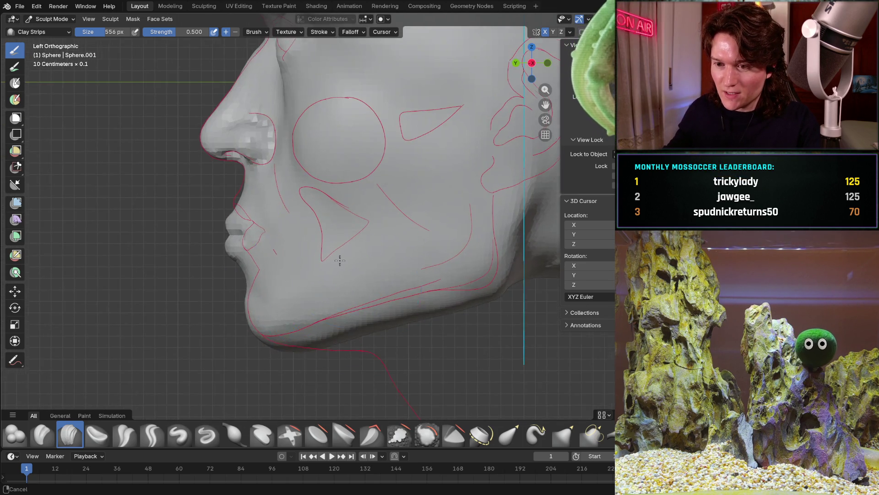
pyautogui.scroll(2, 340, 259)
pyautogui.scroll(2, 351, 271)
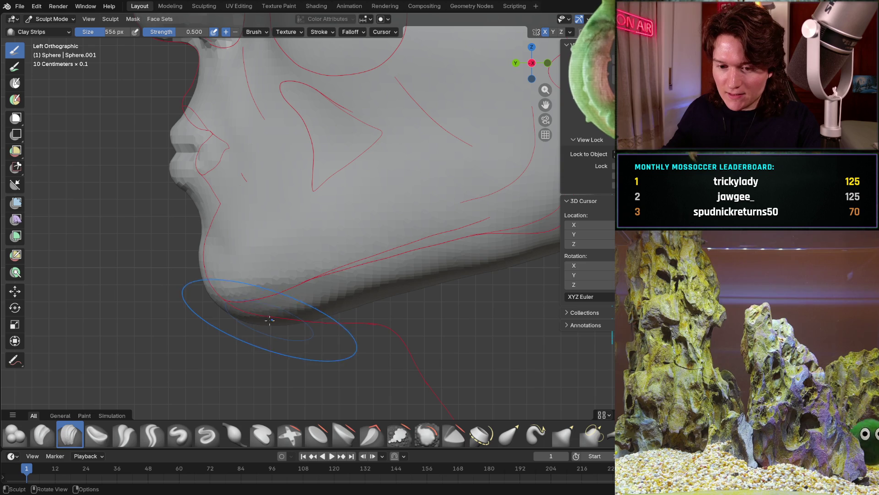
pyautogui.press('g')
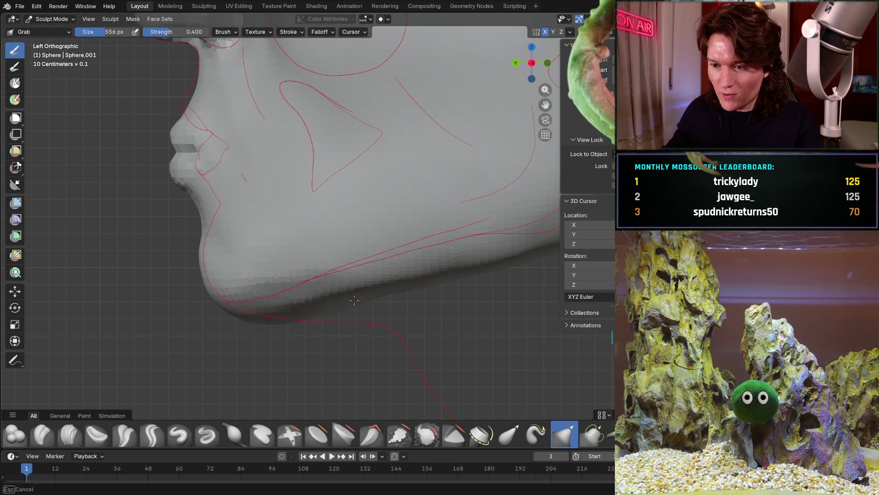
# Check the jaw shape from front, back and right side views before reshaping.
pyautogui.moveTo(404, 254); pyautogui.dragTo(367, 290, button='middle')
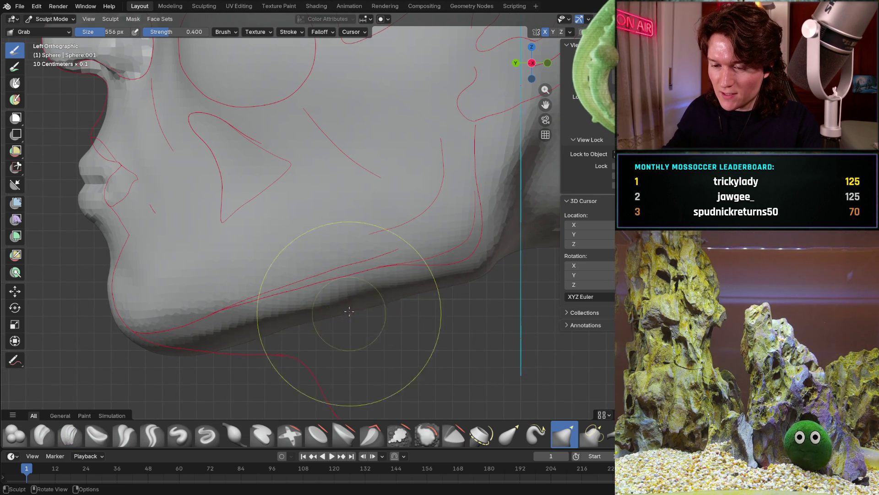
pyautogui.moveTo(307, 323); pyautogui.dragTo(311, 277, button='middle')
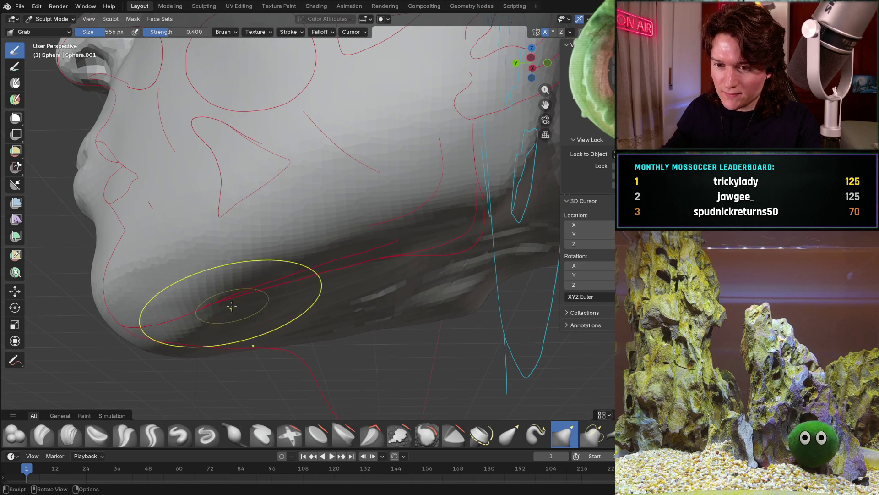
pyautogui.moveTo(177, 330)
pyautogui.mouseDown(button='middle')
pyautogui.moveTo(296, 304)
pyautogui.moveTo(299, 313)
pyautogui.mouseUp(button='middle')
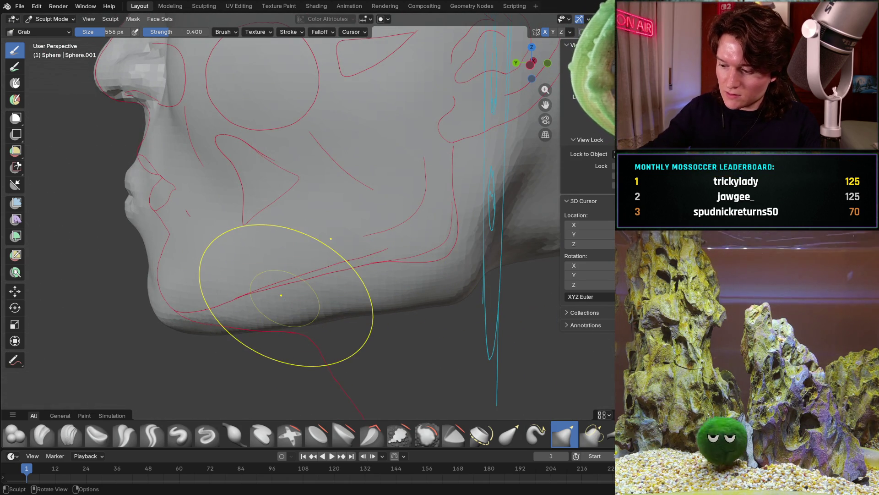
pyautogui.press('KP_3')
pyautogui.press('KP_1')
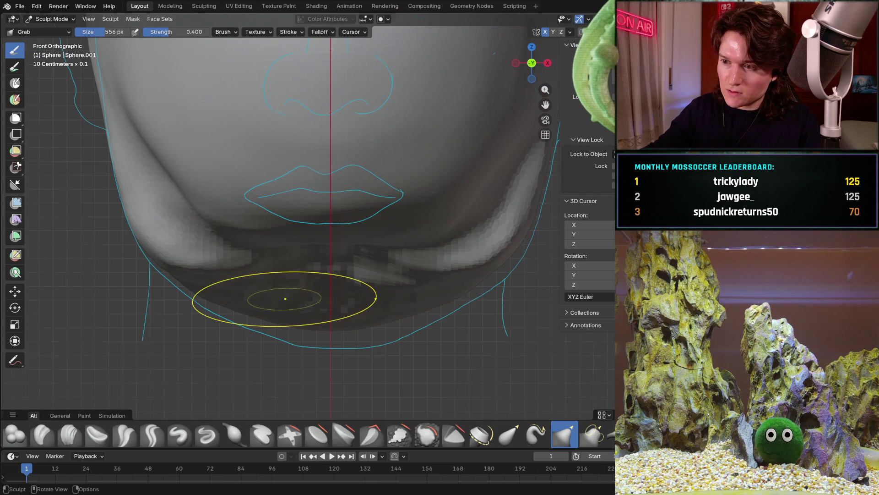
pyautogui.press('KP_3')
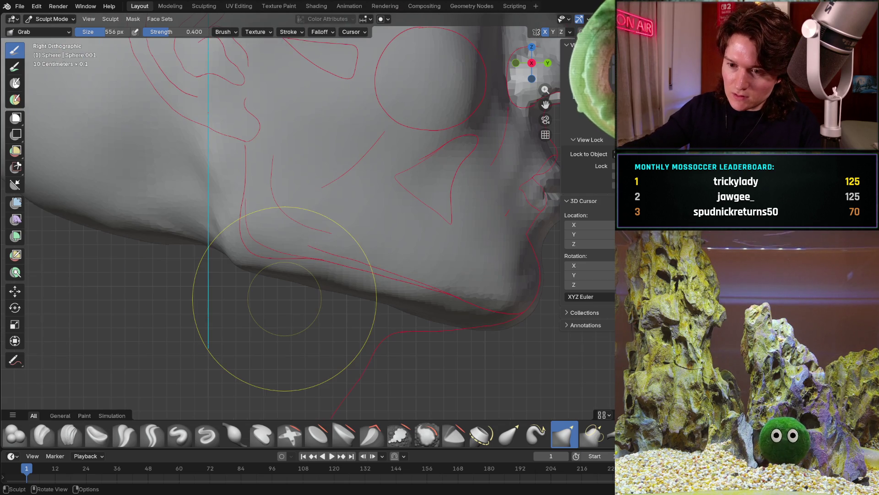
pyautogui.press('ctrl+KP_1')
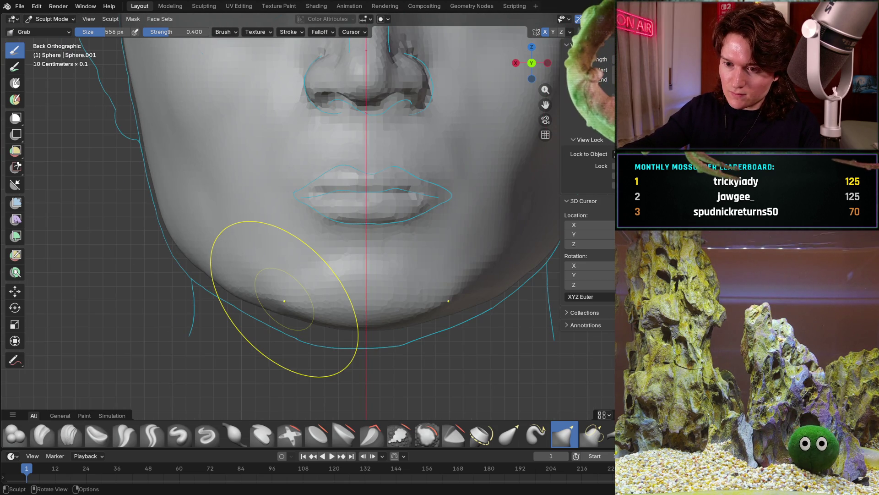
pyautogui.press('KP_3')
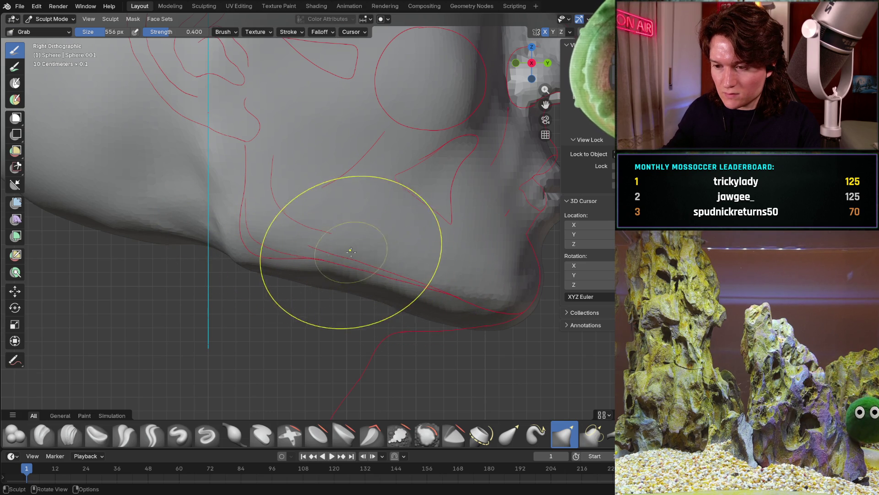
pyautogui.scroll(-5, 371, 260)
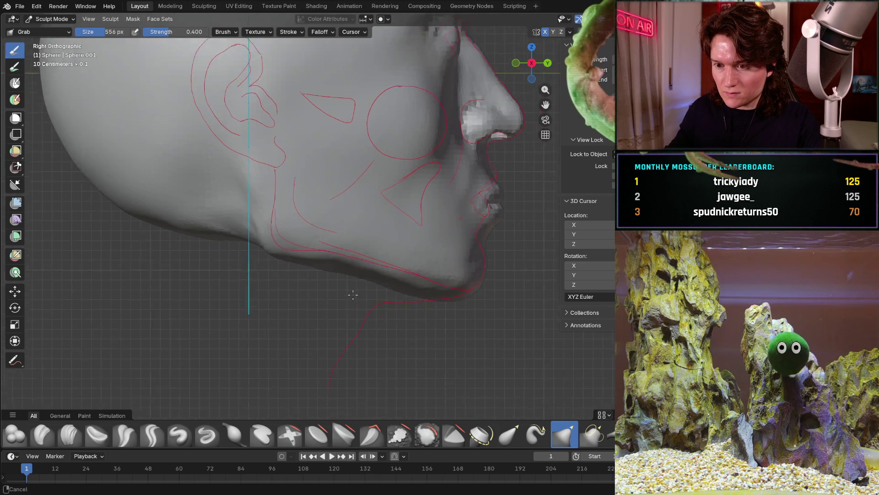
pyautogui.moveTo(338, 291)
pyautogui.mouseDown(button='middle')
pyautogui.moveTo(323, 226)
pyautogui.moveTo(225, 228)
pyautogui.mouseUp(button='middle')
pyautogui.scroll(3, 301, 228)
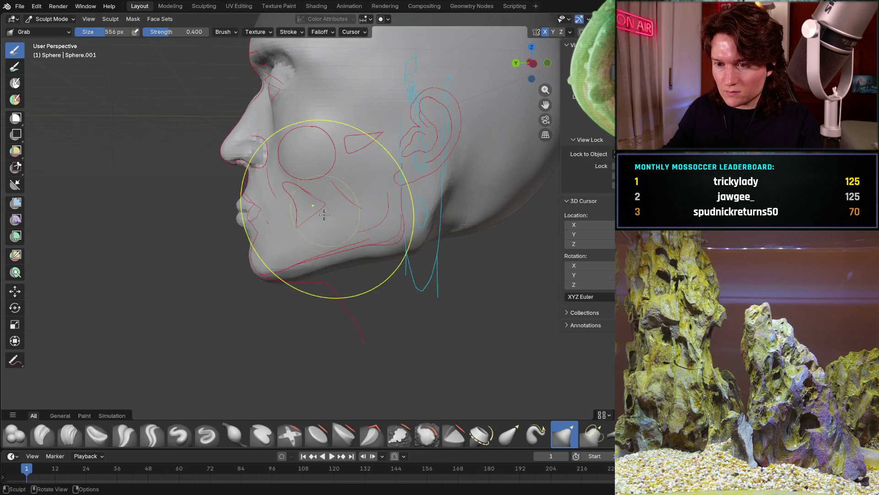
pyautogui.scroll(2, 310, 234)
pyautogui.scroll(2, 321, 240)
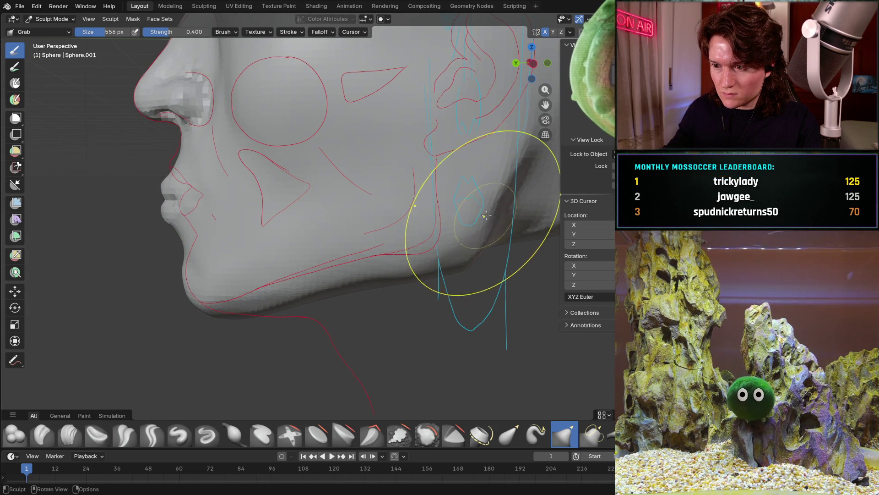
# Push the jaw near the ear inward toward the red reference curve with the Grab brush.
pyautogui.moveTo(493, 197); pyautogui.dragTo(474, 186)
pyautogui.moveTo(467, 186); pyautogui.dragTo(415, 224, button='middle')
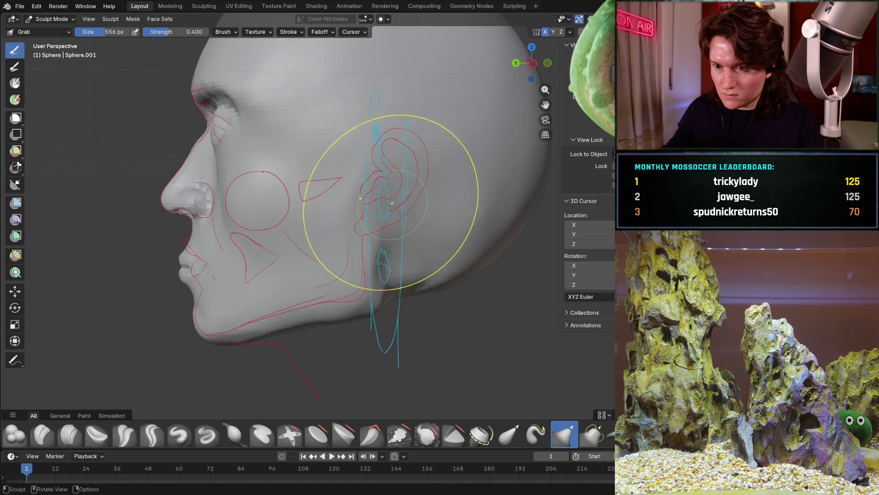
pyautogui.scroll(-3, 398, 255)
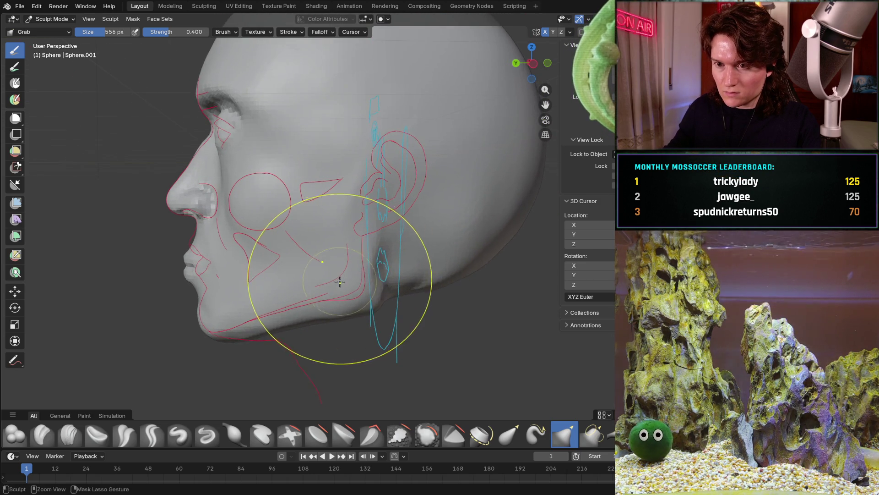
pyautogui.scroll(4, 331, 286)
pyautogui.moveTo(331, 287); pyautogui.dragTo(430, 246, button='middle')
pyautogui.press('KP_3')
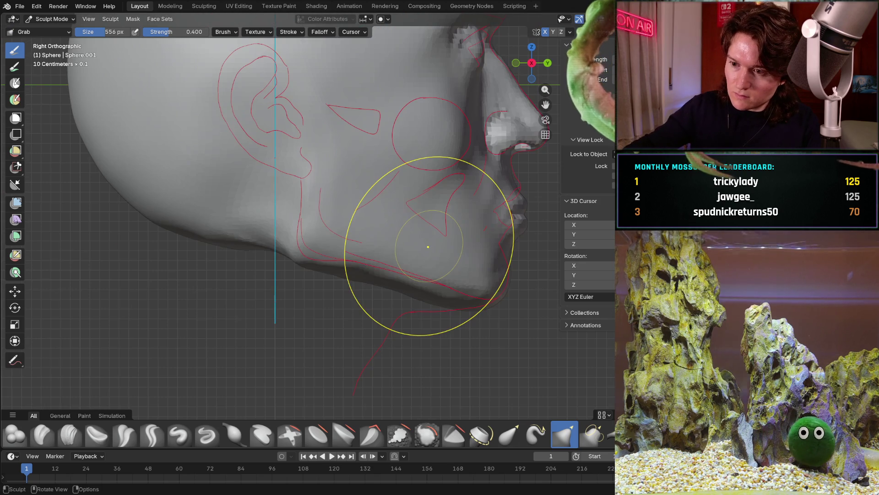
pyautogui.press('ctrl+KP_1')
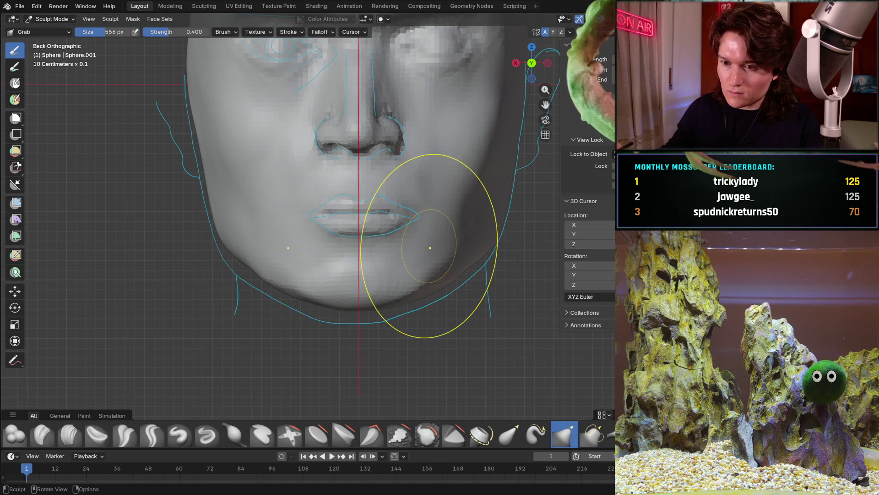
pyautogui.scroll(3, 464, 313)
pyautogui.scroll(3, 426, 289)
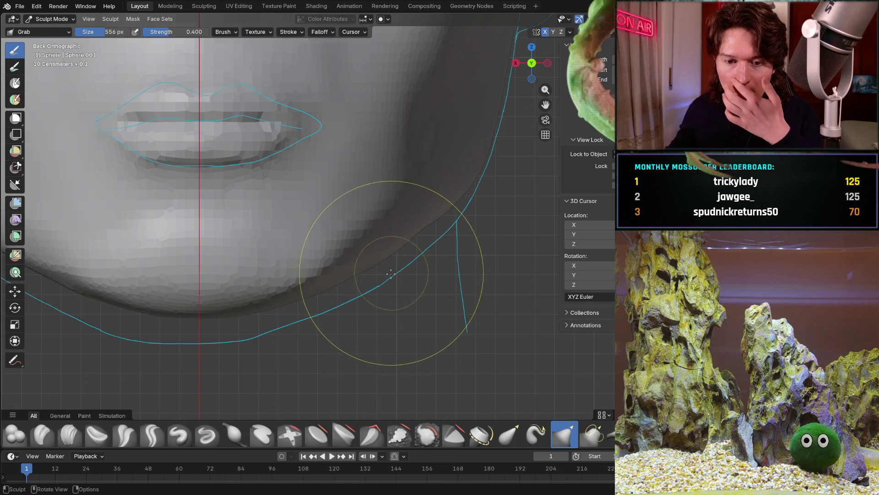
# Review the reshaped jaw profile from front and both side views.
pyautogui.moveTo(396, 218); pyautogui.dragTo(296, 254, button='middle')
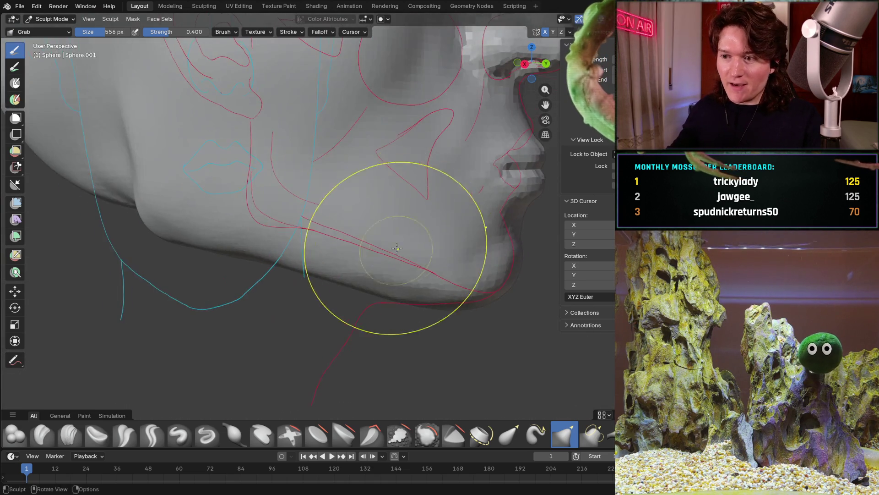
pyautogui.press('KP_1')
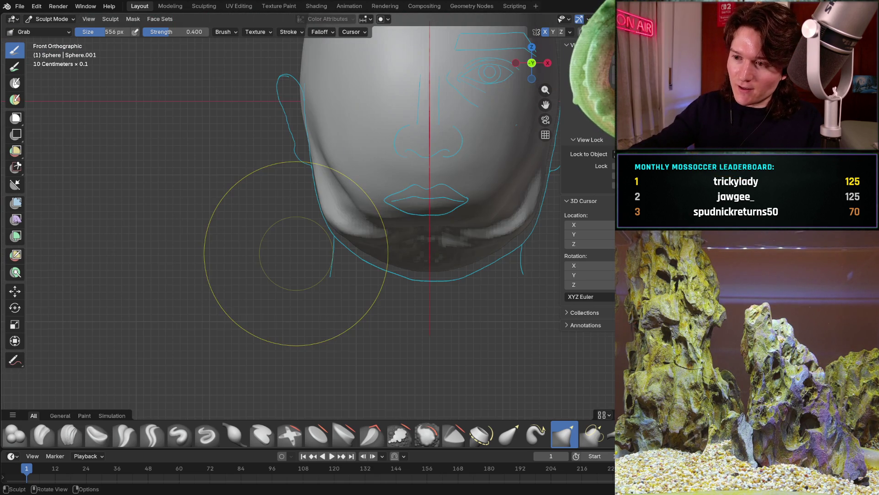
pyautogui.press('KP_3')
pyautogui.scroll(3, 357, 234)
pyautogui.keyDown('shift'); pyautogui.moveTo(411, 204); pyautogui.dragTo(309, 219, button='middle'); pyautogui.keyUp('shift')
pyautogui.press('ctrl+KP_3')
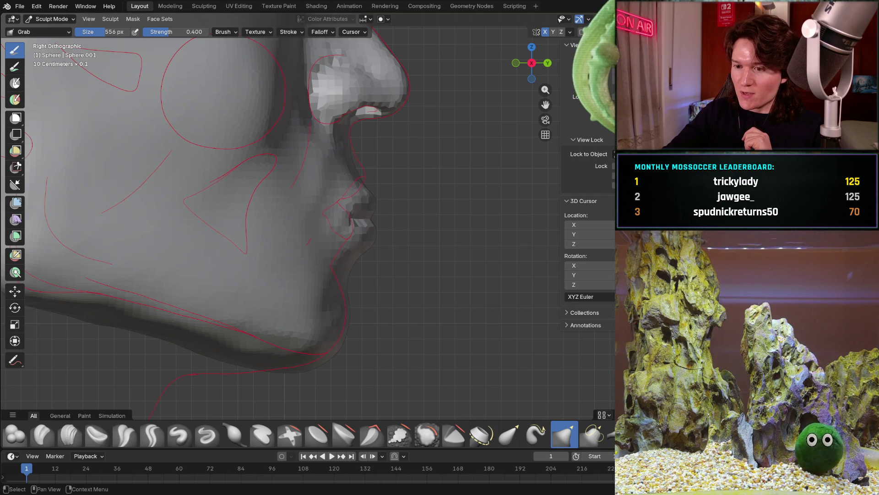
pyautogui.hotkey('alt', 'h')
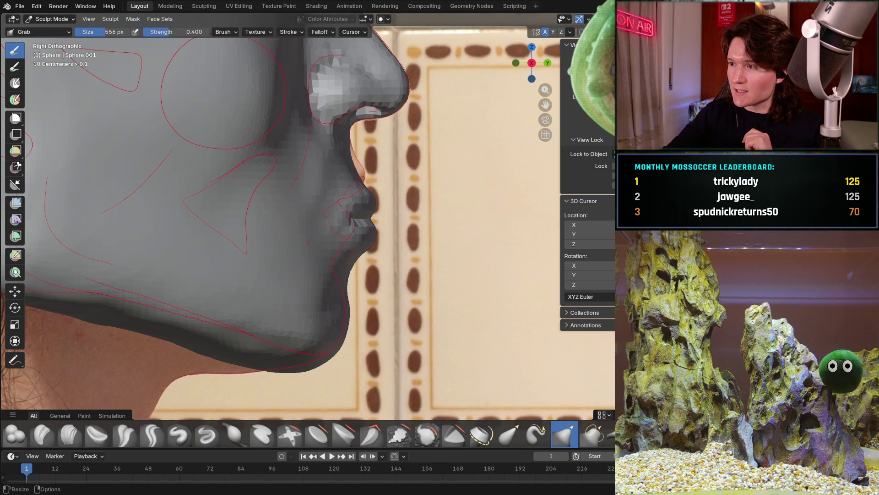
pyautogui.press('h')
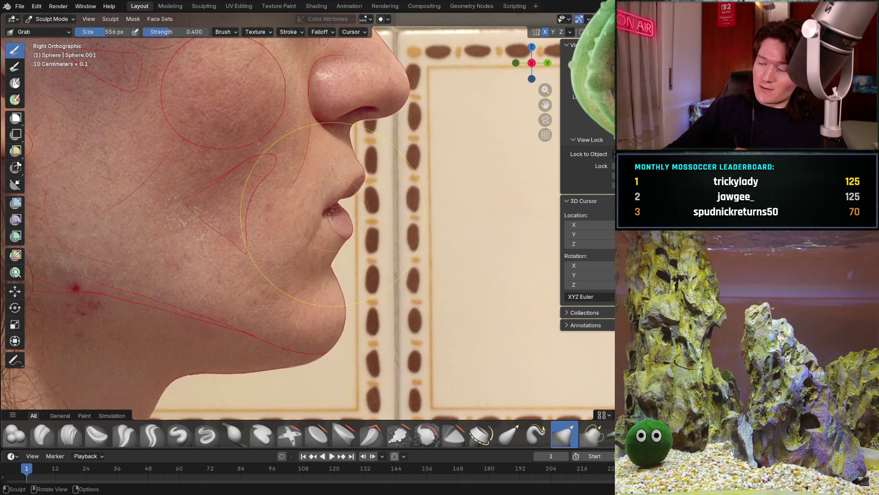
pyautogui.hotkey('alt', 'z')
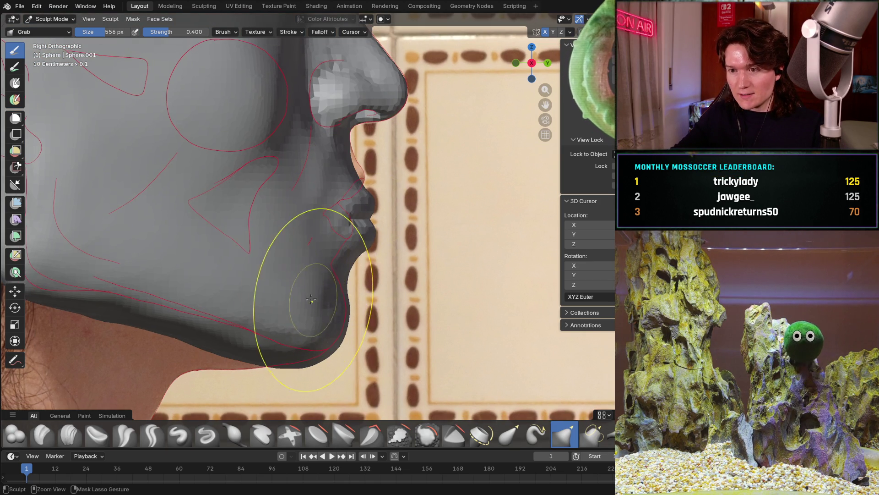
pyautogui.scroll(-3, 323, 288)
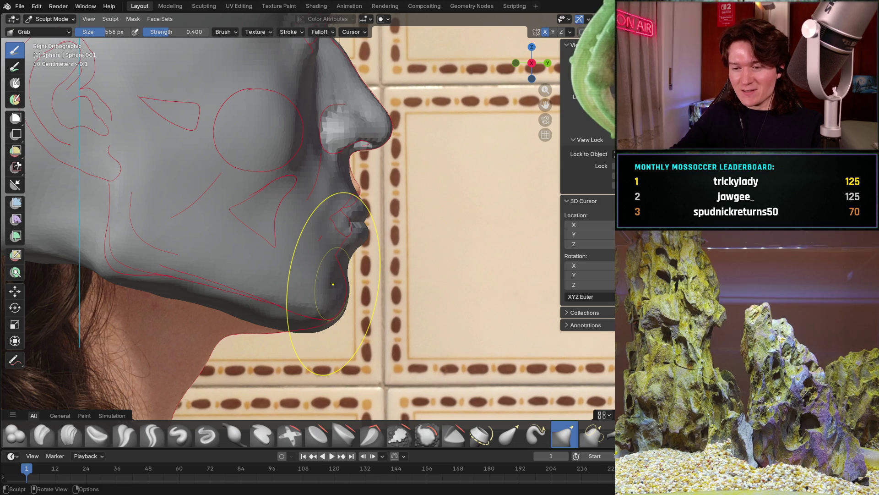
pyautogui.scroll(-2, 333, 283)
pyautogui.scroll(-3, 358, 276)
pyautogui.moveTo(374, 267)
pyautogui.mouseDown(button='middle')
pyautogui.moveTo(275, 220)
pyautogui.moveTo(363, 233)
pyautogui.moveTo(384, 207)
pyautogui.mouseUp(button='middle')
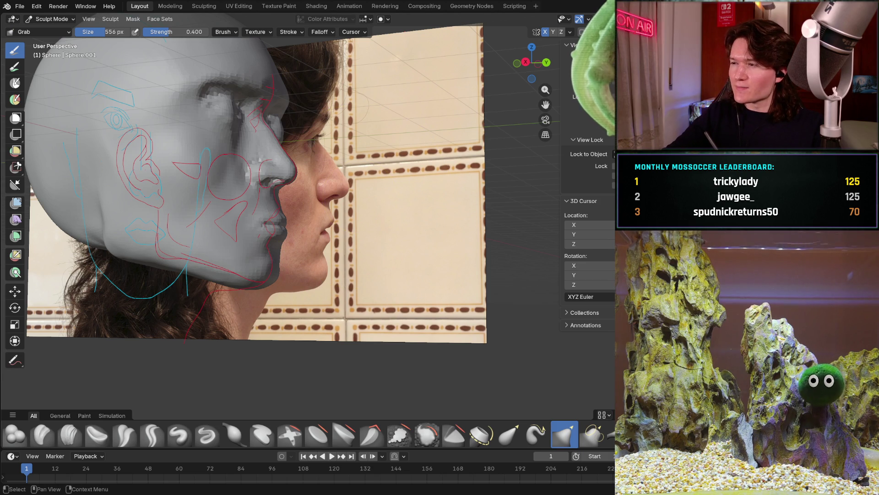
# Hide the front and side reference photo planes, keeping the sculpted head visible.
pyautogui.moveTo(412, 172); pyautogui.dragTo(507, 165, button='middle')
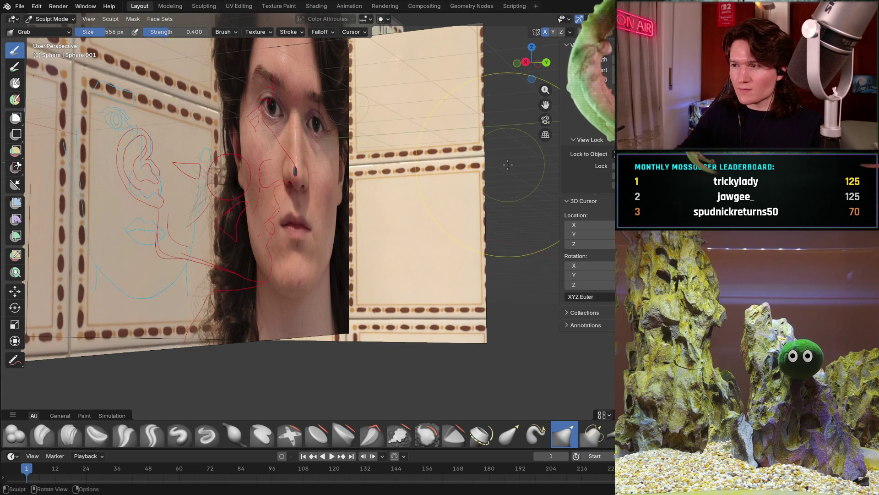
pyautogui.moveTo(395, 337)
pyautogui.mouseDown(button='middle')
pyautogui.moveTo(367, 299)
pyautogui.moveTo(419, 268)
pyautogui.mouseUp(button='middle')
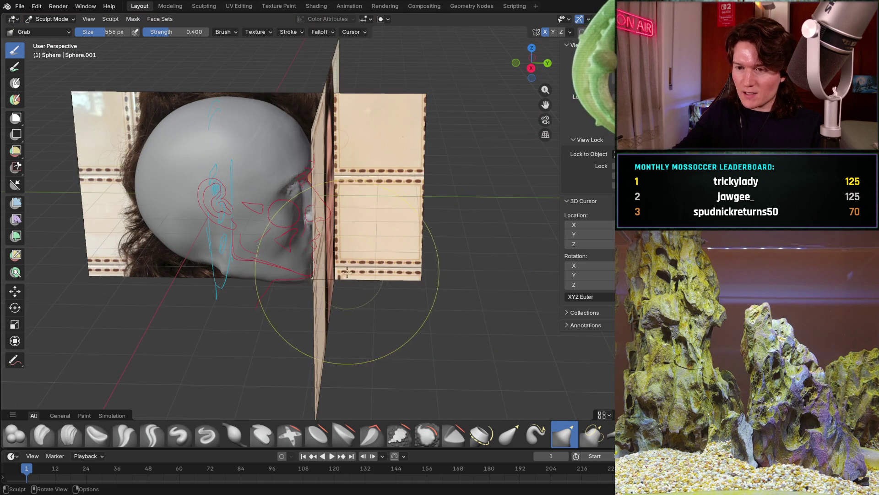
pyautogui.moveTo(323, 278); pyautogui.dragTo(393, 244, button='middle')
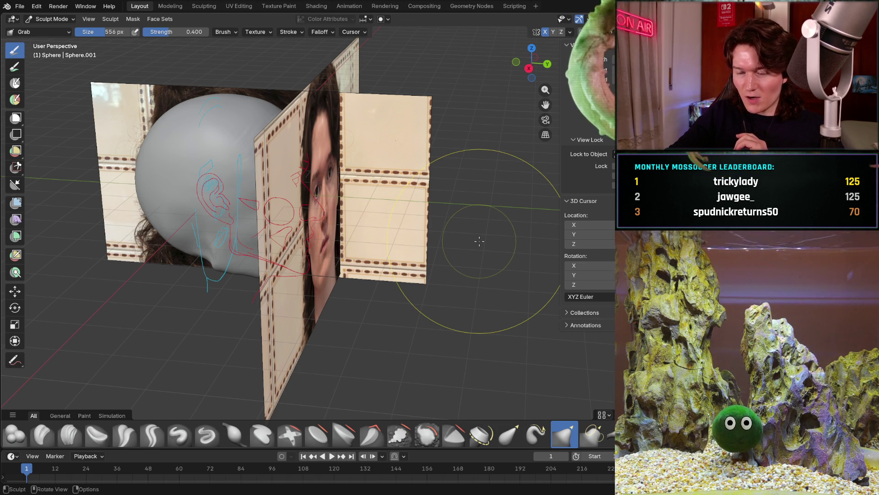
pyautogui.press('h')
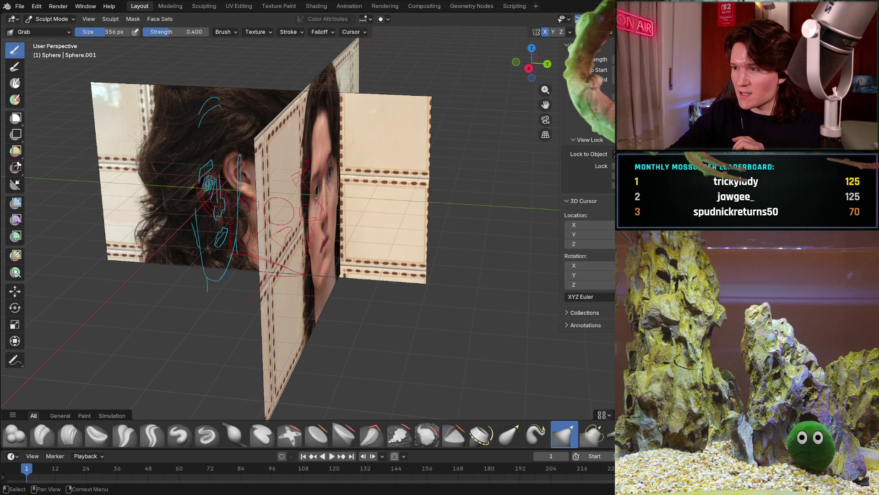
pyautogui.press('h')
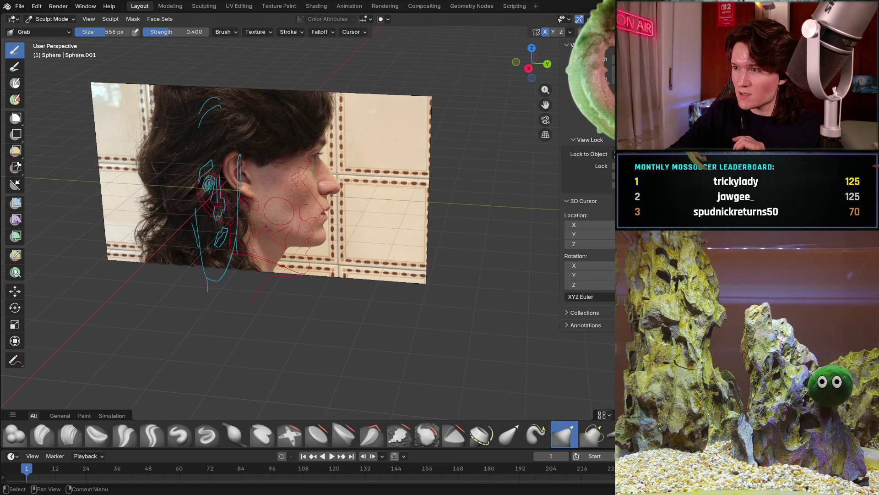
pyautogui.press('h')
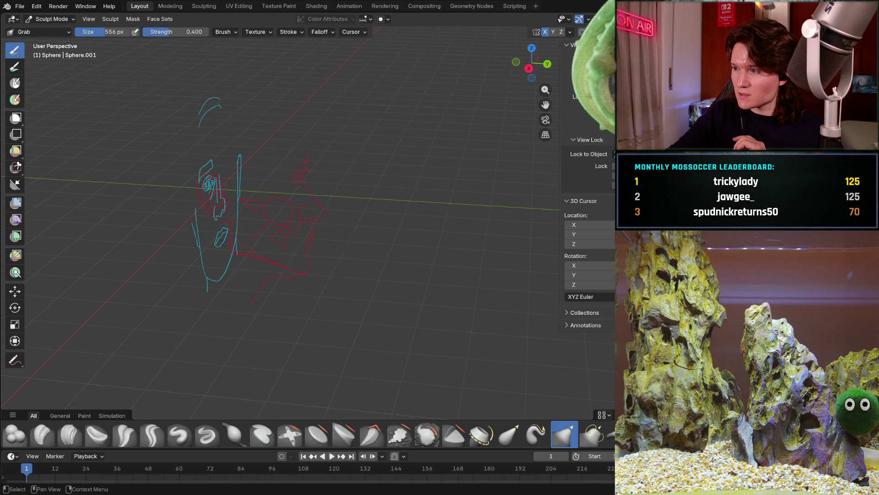
pyautogui.hotkey('alt', 'h')
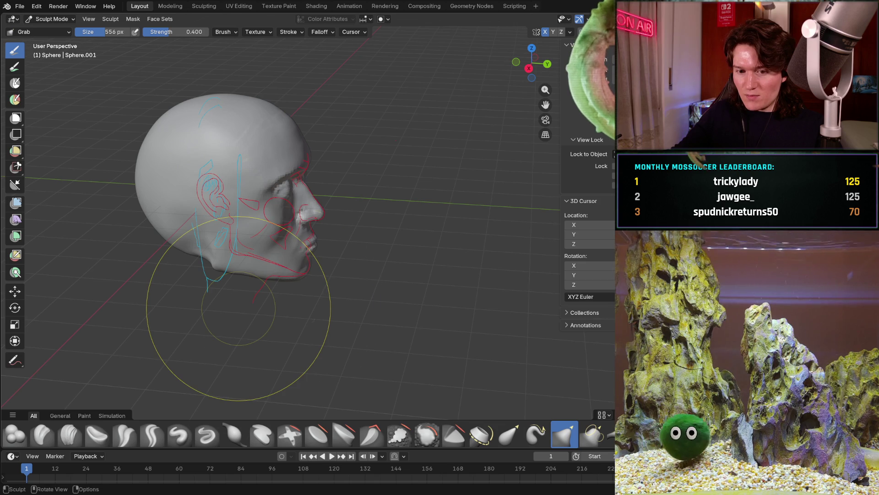
pyautogui.scroll(3, 238, 275)
# In right side view, pull the lips inward onto the red profile line with the Grab brush.
pyautogui.moveTo(248, 289); pyautogui.dragTo(284, 264, button='middle')
pyautogui.scroll(3, 289, 273)
pyautogui.scroll(2, 294, 248)
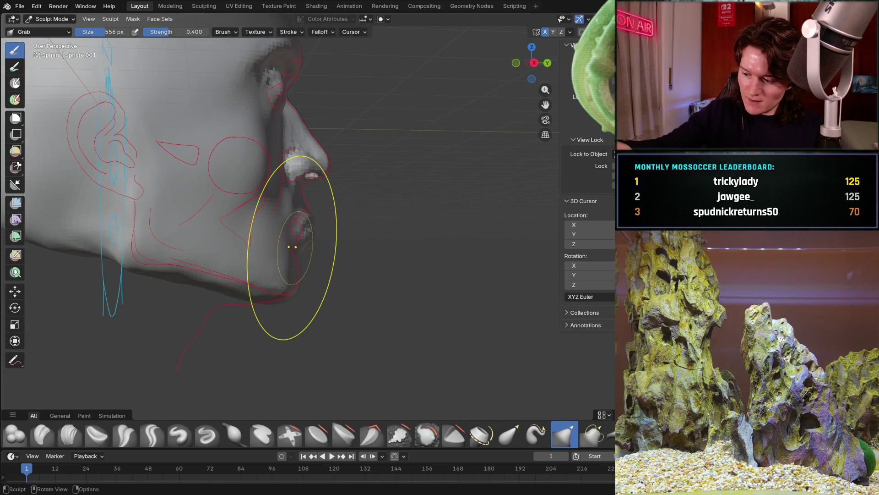
pyautogui.press('KP_3')
pyautogui.scroll(-4, 296, 246)
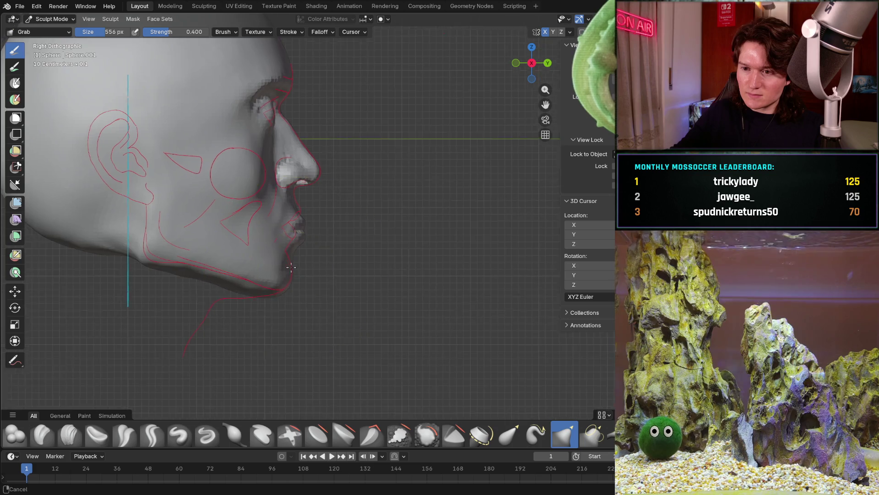
pyautogui.scroll(4, 296, 246)
pyautogui.moveTo(323, 247); pyautogui.dragTo(355, 251)
pyautogui.scroll(3, 357, 251)
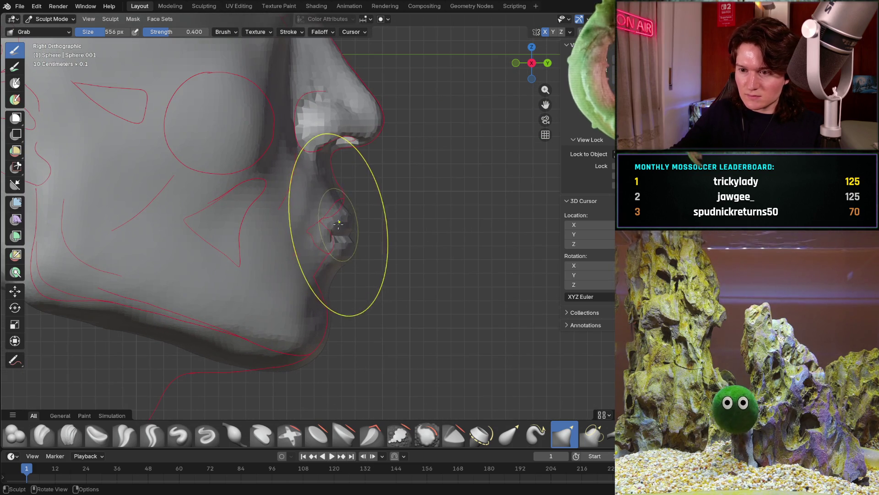
pyautogui.moveTo(337, 201); pyautogui.dragTo(324, 215)
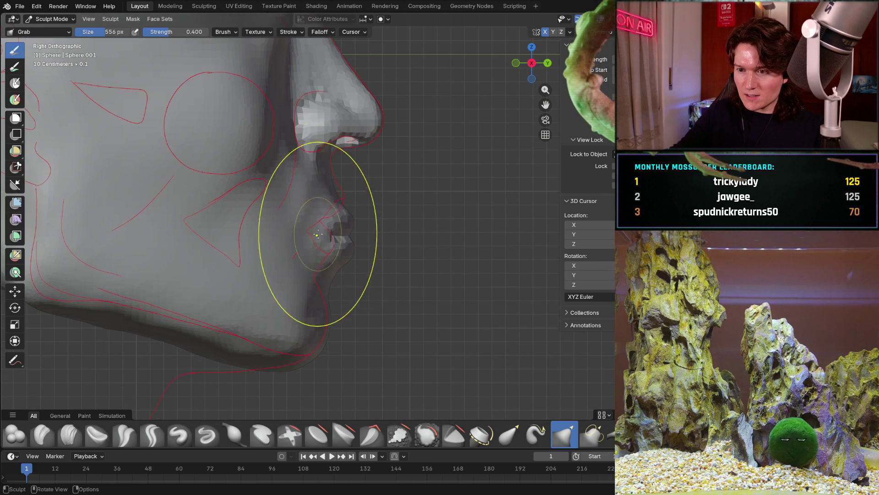
pyautogui.keyDown('shift'); pyautogui.moveTo(302, 288); pyautogui.dragTo(346, 275, button='middle'); pyautogui.keyUp('shift')
pyautogui.scroll(2, 346, 275)
pyautogui.scroll(1, 371, 295)
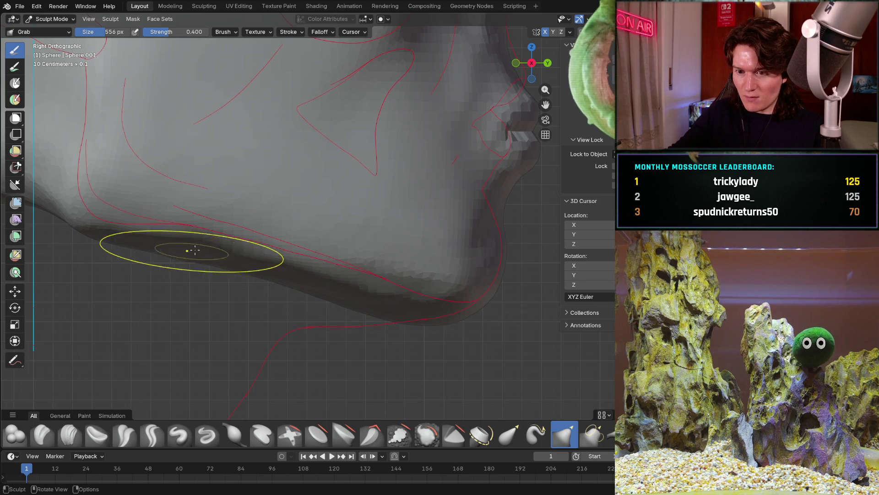
pyautogui.moveTo(226, 268)
pyautogui.mouseDown(button='middle')
pyautogui.moveTo(268, 254)
pyautogui.moveTo(272, 272)
pyautogui.moveTo(269, 231)
pyautogui.moveTo(261, 261)
pyautogui.moveTo(261, 206)
pyautogui.moveTo(282, 296)
pyautogui.moveTo(112, 402)
pyautogui.mouseUp(button='middle')
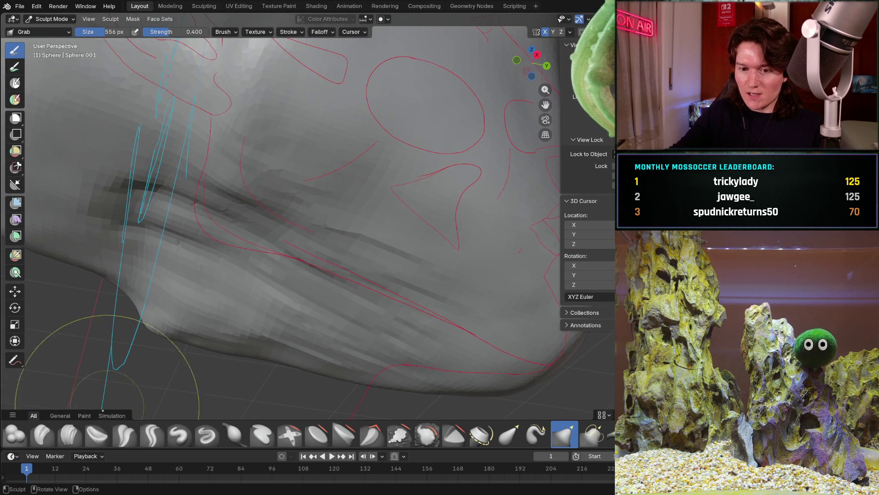
# Shrink the Clay Strips brush to about 248 px and lay first strokes along the jaw.
pyautogui.moveTo(275, 241); pyautogui.dragTo(287, 305, button='middle')
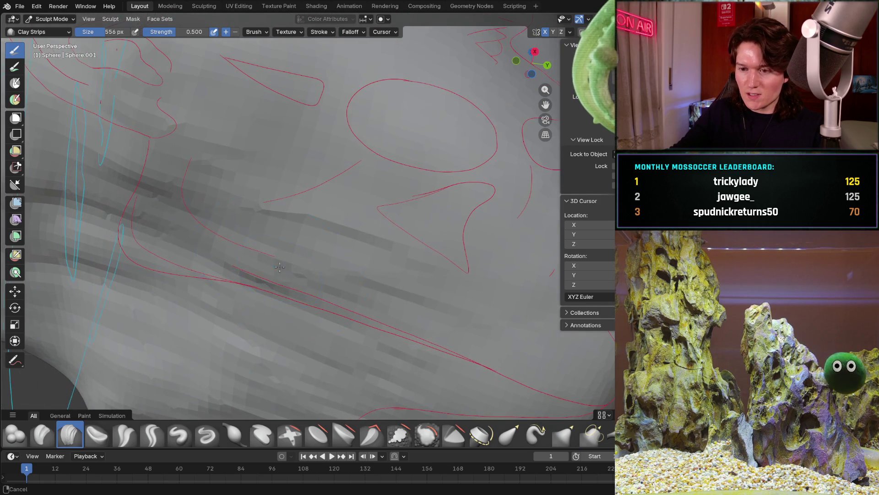
pyautogui.press('f')
pyautogui.click(252, 320)
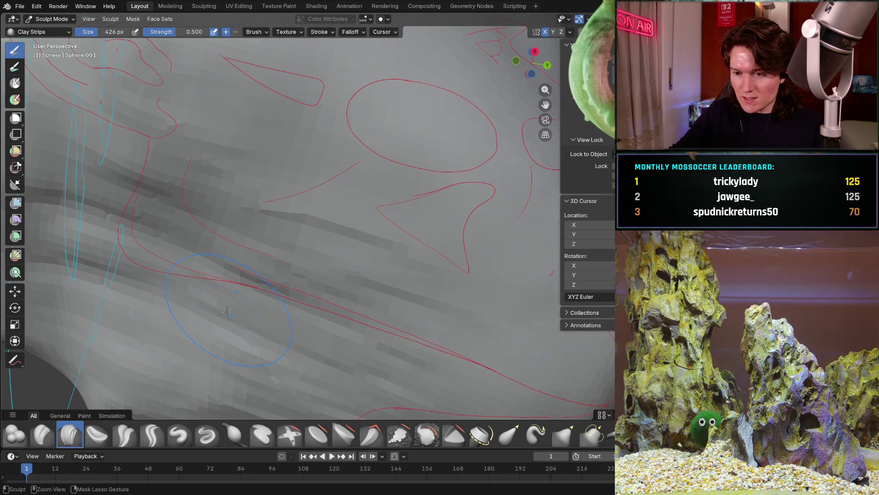
pyautogui.moveTo(227, 312)
pyautogui.mouseDown(button='middle')
pyautogui.moveTo(357, 231)
pyautogui.moveTo(375, 249)
pyautogui.moveTo(320, 218)
pyautogui.moveTo(314, 236)
pyautogui.mouseUp(button='middle')
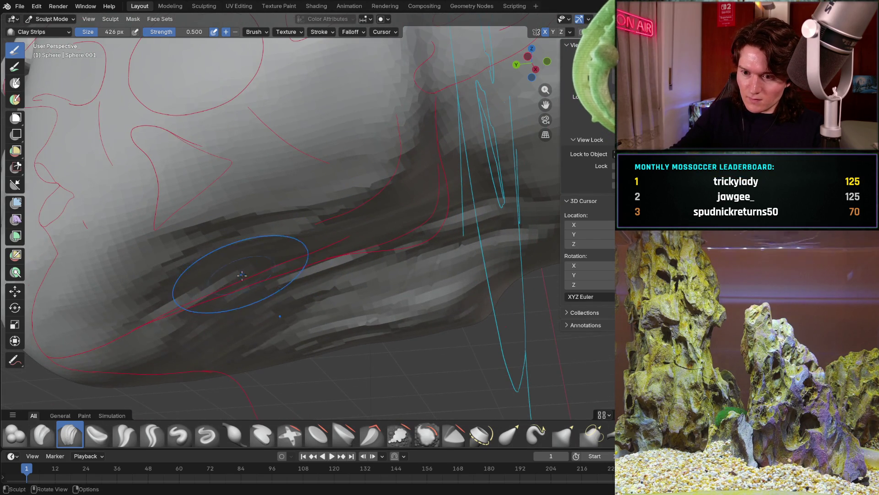
pyautogui.scroll(3, 241, 277)
pyautogui.press('[')
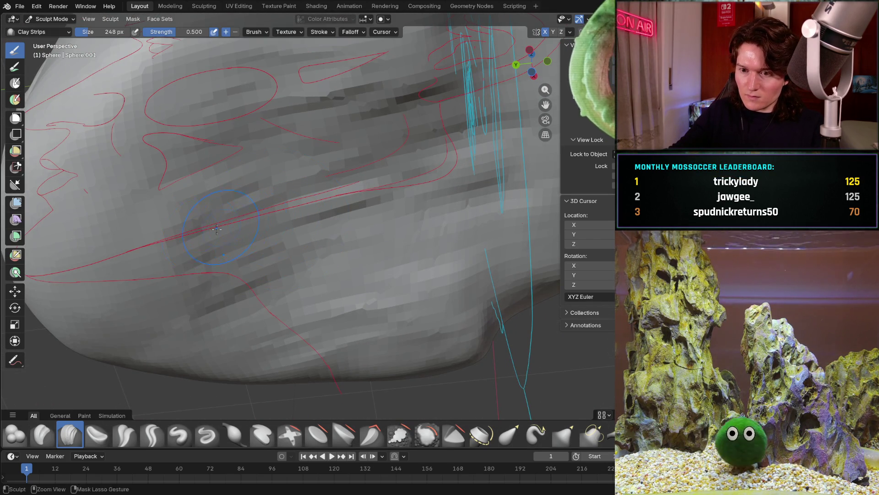
pyautogui.moveTo(222, 227); pyautogui.dragTo(236, 172)
pyautogui.moveTo(163, 224); pyautogui.dragTo(203, 207, button='middle')
pyautogui.moveTo(203, 127); pyautogui.dragTo(227, 180)
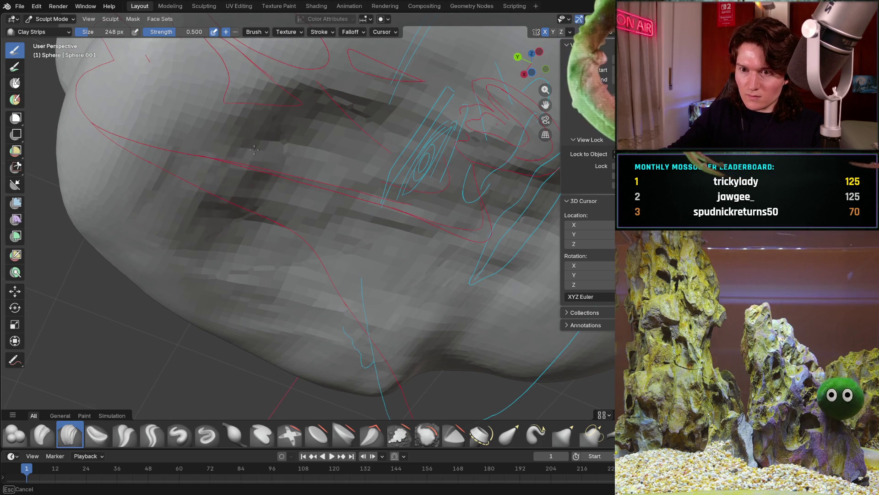
# Build up clay along the upper jaw and jawline below the ear with further strokes.
pyautogui.moveTo(281, 194); pyautogui.dragTo(275, 207, button='middle')
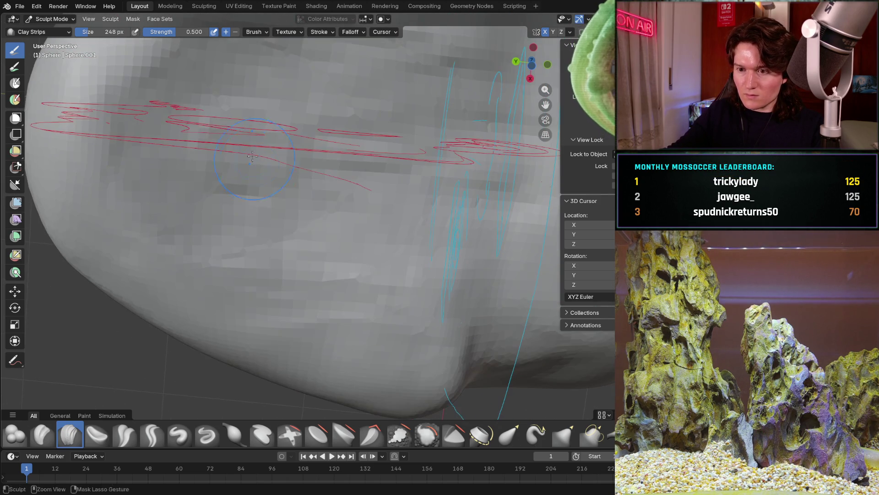
pyautogui.moveTo(275, 207)
pyautogui.mouseDown()
pyautogui.moveTo(268, 233)
pyautogui.moveTo(393, 268)
pyautogui.mouseUp()
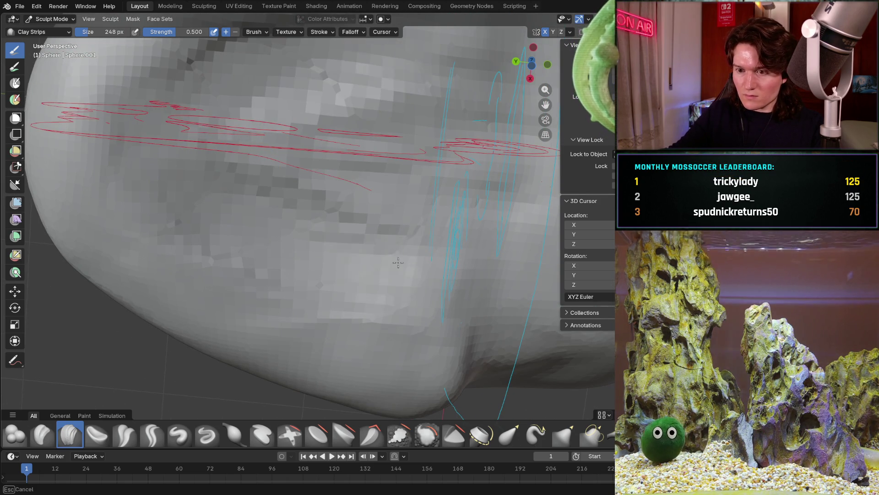
pyautogui.moveTo(360, 205); pyautogui.dragTo(413, 90)
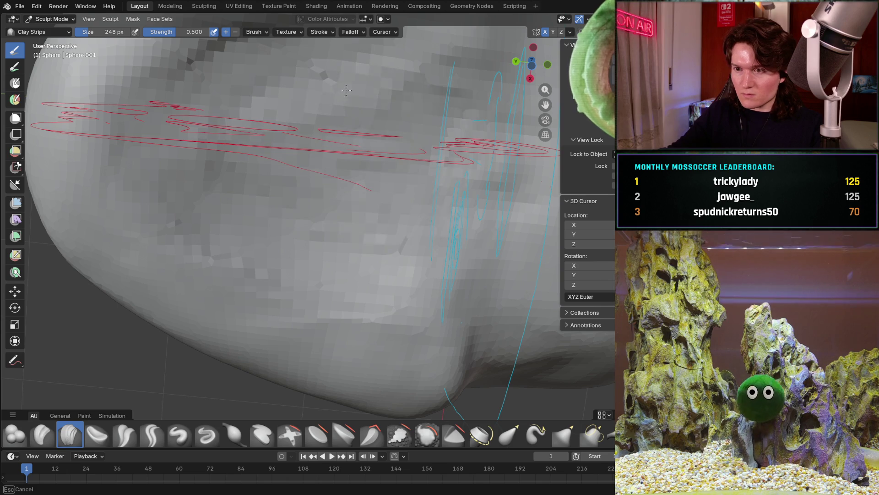
pyautogui.scroll(-4, 360, 186)
pyautogui.scroll(5, 360, 185)
pyautogui.moveTo(358, 186); pyautogui.dragTo(385, 220, button='middle')
pyautogui.moveTo(413, 241)
pyautogui.mouseDown()
pyautogui.moveTo(427, 250)
pyautogui.moveTo(468, 165)
pyautogui.mouseUp()
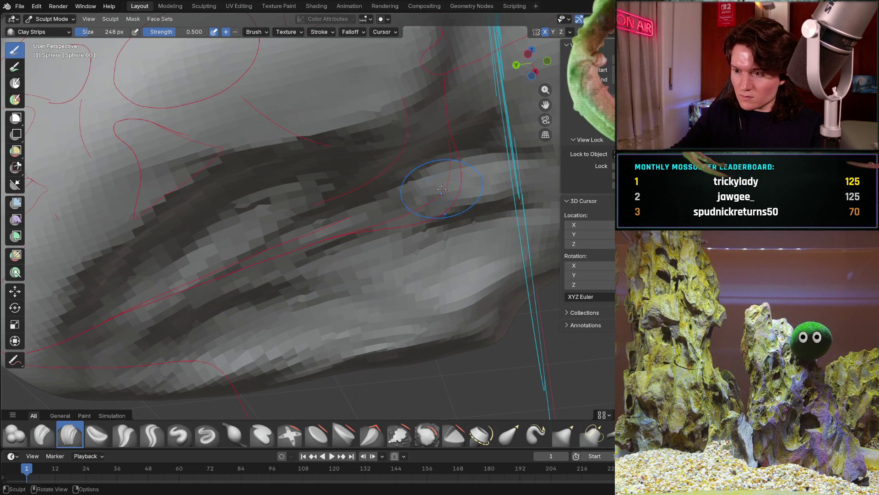
pyautogui.moveTo(413, 207); pyautogui.dragTo(334, 244, button='middle')
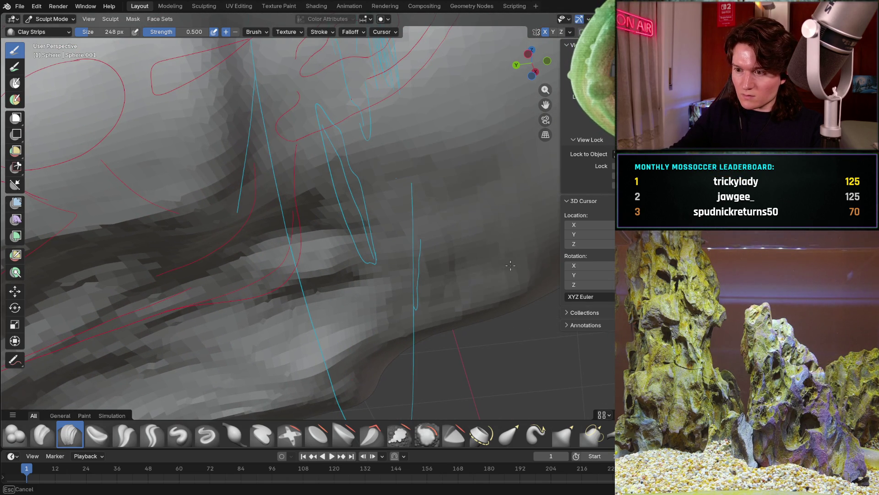
pyautogui.moveTo(403, 166)
pyautogui.mouseDown(button='middle')
pyautogui.moveTo(343, 206)
pyautogui.moveTo(390, 243)
pyautogui.moveTo(328, 205)
pyautogui.moveTo(412, 162)
pyautogui.mouseUp(button='middle')
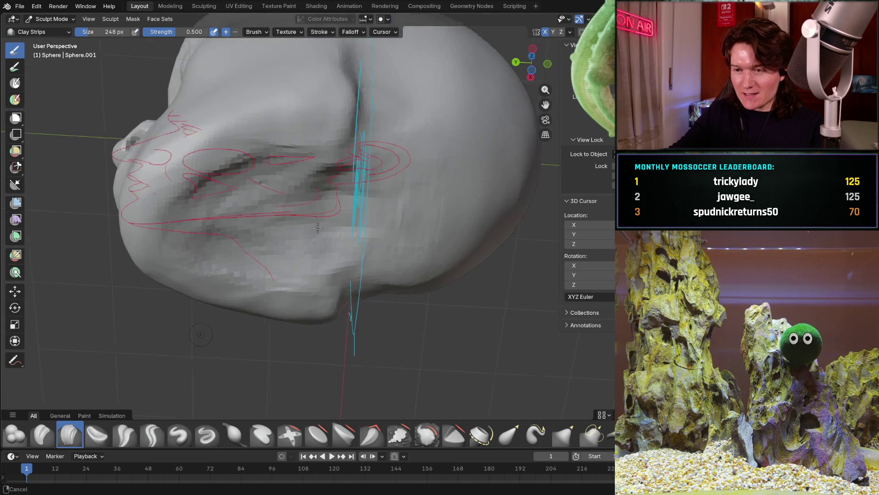
pyautogui.scroll(-3, 398, 193)
pyautogui.moveTo(398, 194)
pyautogui.mouseDown(button='middle')
pyautogui.moveTo(364, 240)
pyautogui.moveTo(448, 167)
pyautogui.mouseUp(button='middle')
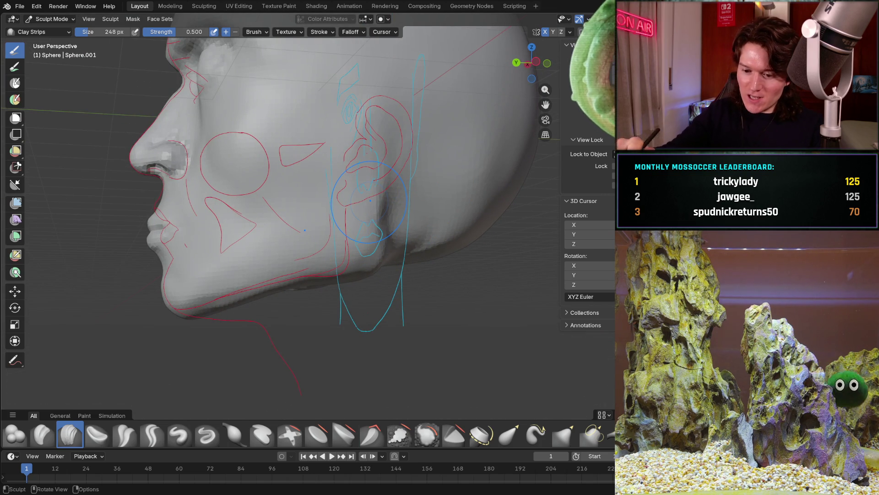
# Compare the jaw to the guides from front, back and right views, then activate the Grab brush.
pyautogui.press('KP_1')
pyautogui.press('KP_3')
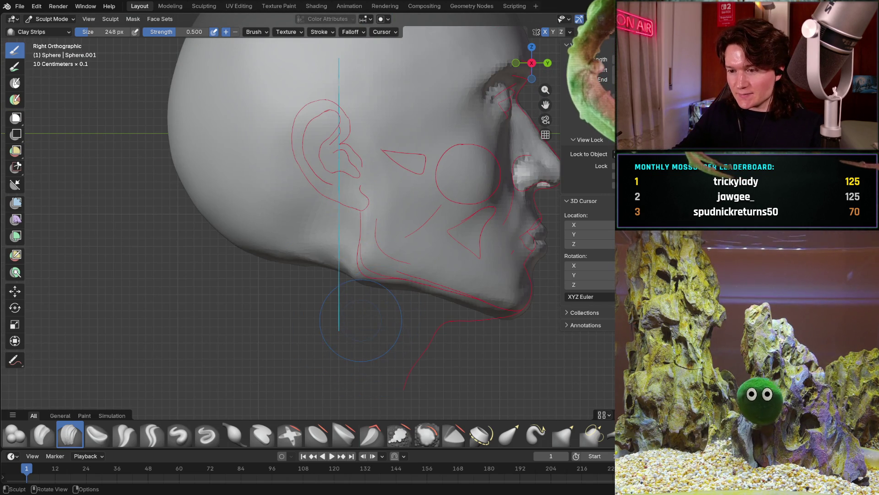
pyautogui.scroll(3, 442, 316)
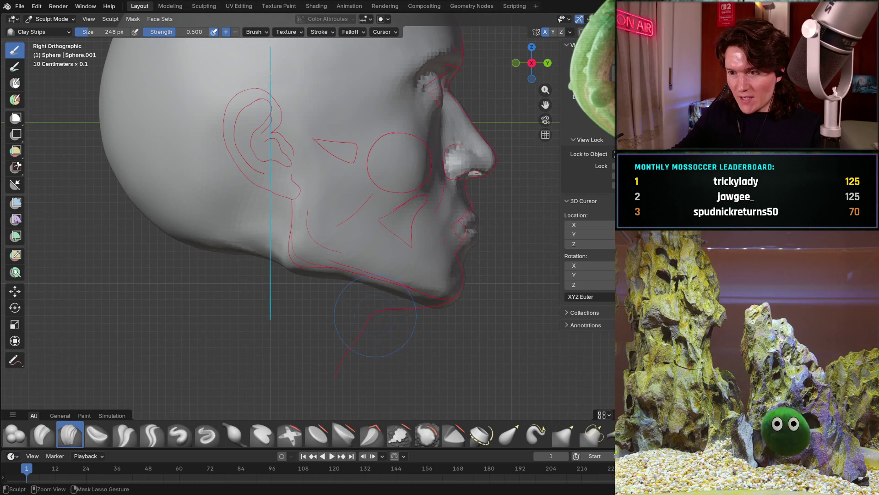
pyautogui.moveTo(442, 316)
pyautogui.keyDown('shift'); pyautogui.mouseDown(button='middle')
pyautogui.moveTo(364, 312)
pyautogui.moveTo(392, 300)
pyautogui.mouseUp(button='middle'); pyautogui.keyUp('shift')
pyautogui.scroll(2, 393, 302)
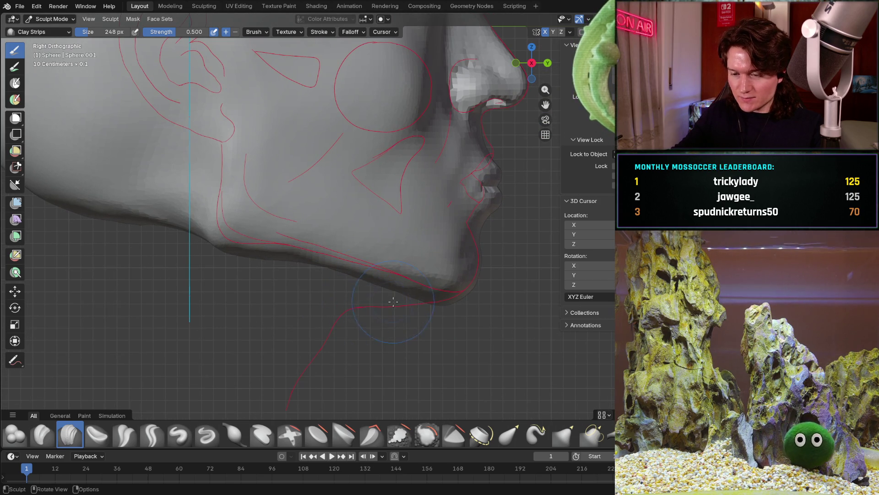
pyautogui.press('KP_1')
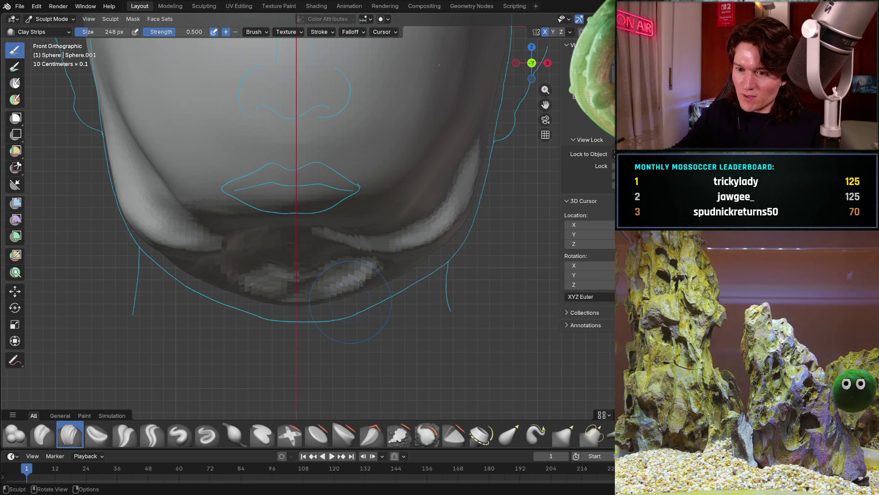
pyautogui.moveTo(266, 294); pyautogui.dragTo(371, 267, button='middle')
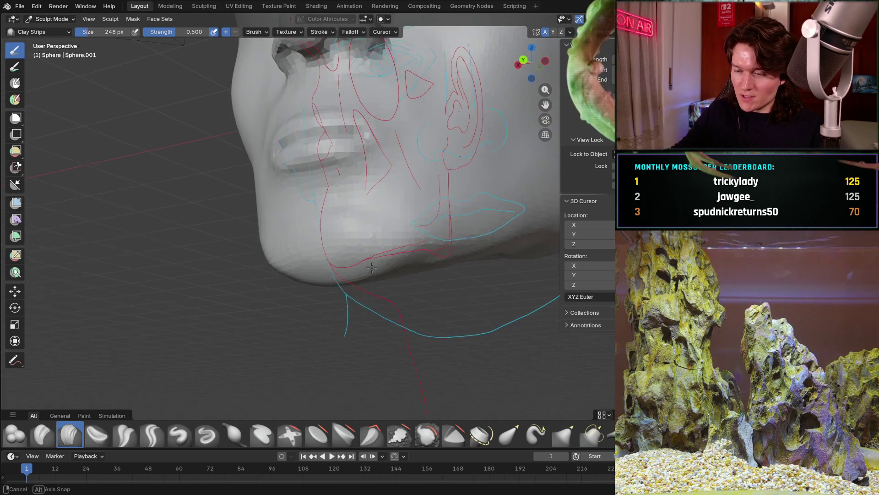
pyautogui.press('ctrl+KP_1')
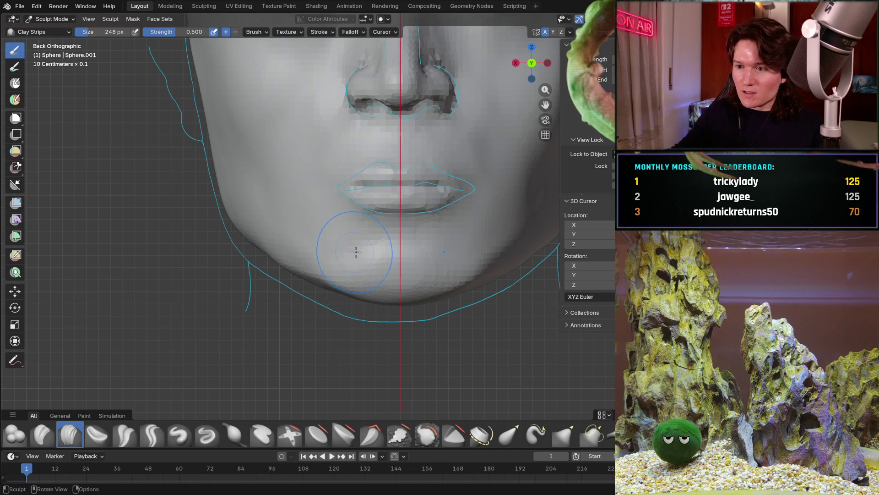
pyautogui.scroll(-2, 322, 316)
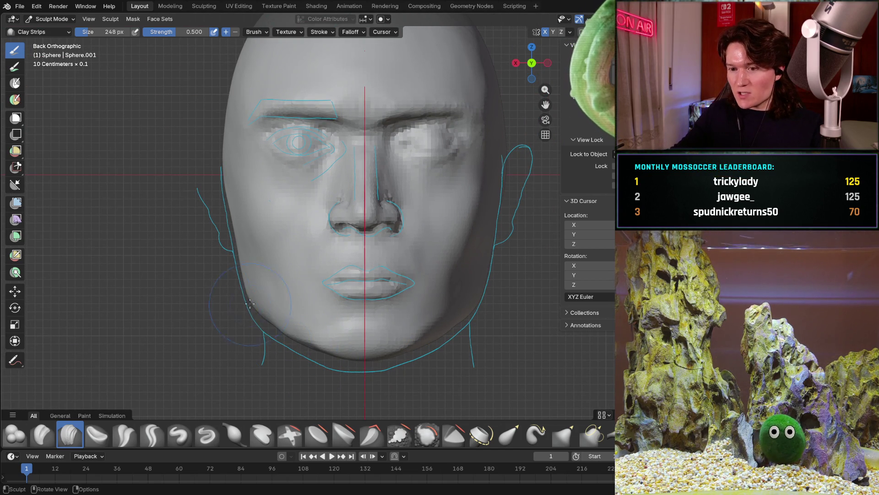
pyautogui.scroll(-2, 273, 272)
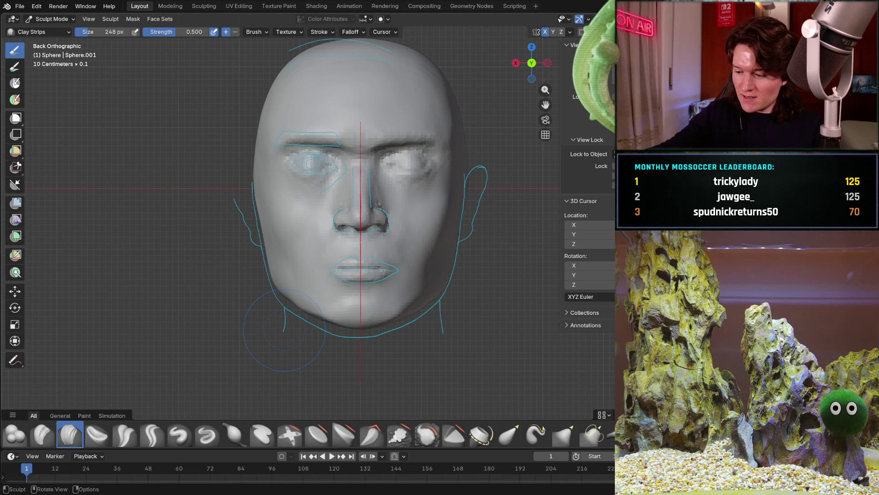
pyautogui.press('KP_3')
pyautogui.scroll(2, 330, 332)
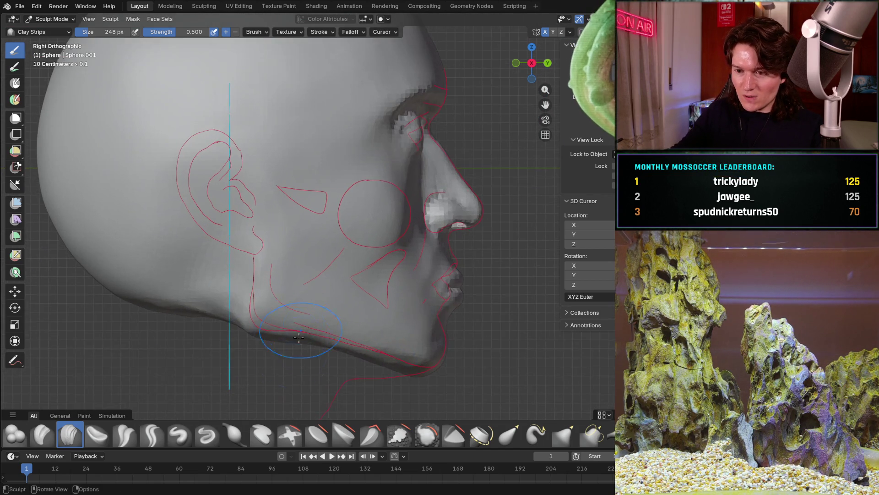
pyautogui.scroll(2, 330, 334)
pyautogui.scroll(2, 330, 334)
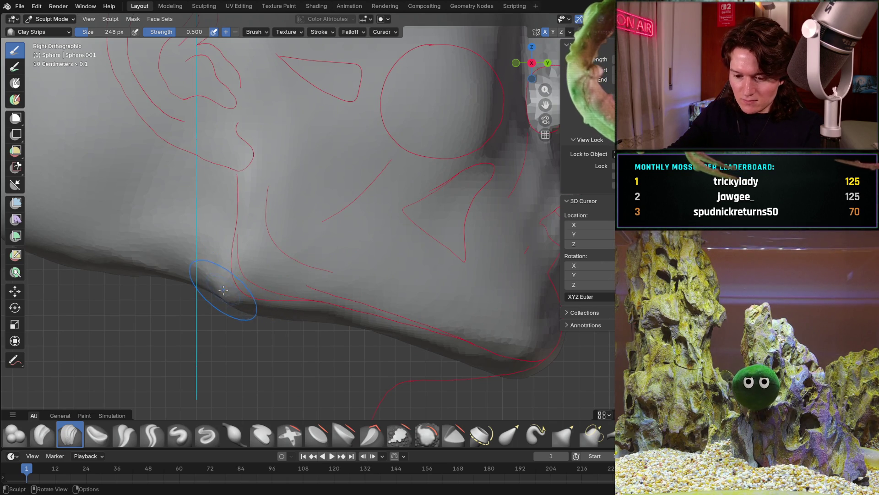
pyautogui.press('g')
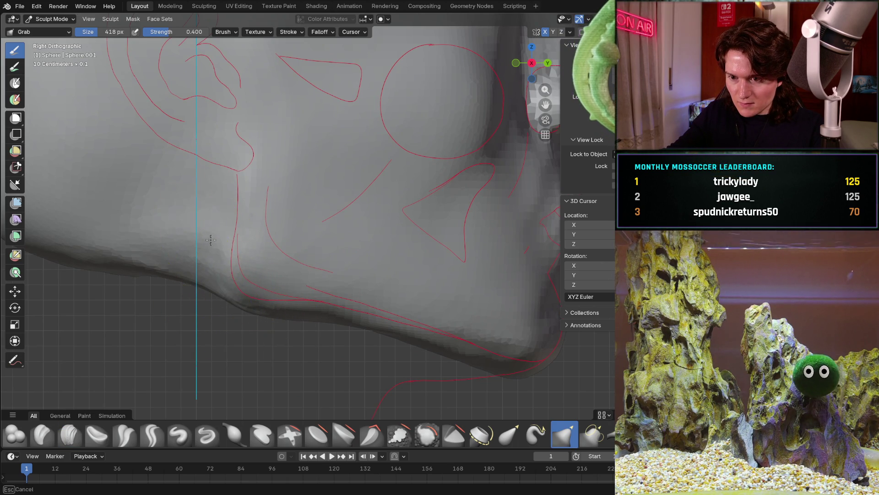
# Pull the jaw corner and lower jawline down onto the red curve and check from other views.
pyautogui.moveTo(198, 230); pyautogui.dragTo(207, 274)
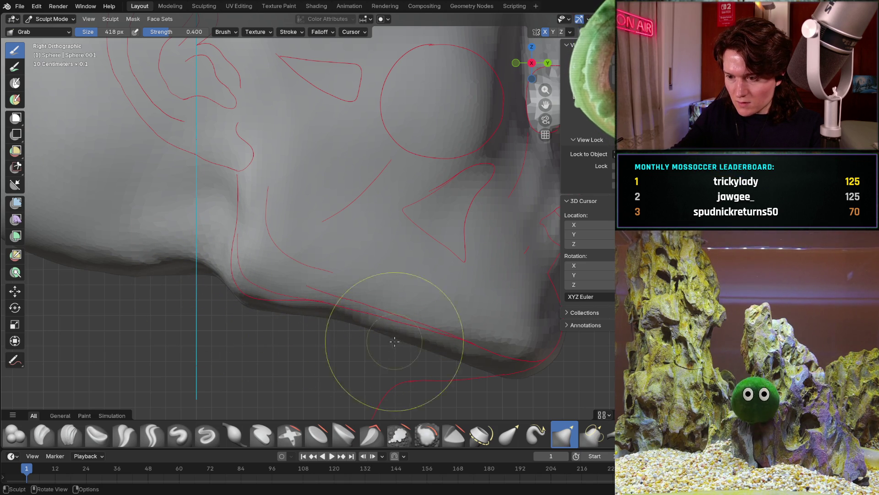
pyautogui.moveTo(436, 347); pyautogui.dragTo(450, 348)
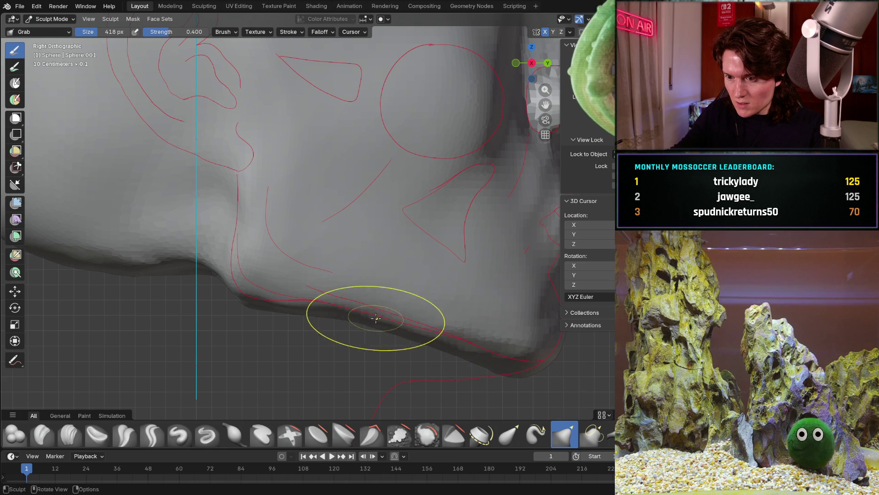
pyautogui.scroll(-4, 387, 293)
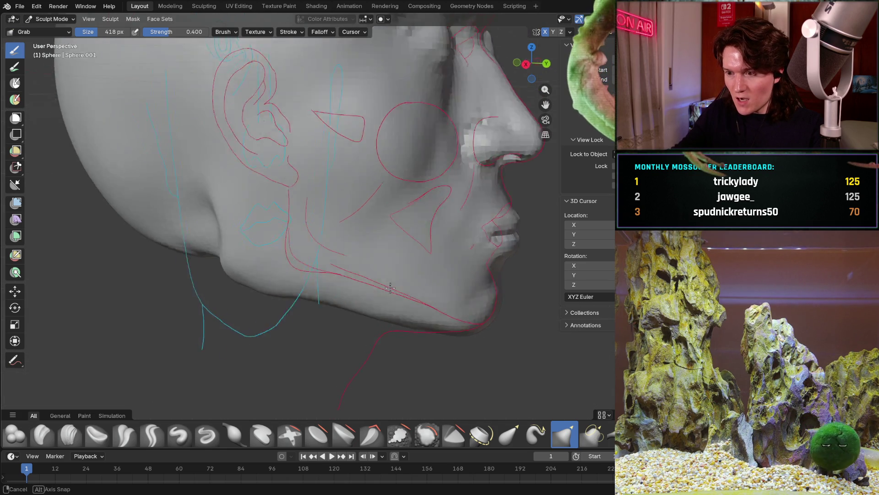
pyautogui.moveTo(412, 274); pyautogui.dragTo(289, 269, button='middle')
pyautogui.scroll(-2, 226, 261)
pyautogui.moveTo(227, 289); pyautogui.dragTo(467, 307, button='middle')
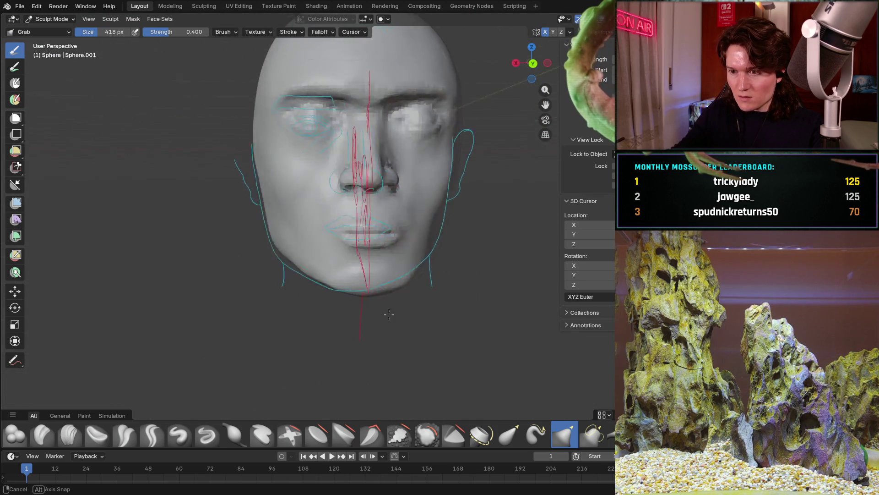
pyautogui.scroll(3, 411, 307)
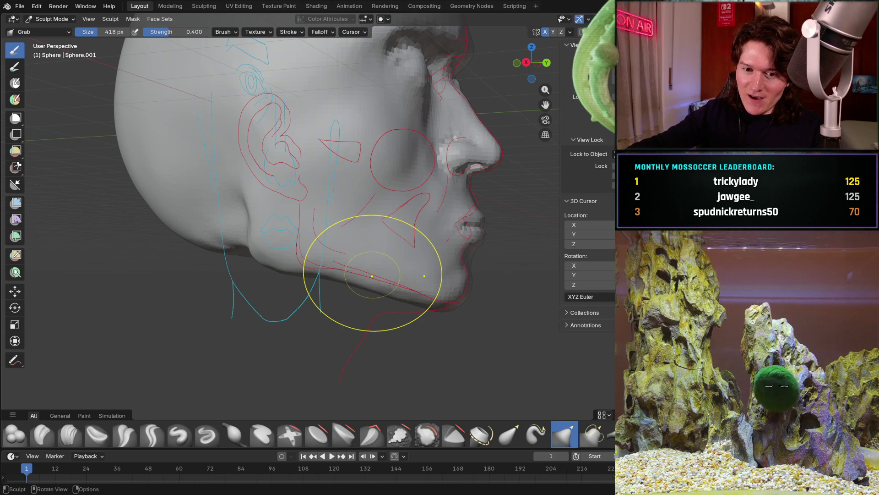
pyautogui.press('KP_3')
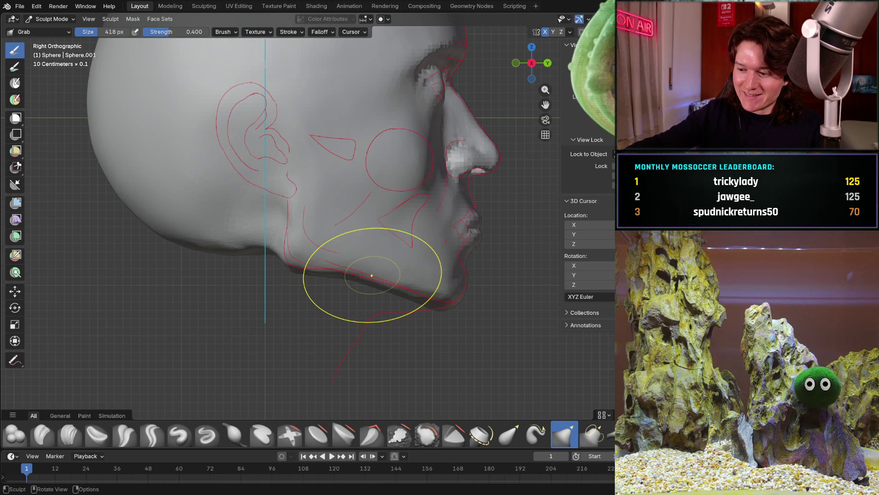
pyautogui.press('ctrl+KP_1')
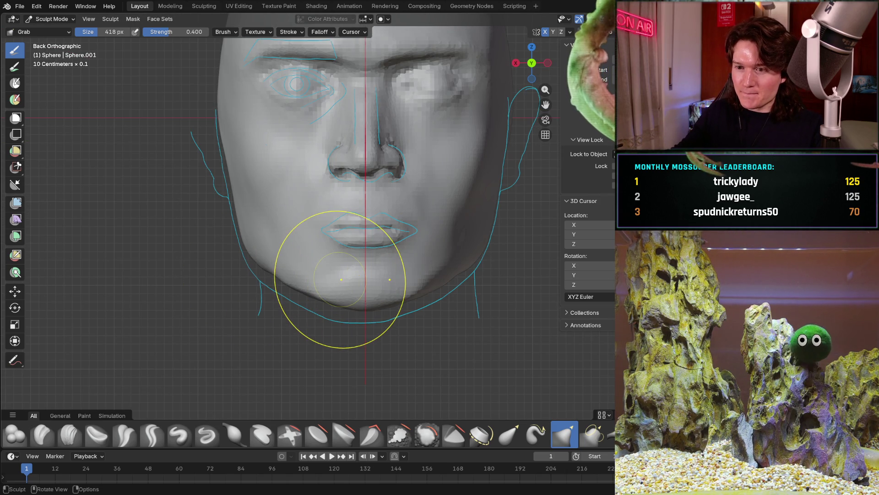
pyautogui.moveTo(378, 289)
pyautogui.mouseDown(button='middle')
pyautogui.moveTo(402, 282)
pyautogui.moveTo(417, 261)
pyautogui.mouseUp(button='middle')
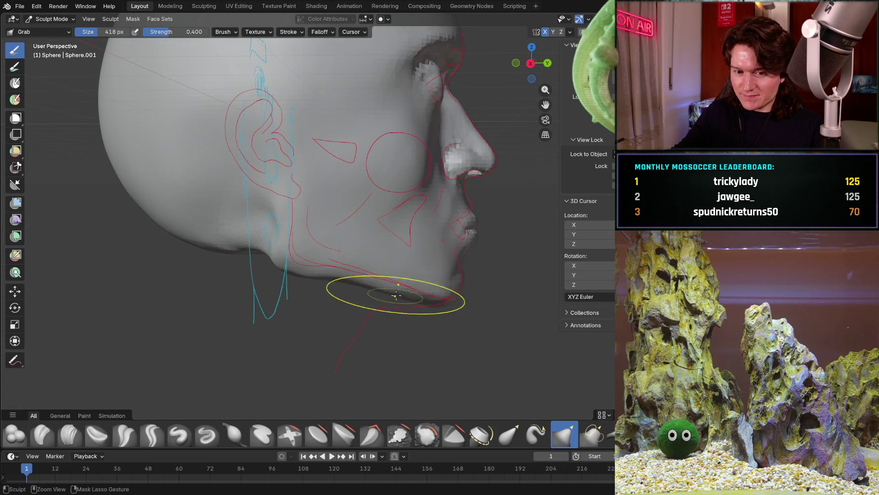
pyautogui.scroll(2, 393, 297)
pyautogui.press('KP_3')
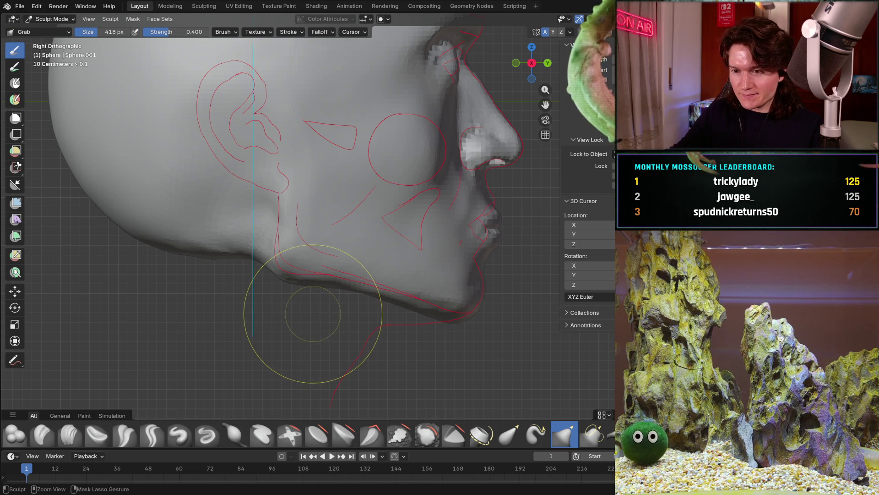
# Reshape the jaw and chin underside in side view to follow the red profile curve.
pyautogui.moveTo(357, 302)
pyautogui.keyDown('ctrl'); pyautogui.mouseDown(button='middle')
pyautogui.moveTo(364, 274)
pyautogui.moveTo(352, 232)
pyautogui.mouseUp(button='middle'); pyautogui.keyUp('ctrl')
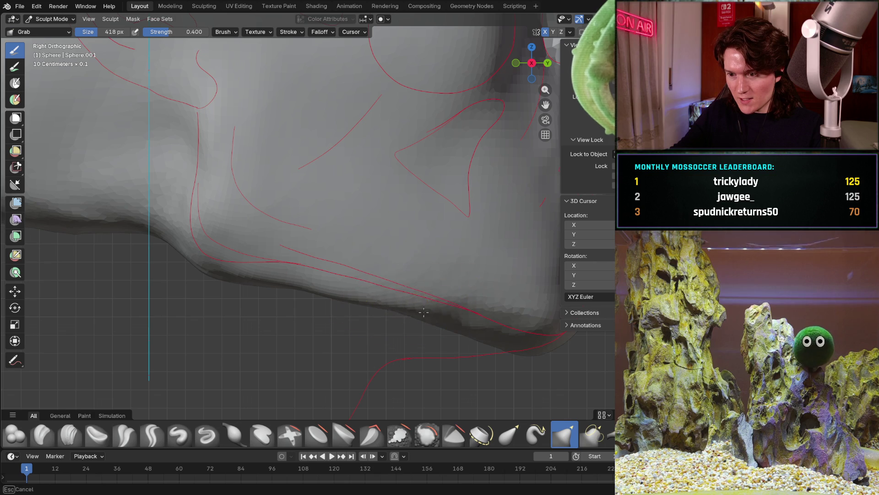
pyautogui.moveTo(449, 319); pyautogui.dragTo(493, 333)
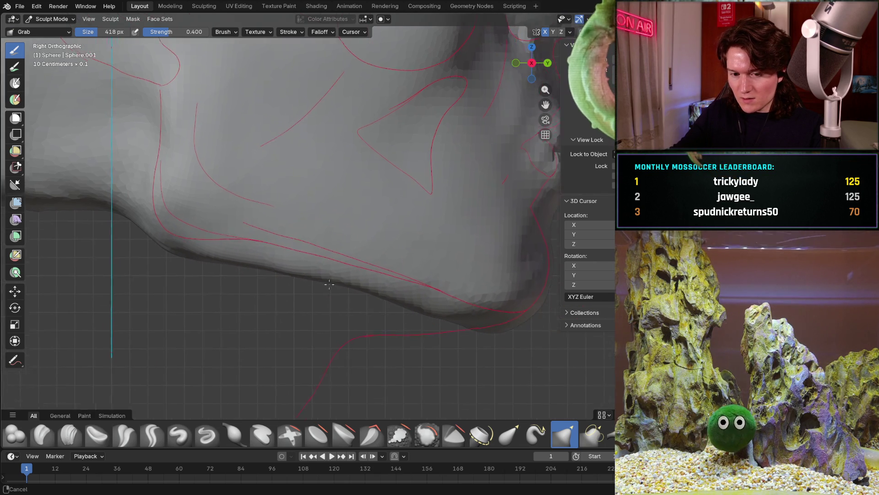
pyautogui.moveTo(376, 297)
pyautogui.keyDown('shift'); pyautogui.mouseDown(button='middle')
pyautogui.moveTo(279, 246)
pyautogui.moveTo(340, 265)
pyautogui.moveTo(332, 275)
pyautogui.mouseUp(button='middle'); pyautogui.keyUp('shift')
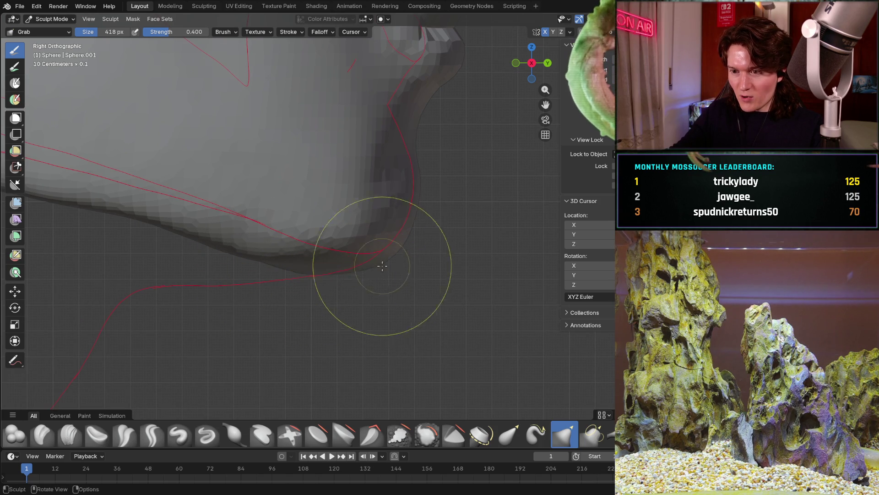
pyautogui.keyDown('shift'); pyautogui.moveTo(316, 264); pyautogui.dragTo(323, 268, button='middle'); pyautogui.keyUp('shift')
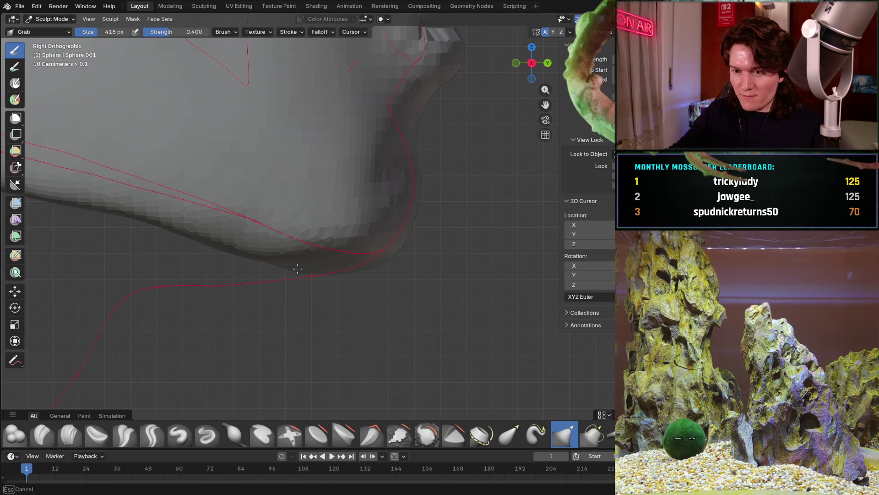
pyautogui.press('ctrl+KP_1')
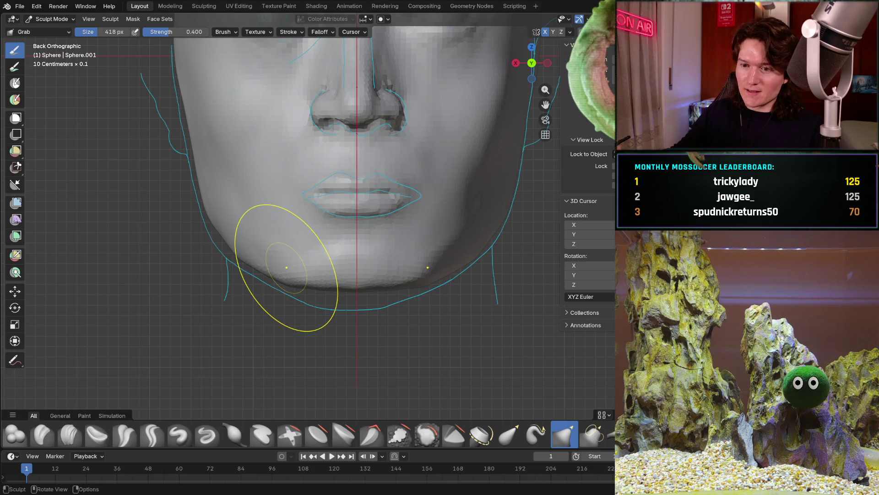
# Grab the jaw corner toward the red curve from two angles, then reselect the Clay Strips brush.
pyautogui.moveTo(236, 258)
pyautogui.mouseDown(button='middle')
pyautogui.moveTo(327, 251)
pyautogui.moveTo(428, 258)
pyautogui.mouseUp(button='middle')
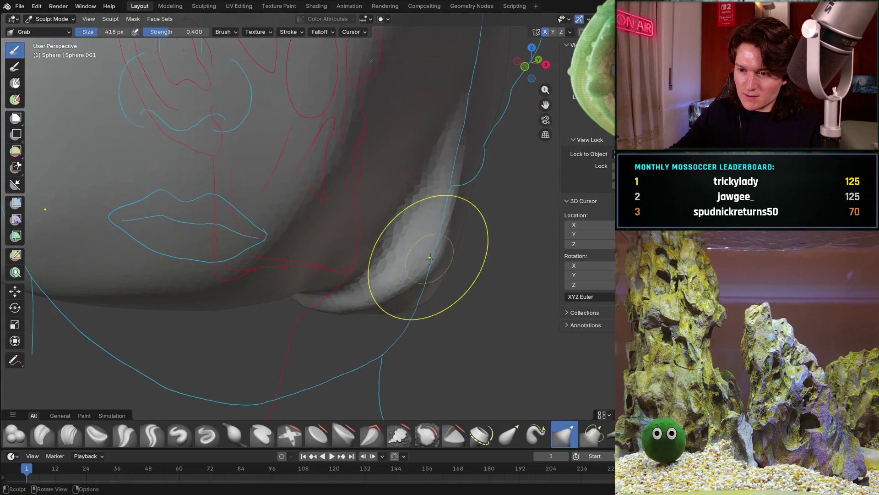
pyautogui.moveTo(429, 258)
pyautogui.mouseDown()
pyautogui.moveTo(440, 268)
pyautogui.moveTo(391, 280)
pyautogui.mouseUp()
pyautogui.moveTo(390, 291)
pyautogui.mouseDown(button='middle')
pyautogui.moveTo(302, 269)
pyautogui.moveTo(284, 245)
pyautogui.mouseUp(button='middle')
pyautogui.scroll(-3, 284, 275)
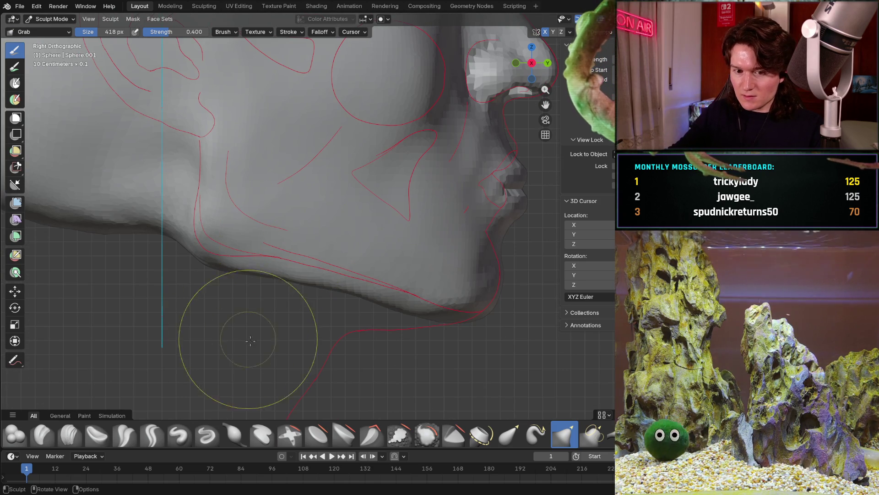
pyautogui.scroll(5, 262, 309)
pyautogui.moveTo(282, 296); pyautogui.dragTo(275, 297)
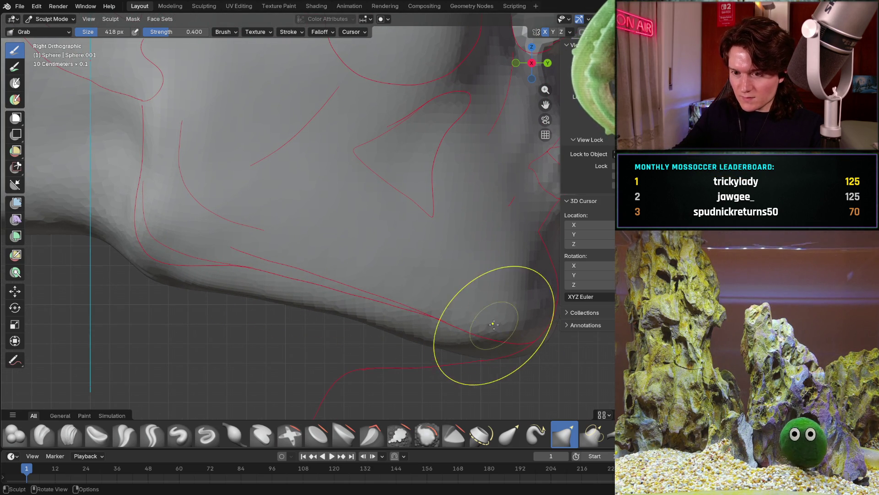
pyautogui.moveTo(145, 275); pyautogui.dragTo(199, 240, button='middle')
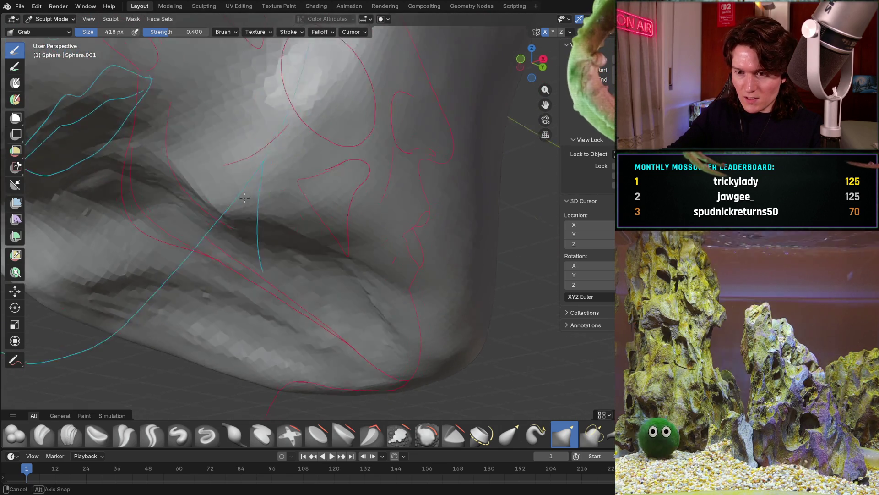
pyautogui.moveTo(218, 232); pyautogui.dragTo(274, 160, button='middle')
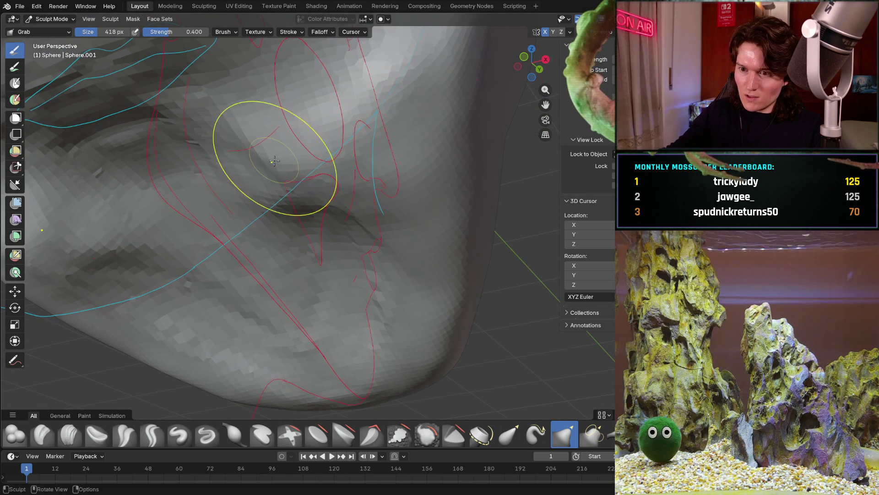
pyautogui.click(70, 434)
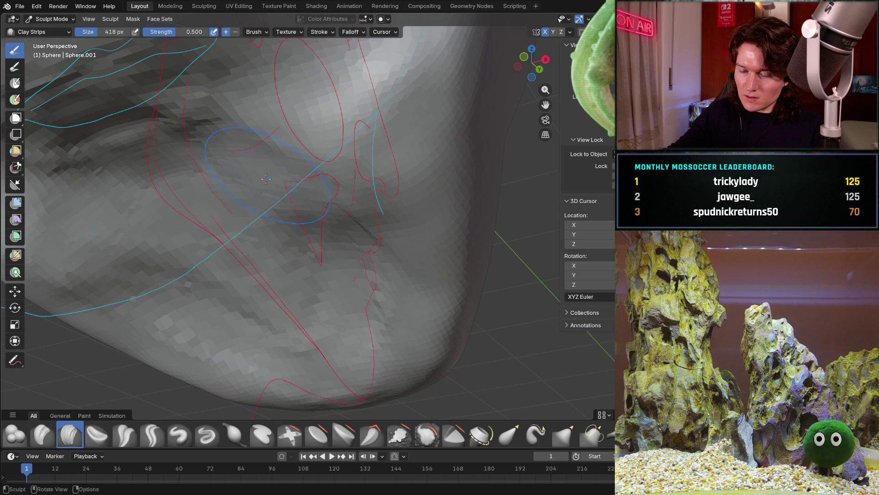
# Shrink Clay Strips to about 260 px, snap to right side view and switch to the Grab brush.
pyautogui.press('f')
pyautogui.click(248, 196)
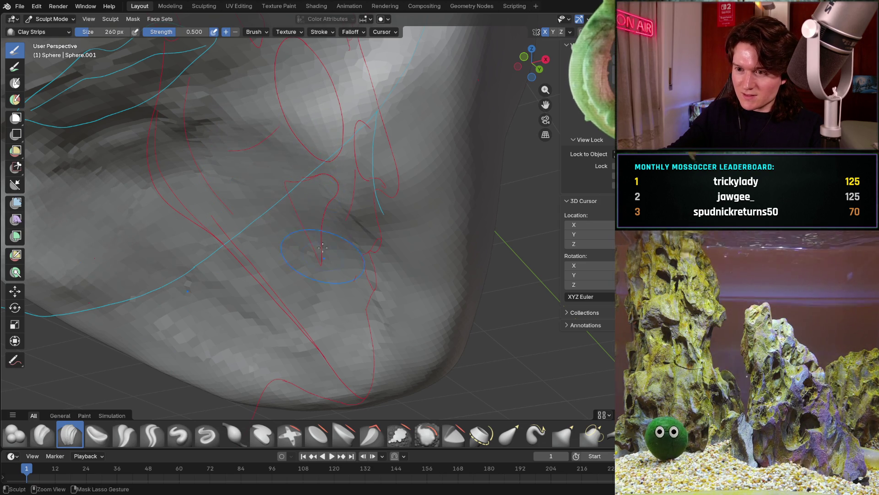
pyautogui.moveTo(319, 184); pyautogui.dragTo(224, 199, button='middle')
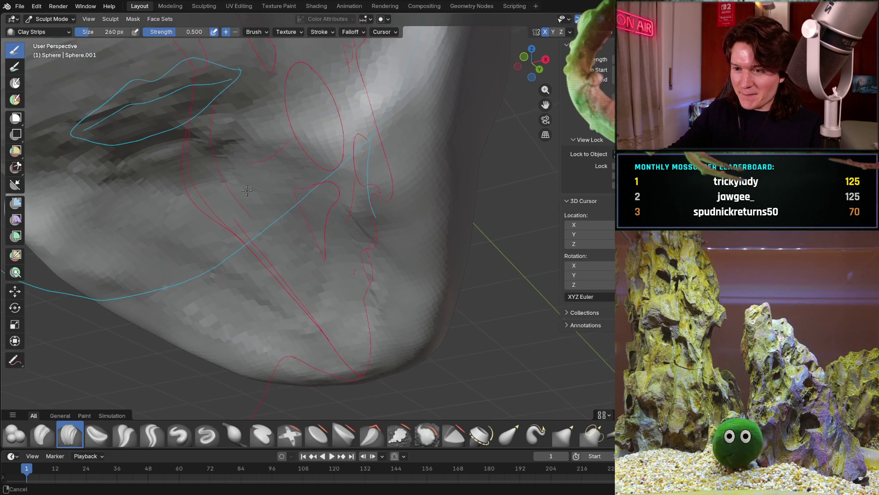
pyautogui.press('KP_3')
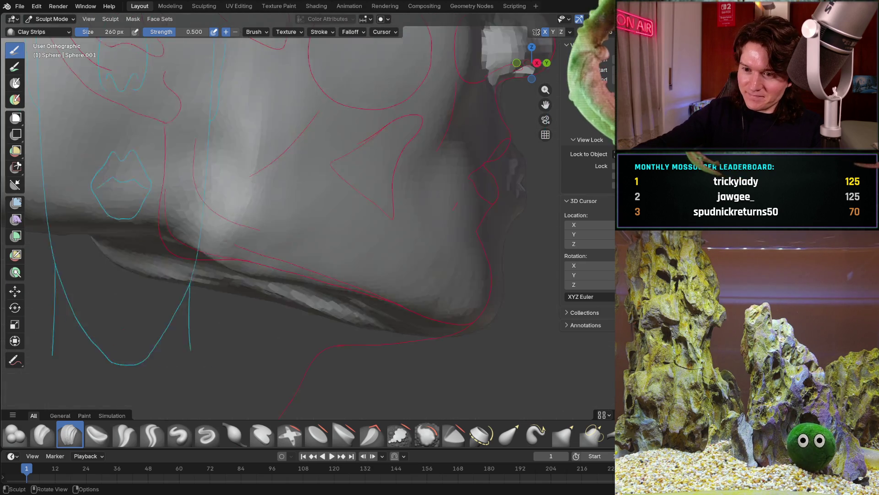
pyautogui.scroll(1, 249, 323)
pyautogui.scroll(1, 249, 323)
pyautogui.press('g')
pyautogui.press('f')
# With Grab enlarged to about 392 px, pull the lower jaw edge toward the red curve.
pyautogui.click(206, 248)
pyautogui.moveTo(147, 280); pyautogui.dragTo(148, 275)
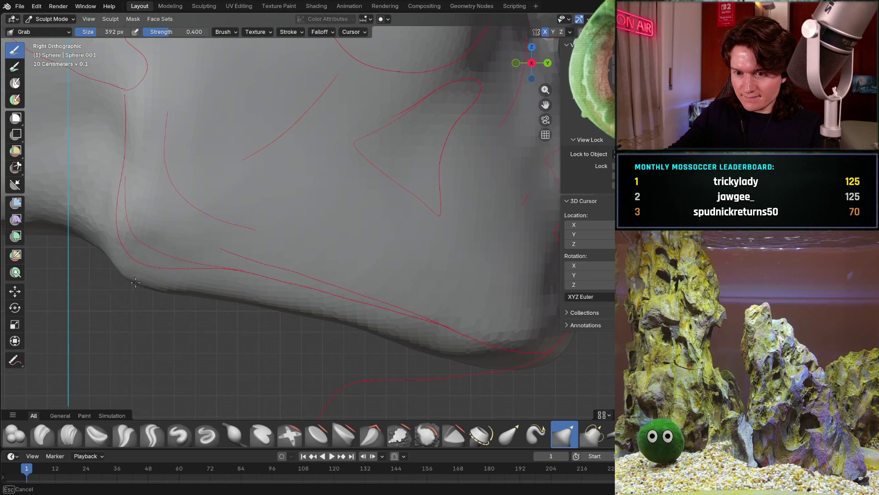
pyautogui.moveTo(206, 289); pyautogui.dragTo(213, 285)
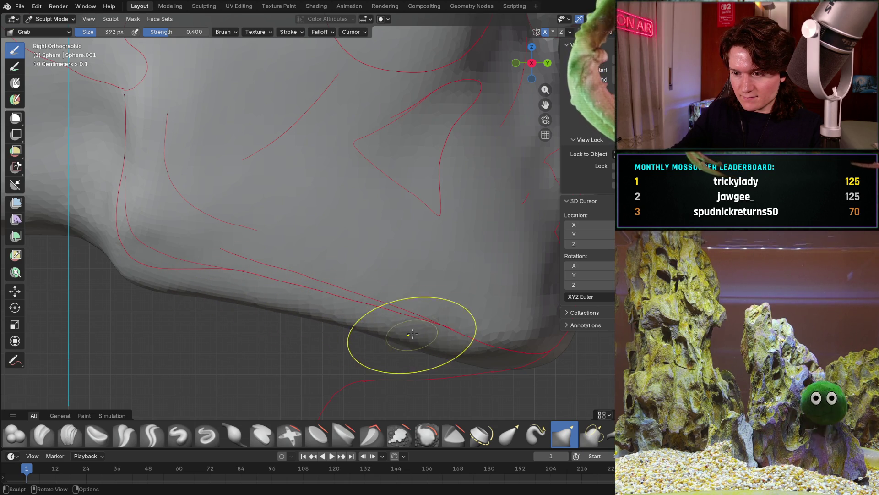
pyautogui.scroll(-4, 411, 307)
pyautogui.moveTo(411, 308)
pyautogui.mouseDown(button='middle')
pyautogui.moveTo(304, 320)
pyautogui.moveTo(309, 296)
pyautogui.moveTo(383, 278)
pyautogui.mouseUp(button='middle')
pyautogui.scroll(3, 381, 275)
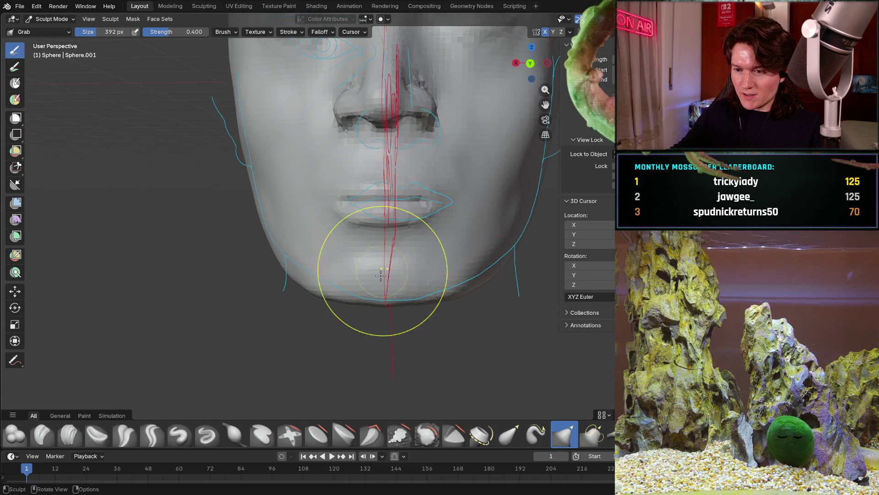
pyautogui.moveTo(331, 305)
pyautogui.mouseDown(button='middle')
pyautogui.moveTo(389, 294)
pyautogui.moveTo(282, 311)
pyautogui.mouseUp(button='middle')
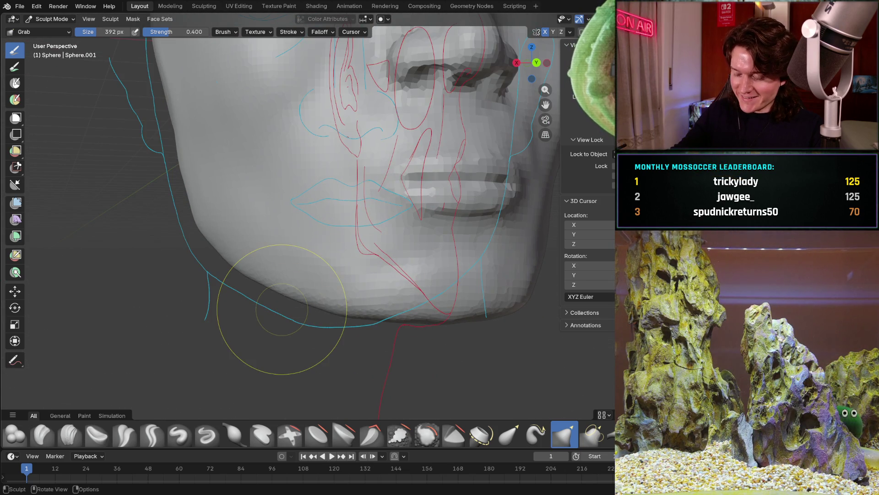
# Check the chin and jaw from side, front and back views.
pyautogui.press('KP_3')
pyautogui.press('KP_1')
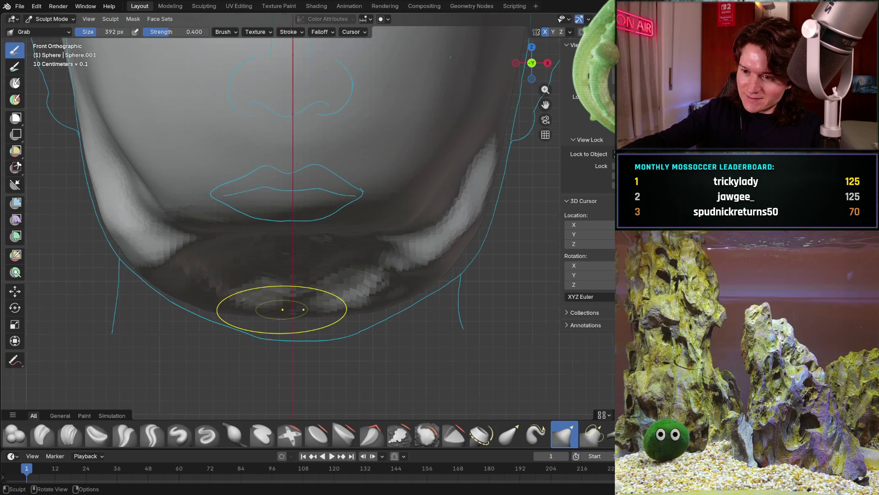
pyautogui.press('KP_3')
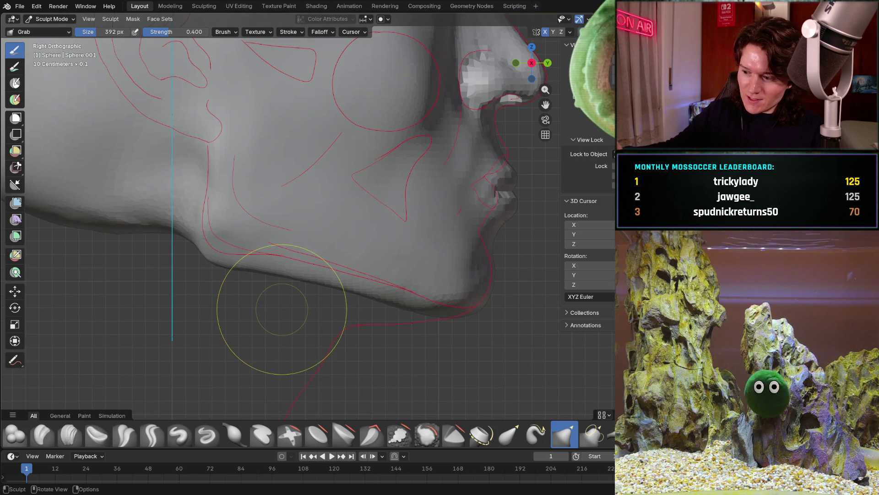
pyautogui.press('ctrl+KP_1')
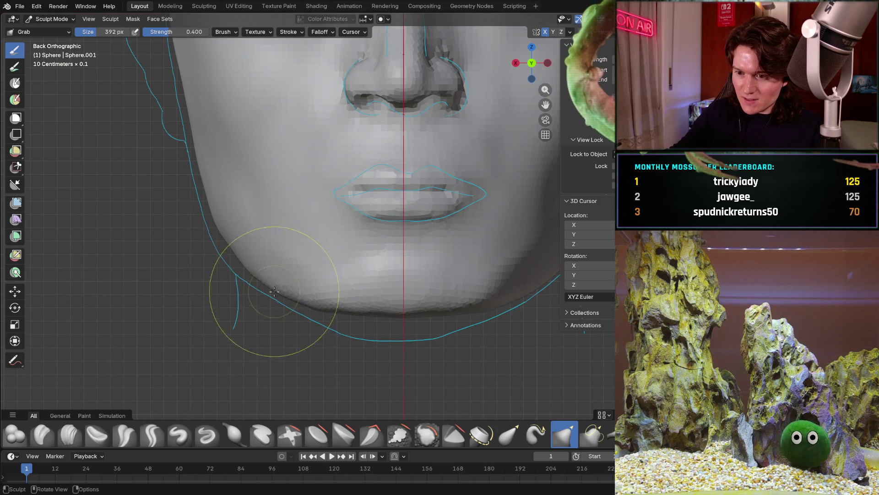
pyautogui.moveTo(273, 287)
pyautogui.mouseDown(button='middle')
pyautogui.moveTo(313, 315)
pyautogui.moveTo(421, 262)
pyautogui.moveTo(393, 170)
pyautogui.mouseUp(button='middle')
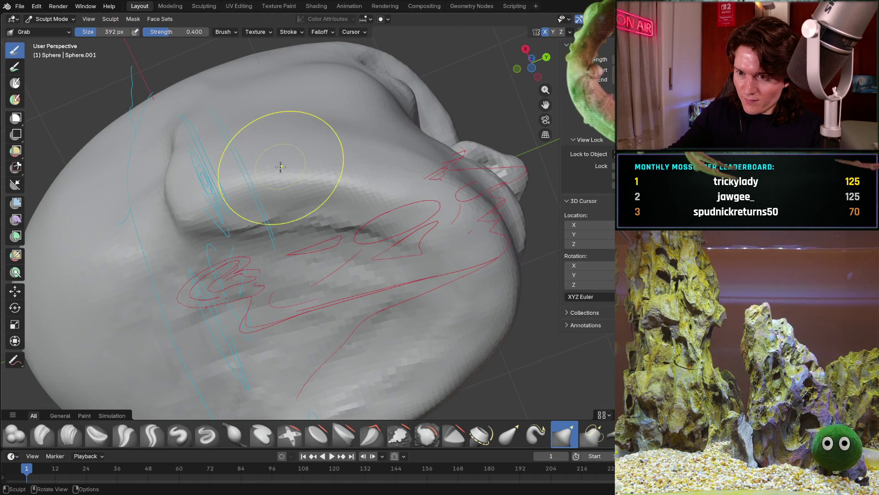
pyautogui.moveTo(358, 193)
pyautogui.mouseDown(button='middle')
pyautogui.moveTo(439, 214)
pyautogui.moveTo(440, 171)
pyautogui.mouseUp(button='middle')
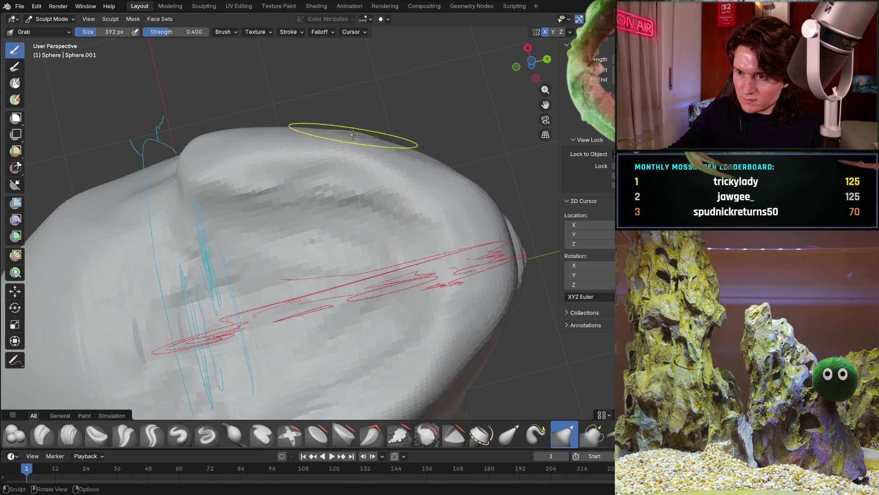
pyautogui.moveTo(367, 129)
pyautogui.mouseDown(button='middle')
pyautogui.moveTo(343, 179)
pyautogui.moveTo(331, 277)
pyautogui.mouseUp(button='middle')
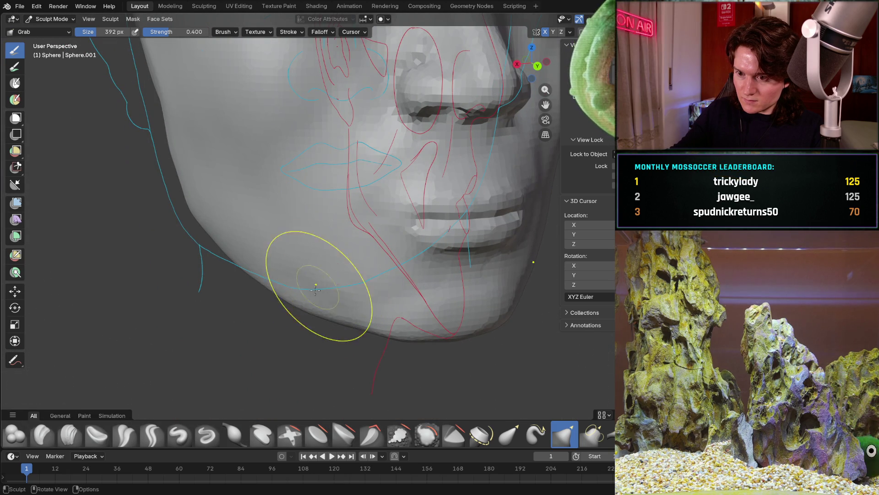
pyautogui.moveTo(285, 288); pyautogui.dragTo(328, 244, button='middle')
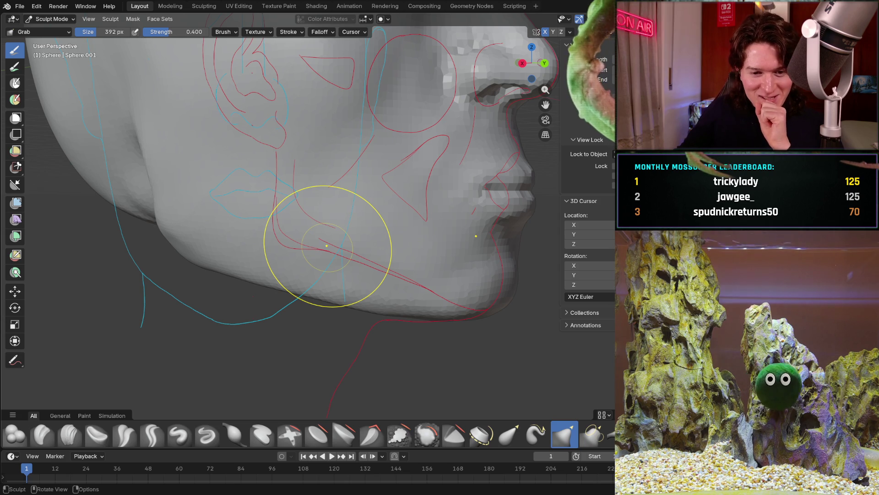
pyautogui.moveTo(426, 275)
pyautogui.mouseDown(button='middle')
pyautogui.moveTo(411, 262)
pyautogui.moveTo(323, 268)
pyautogui.moveTo(360, 258)
pyautogui.moveTo(331, 231)
pyautogui.mouseUp(button='middle')
pyautogui.moveTo(301, 278)
pyautogui.mouseDown(button='middle')
pyautogui.moveTo(324, 271)
pyautogui.moveTo(344, 233)
pyautogui.mouseUp(button='middle')
pyautogui.moveTo(364, 234); pyautogui.dragTo(329, 283)
pyautogui.moveTo(329, 283); pyautogui.dragTo(417, 251, button='middle')
pyautogui.press('ctrl+KP_1')
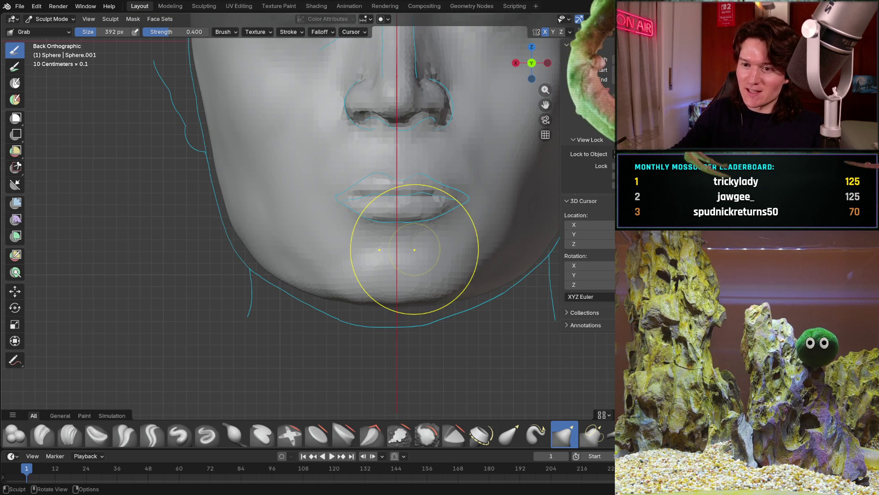
pyautogui.moveTo(274, 303)
pyautogui.mouseDown(button='middle')
pyautogui.moveTo(334, 248)
pyautogui.moveTo(343, 221)
pyautogui.mouseUp(button='middle')
pyautogui.scroll(3, 309, 275)
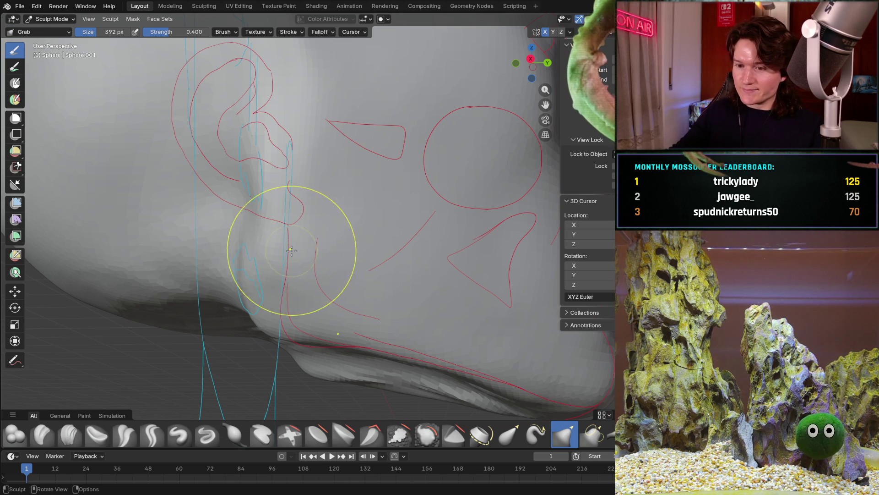
pyautogui.moveTo(289, 282)
pyautogui.mouseDown(button='middle')
pyautogui.moveTo(288, 261)
pyautogui.moveTo(346, 249)
pyautogui.moveTo(364, 275)
pyautogui.moveTo(289, 248)
pyautogui.moveTo(391, 306)
pyautogui.mouseUp(button='middle')
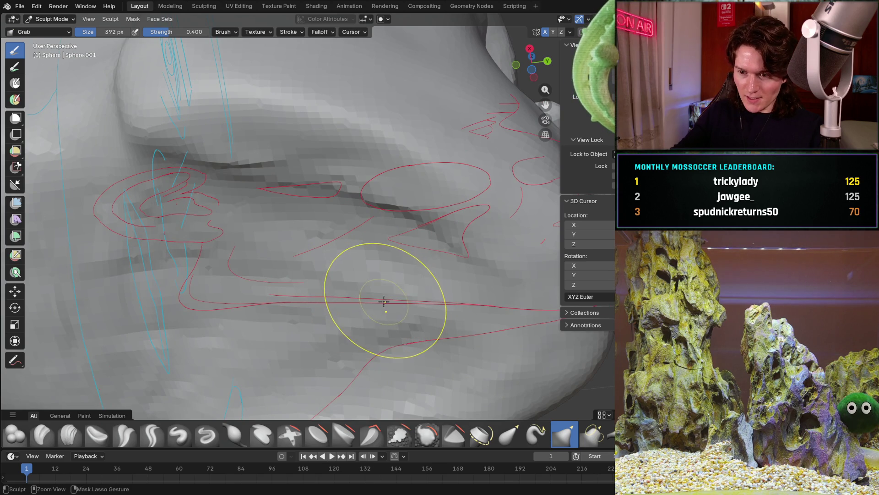
pyautogui.moveTo(240, 355); pyautogui.dragTo(295, 254, button='middle')
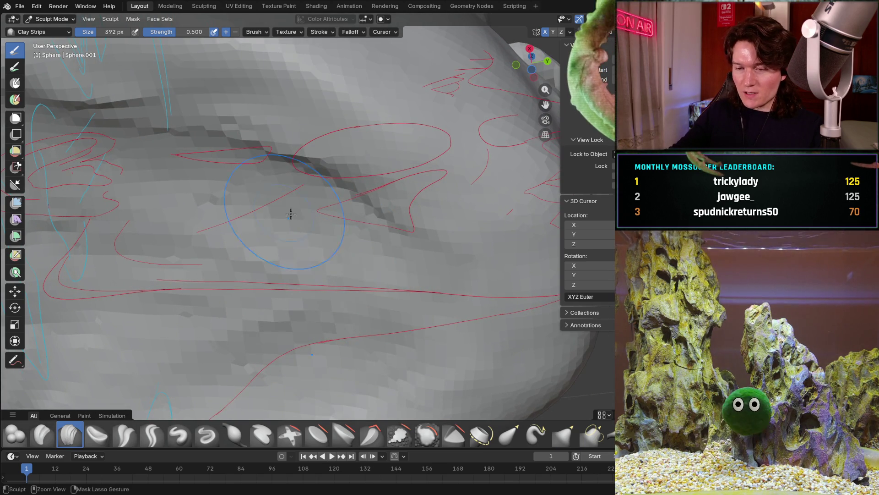
# Build up Clay Strips along the dark jaw crease and snap to Right Orthographic view.
pyautogui.moveTo(295, 254); pyautogui.dragTo(306, 277)
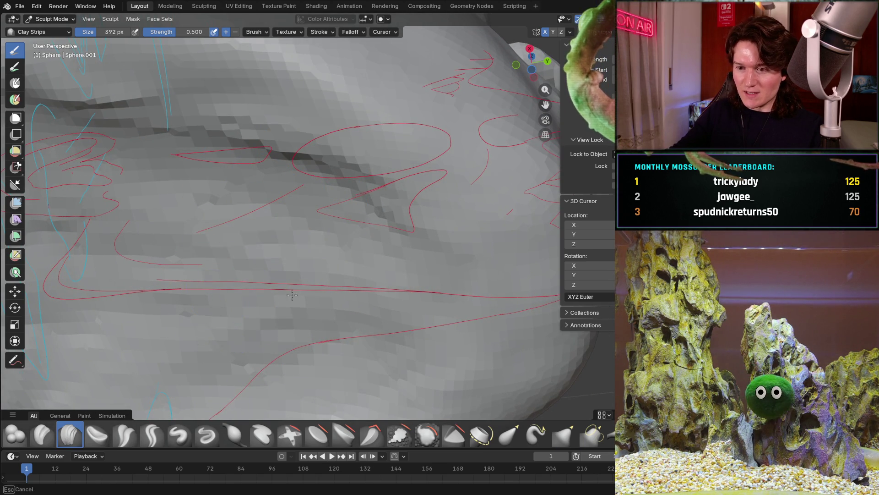
pyautogui.scroll(-5, 401, 277)
pyautogui.moveTo(402, 278)
pyautogui.mouseDown(button='middle')
pyautogui.moveTo(326, 282)
pyautogui.moveTo(296, 207)
pyautogui.moveTo(262, 159)
pyautogui.mouseUp(button='middle')
pyautogui.scroll(4, 262, 158)
pyautogui.press('KP_3')
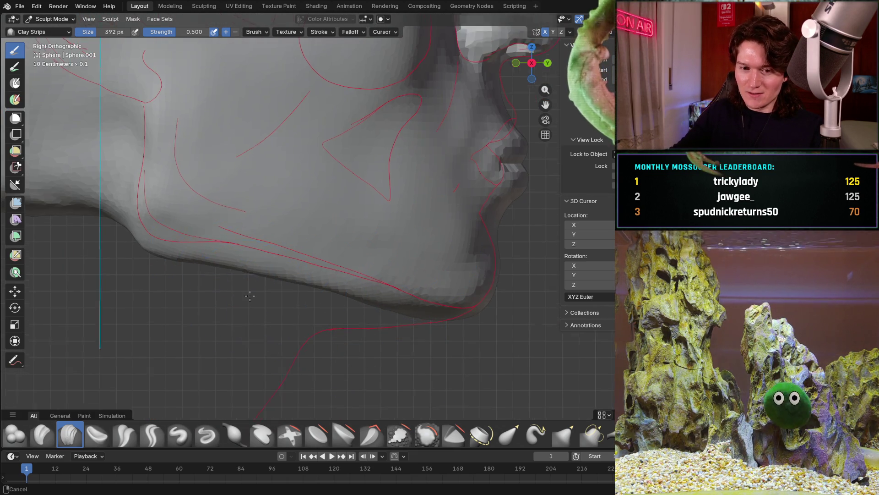
pyautogui.scroll(3, 233, 258)
# With Grab (G), pull the chin underside toward the red profile line, then restore Clay Strips.
pyautogui.press('g')
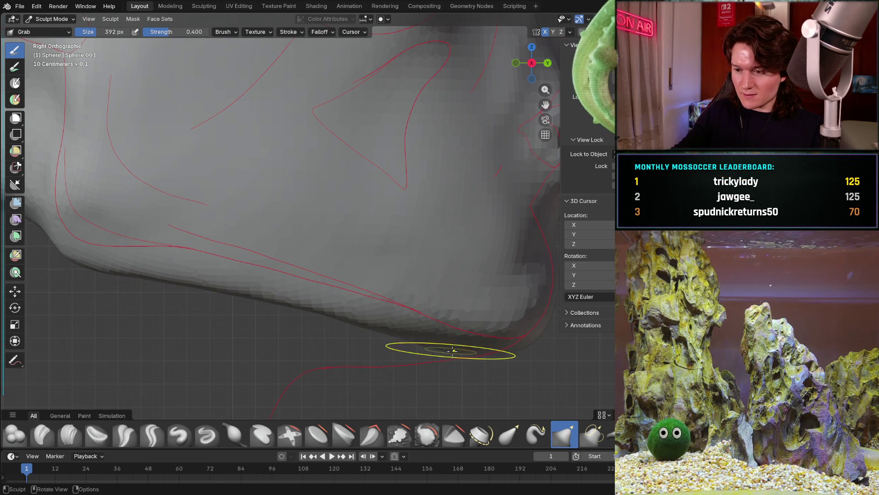
pyautogui.moveTo(474, 336); pyautogui.dragTo(481, 337)
pyautogui.scroll(1, 482, 337)
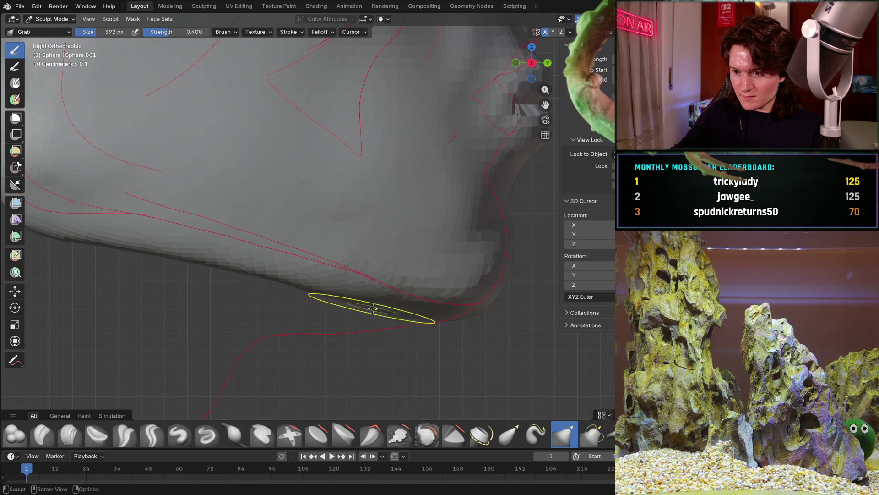
pyautogui.moveTo(445, 260)
pyautogui.mouseDown(button='middle')
pyautogui.moveTo(385, 206)
pyautogui.moveTo(350, 314)
pyautogui.moveTo(370, 271)
pyautogui.mouseUp(button='middle')
pyautogui.click(70, 434)
# Lay a clay ridge along the jawline and add more clay beside it under the jaw.
pyautogui.moveTo(369, 271); pyautogui.dragTo(372, 304)
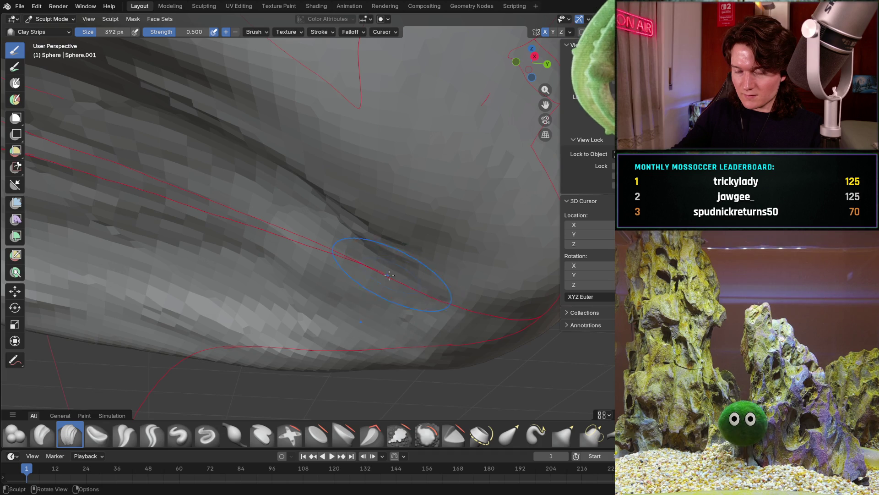
pyautogui.moveTo(393, 276); pyautogui.dragTo(370, 251, button='middle')
pyautogui.moveTo(381, 253); pyautogui.dragTo(396, 233)
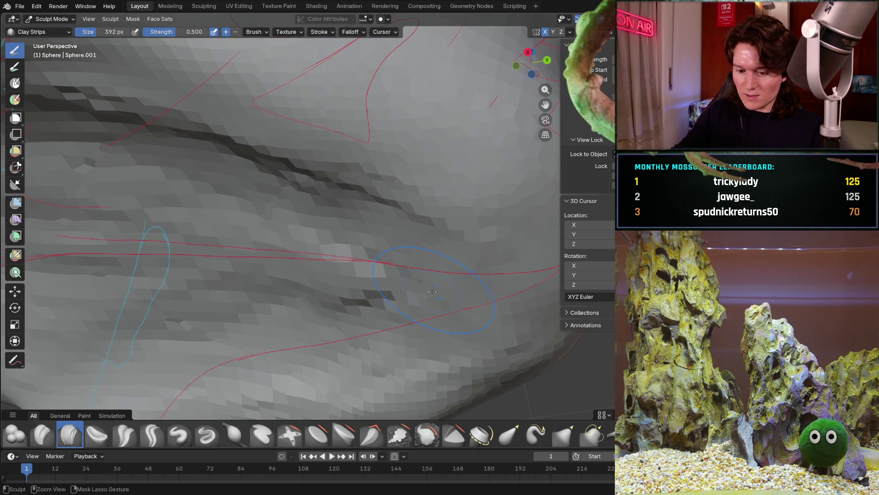
pyautogui.moveTo(427, 261); pyautogui.dragTo(455, 266)
pyautogui.moveTo(455, 238); pyautogui.dragTo(383, 250, button='middle')
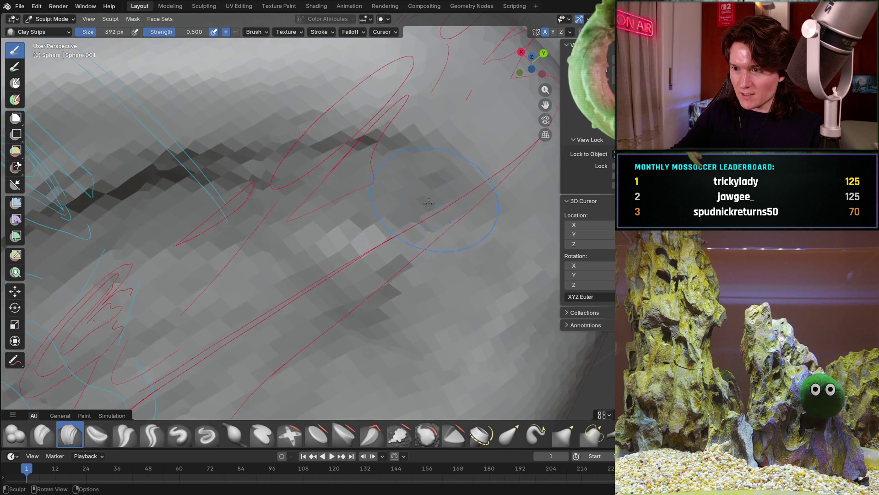
pyautogui.moveTo(422, 218)
pyautogui.mouseDown(button='middle')
pyautogui.moveTo(406, 247)
pyautogui.moveTo(426, 273)
pyautogui.moveTo(412, 247)
pyautogui.moveTo(373, 230)
pyautogui.mouseUp(button='middle')
pyautogui.moveTo(437, 241)
pyautogui.mouseDown(button='middle')
pyautogui.moveTo(406, 258)
pyautogui.moveTo(405, 219)
pyautogui.moveTo(416, 214)
pyautogui.mouseUp(button='middle')
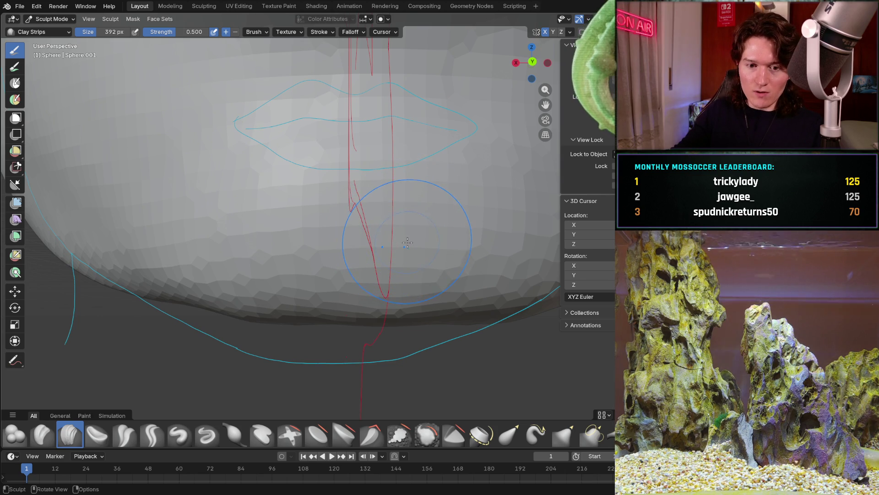
pyautogui.moveTo(394, 239)
pyautogui.mouseDown(button='middle')
pyautogui.moveTo(396, 226)
pyautogui.moveTo(358, 239)
pyautogui.mouseUp(button='middle')
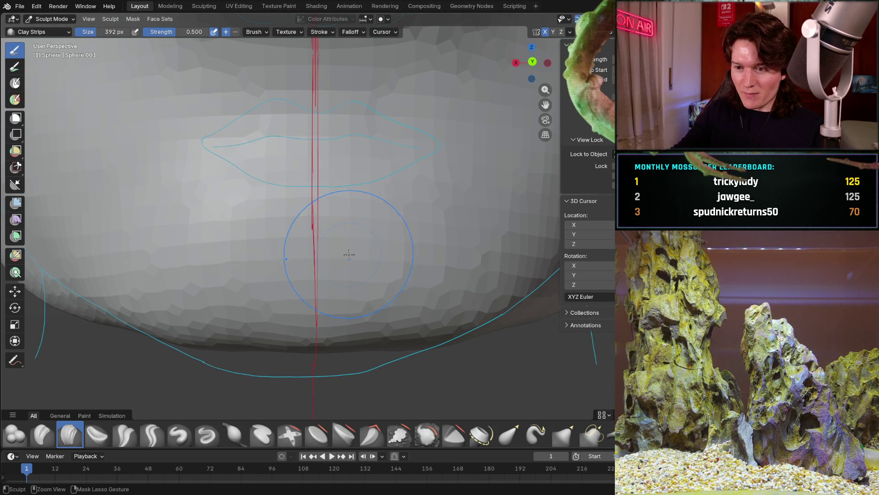
# After checking the chin and lips up close, build further clay strokes along the jaw underside.
pyautogui.moveTo(282, 261); pyautogui.dragTo(399, 270, button='middle')
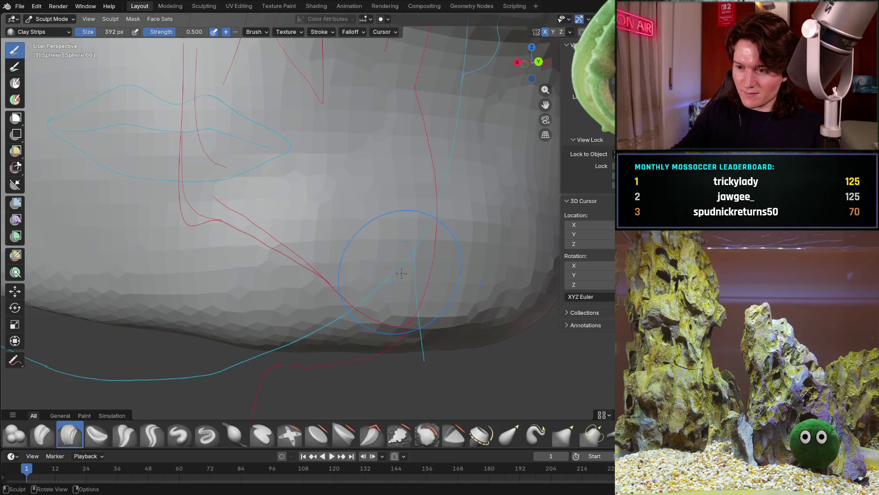
pyautogui.moveTo(455, 267); pyautogui.dragTo(392, 234, button='middle')
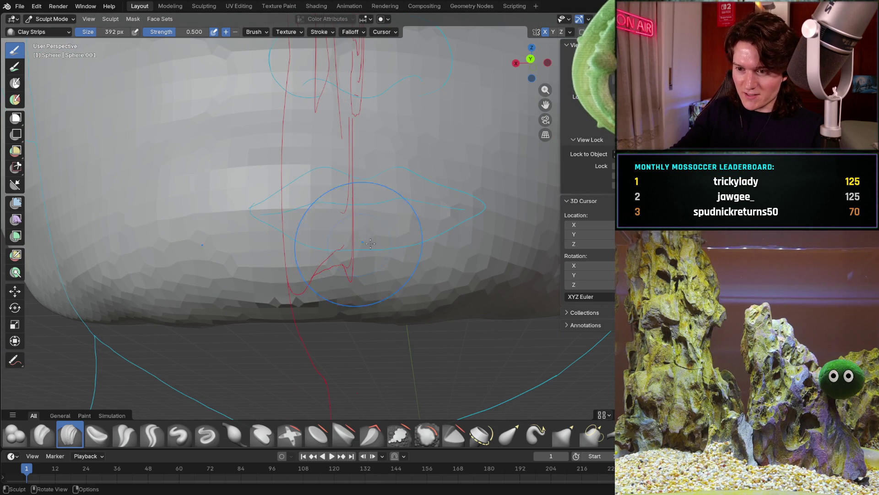
pyautogui.moveTo(277, 255); pyautogui.dragTo(283, 246, button='middle')
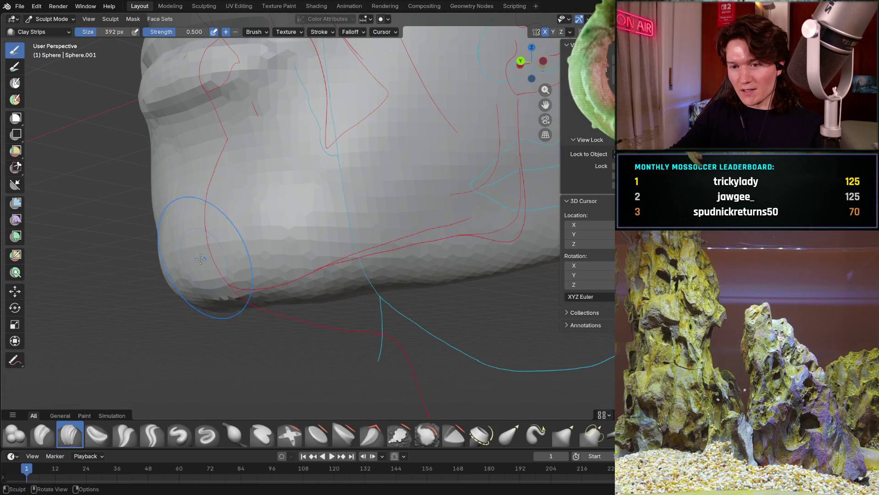
pyautogui.moveTo(184, 261); pyautogui.dragTo(447, 266, button='middle')
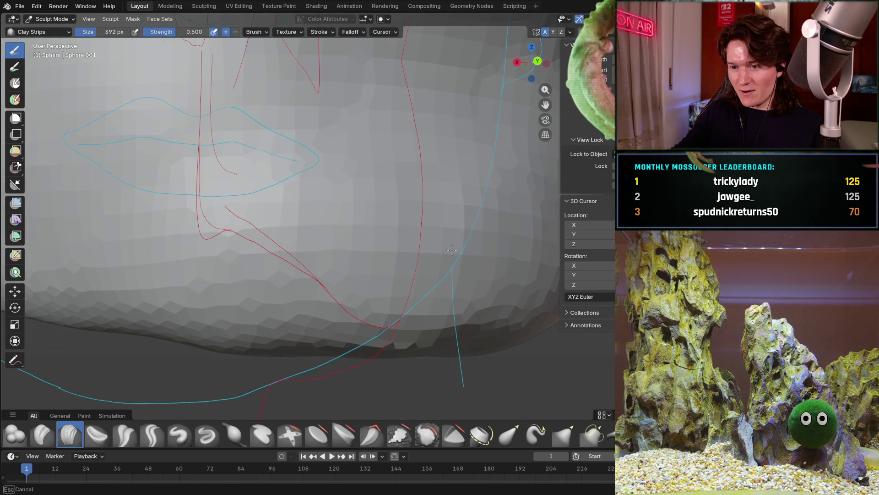
pyautogui.moveTo(458, 242); pyautogui.dragTo(435, 222, button='middle')
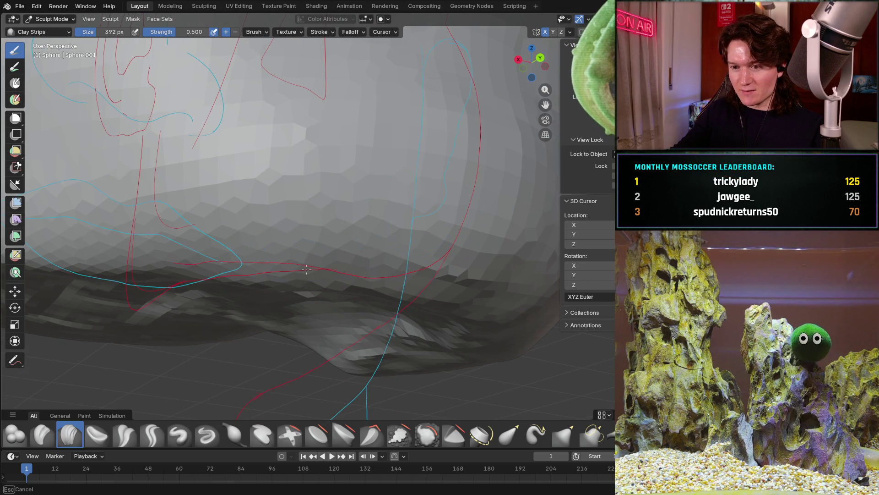
pyautogui.moveTo(306, 265); pyautogui.dragTo(232, 278)
pyautogui.moveTo(283, 265); pyautogui.dragTo(296, 272, button='middle')
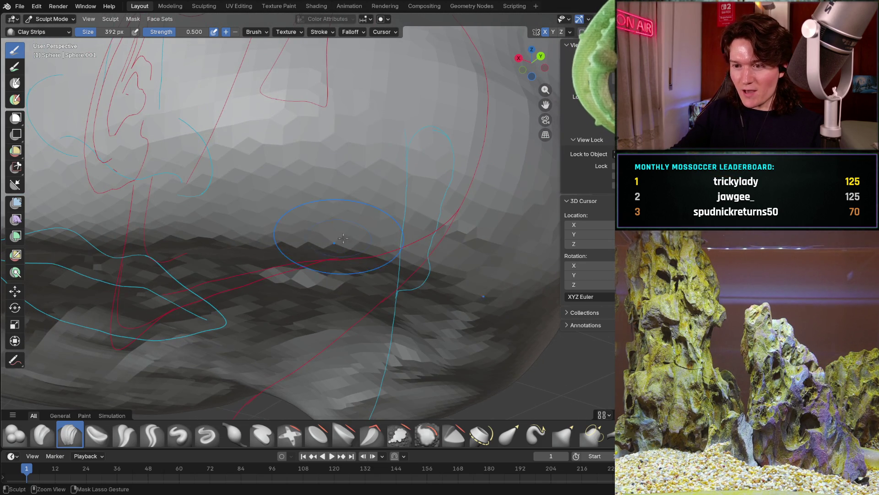
pyautogui.moveTo(295, 271); pyautogui.dragTo(433, 275)
# Line up the side profile and reshape the crease under the jaw with Clay Strips strokes.
pyautogui.moveTo(455, 267)
pyautogui.mouseDown(button='middle')
pyautogui.moveTo(303, 254)
pyautogui.moveTo(351, 274)
pyautogui.moveTo(302, 275)
pyautogui.moveTo(460, 234)
pyautogui.mouseUp(button='middle')
pyautogui.moveTo(407, 212)
pyautogui.keyDown('ctrl'); pyautogui.mouseDown(button='middle')
pyautogui.moveTo(446, 268)
pyautogui.moveTo(338, 212)
pyautogui.mouseUp(button='middle'); pyautogui.keyUp('ctrl')
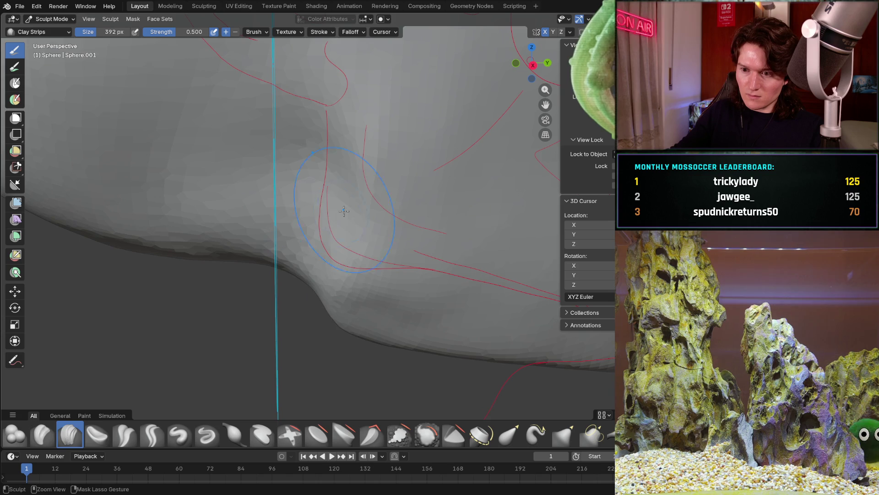
pyautogui.moveTo(335, 272)
pyautogui.mouseDown(button='middle')
pyautogui.moveTo(378, 285)
pyautogui.moveTo(399, 275)
pyautogui.moveTo(366, 235)
pyautogui.mouseUp(button='middle')
pyautogui.moveTo(330, 275); pyautogui.dragTo(350, 289, button='middle')
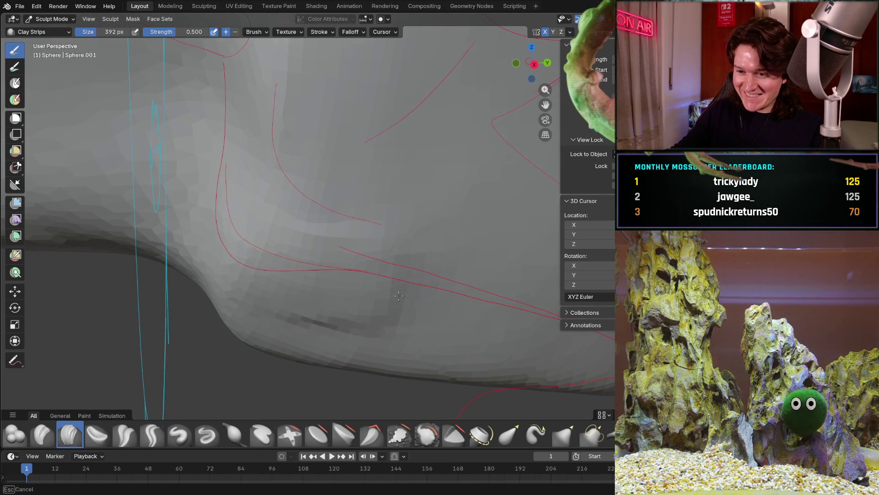
pyautogui.moveTo(314, 280); pyautogui.dragTo(320, 306)
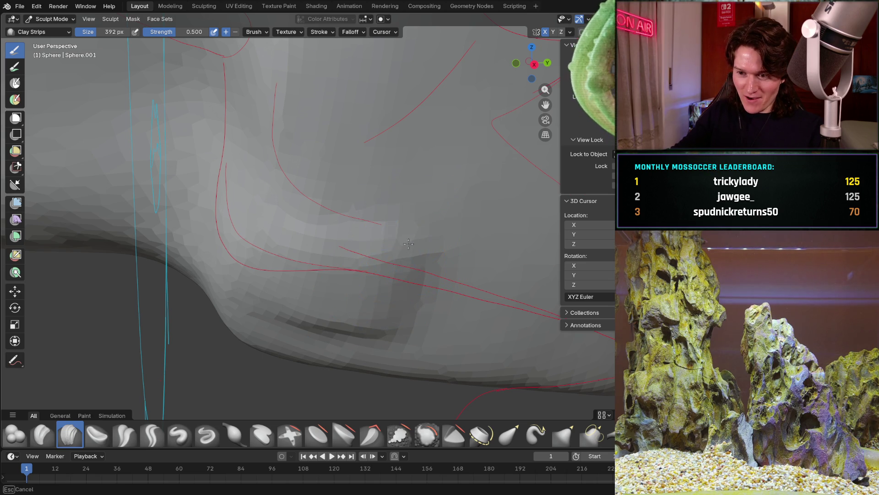
pyautogui.moveTo(327, 317); pyautogui.dragTo(367, 313)
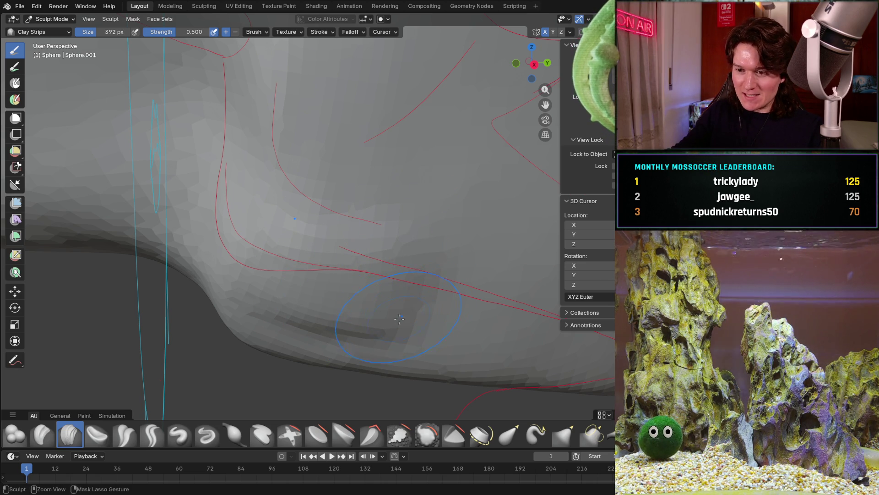
# Check the jaw against the curves in front and right orthographic views and around the cheek.
pyautogui.moveTo(411, 242)
pyautogui.mouseDown(button='middle')
pyautogui.moveTo(235, 328)
pyautogui.moveTo(309, 224)
pyautogui.mouseUp(button='middle')
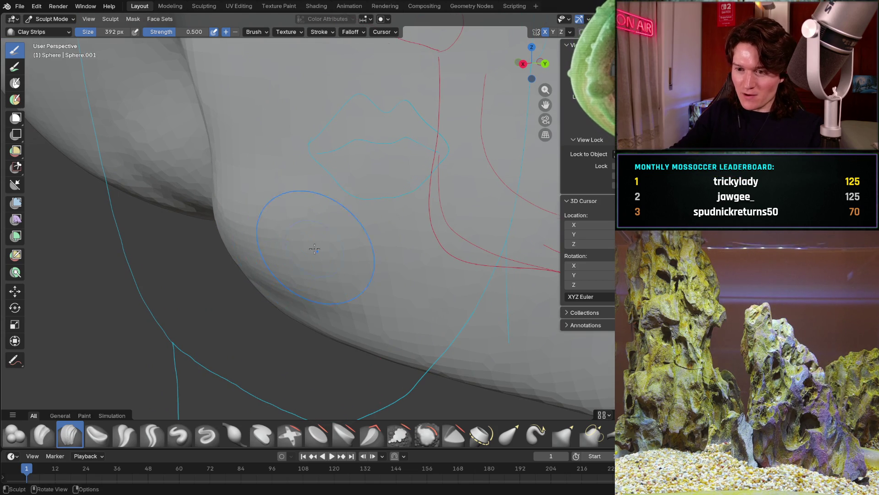
pyautogui.moveTo(309, 250); pyautogui.dragTo(279, 204, button='middle')
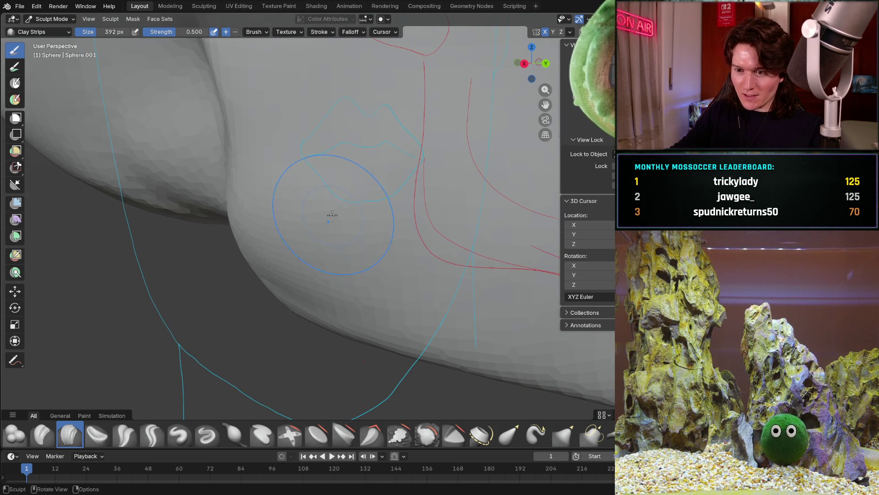
pyautogui.moveTo(333, 217); pyautogui.dragTo(357, 229, button='middle')
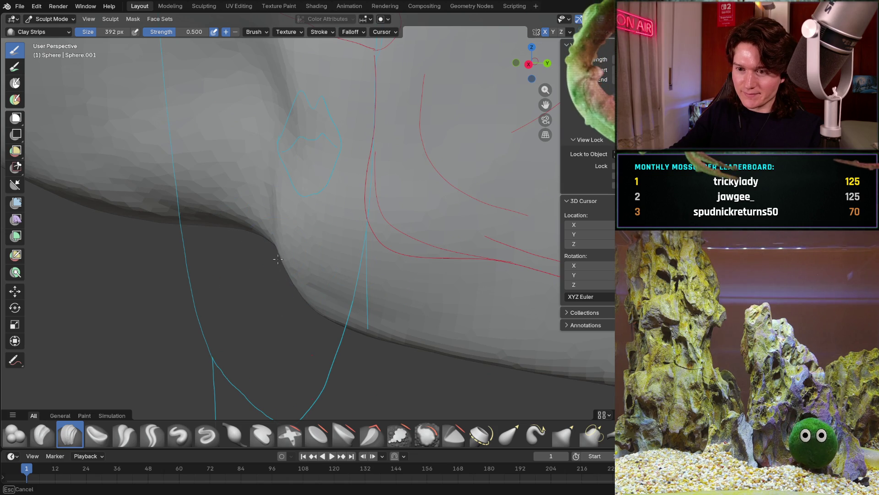
pyautogui.scroll(-5, 290, 201)
pyautogui.moveTo(295, 206)
pyautogui.mouseDown(button='middle')
pyautogui.moveTo(320, 230)
pyautogui.moveTo(277, 239)
pyautogui.mouseUp(button='middle')
pyautogui.press('ctrl+KP_1')
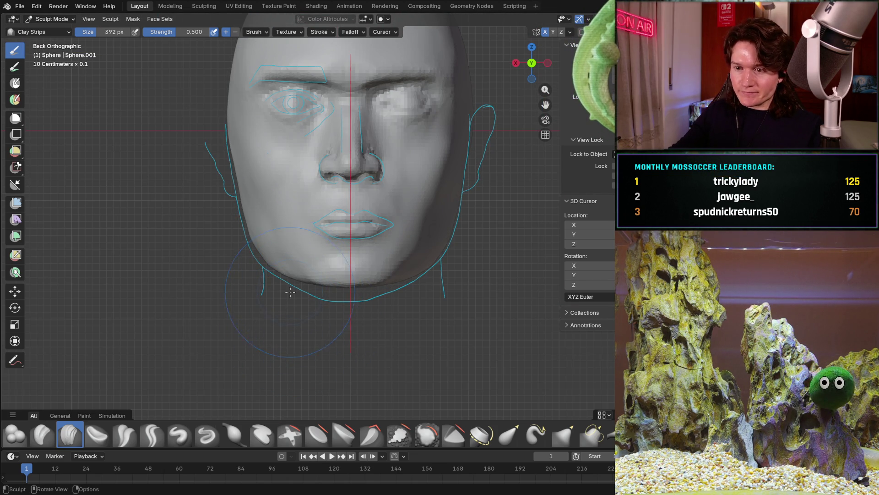
pyautogui.moveTo(298, 307); pyautogui.dragTo(309, 273, button='middle')
pyautogui.scroll(3, 304, 272)
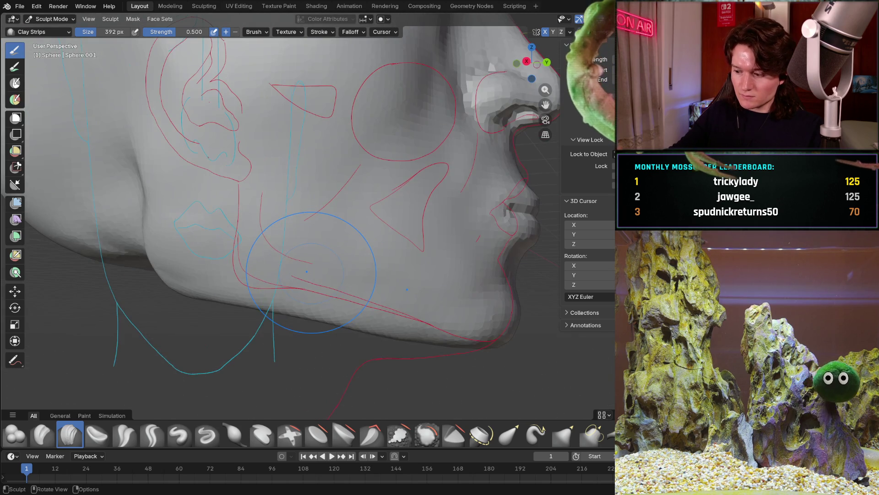
pyautogui.press('KP_3')
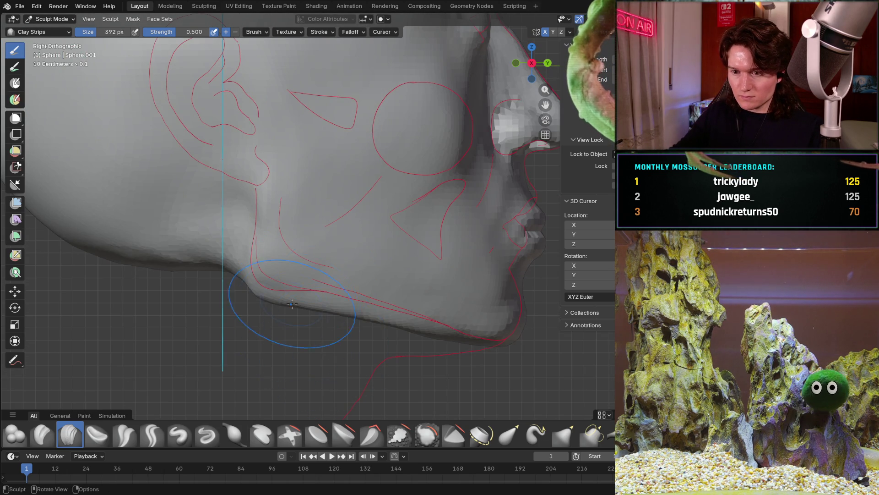
pyautogui.keyDown('ctrl'); pyautogui.moveTo(294, 312); pyautogui.dragTo(260, 262, button='middle'); pyautogui.keyUp('ctrl')
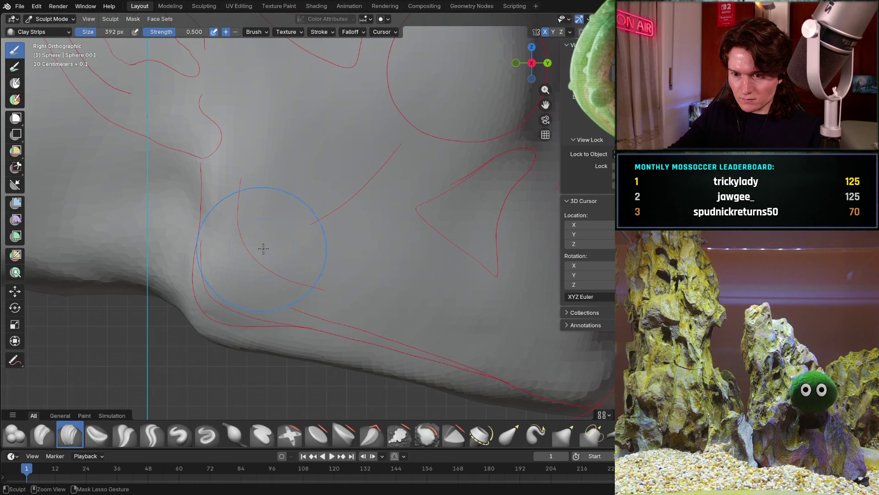
pyautogui.moveTo(309, 239); pyautogui.dragTo(369, 245, button='middle')
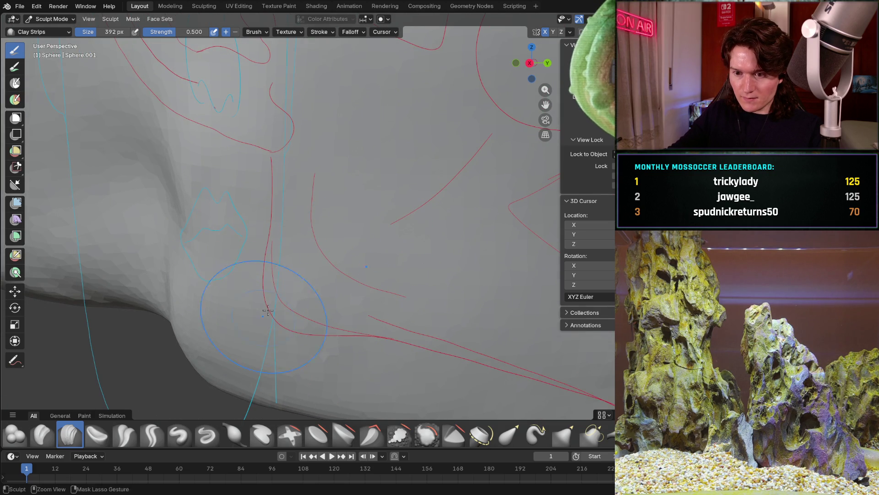
pyautogui.moveTo(262, 276)
pyautogui.mouseDown(button='middle')
pyautogui.moveTo(366, 284)
pyautogui.moveTo(357, 296)
pyautogui.mouseUp(button='middle')
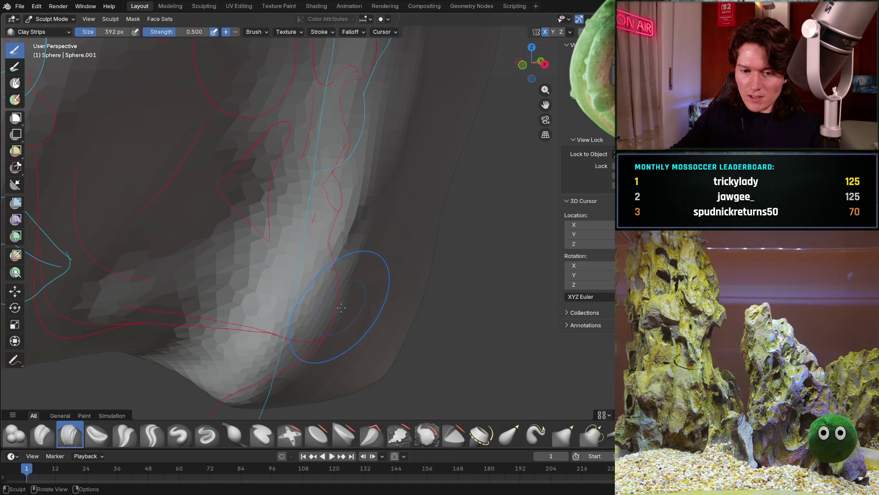
# Sculpt clay onto the jawline along the red curve, then review it toward the chin and lips.
pyautogui.moveTo(352, 309); pyautogui.dragTo(287, 302, button='middle')
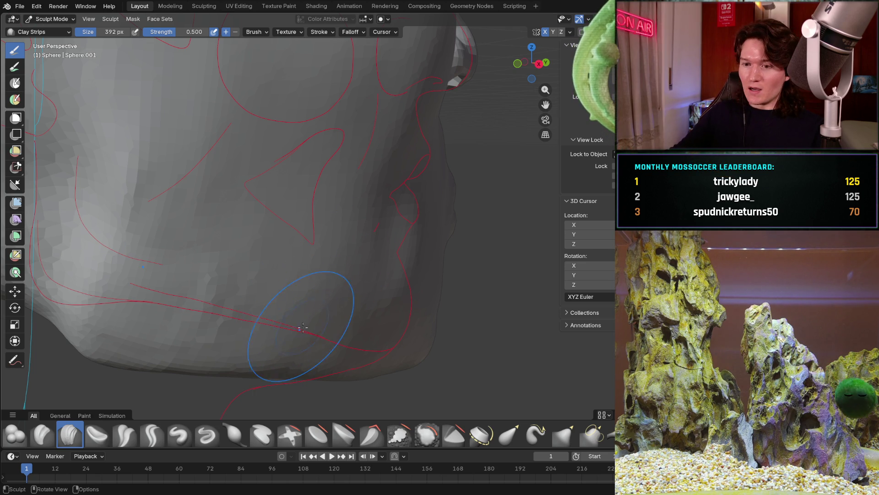
pyautogui.moveTo(303, 324)
pyautogui.mouseDown(button='middle')
pyautogui.moveTo(321, 275)
pyautogui.moveTo(313, 327)
pyautogui.mouseUp(button='middle')
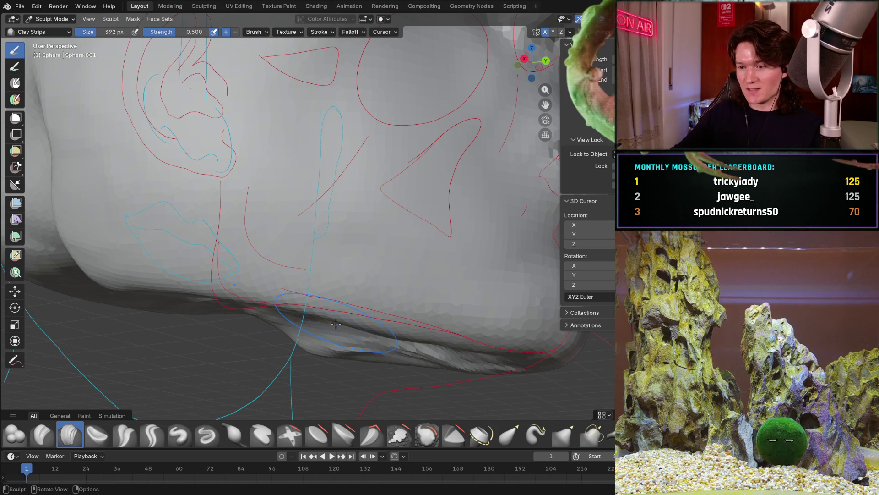
pyautogui.moveTo(337, 323)
pyautogui.mouseDown(button='middle')
pyautogui.moveTo(315, 276)
pyautogui.moveTo(323, 220)
pyautogui.mouseUp(button='middle')
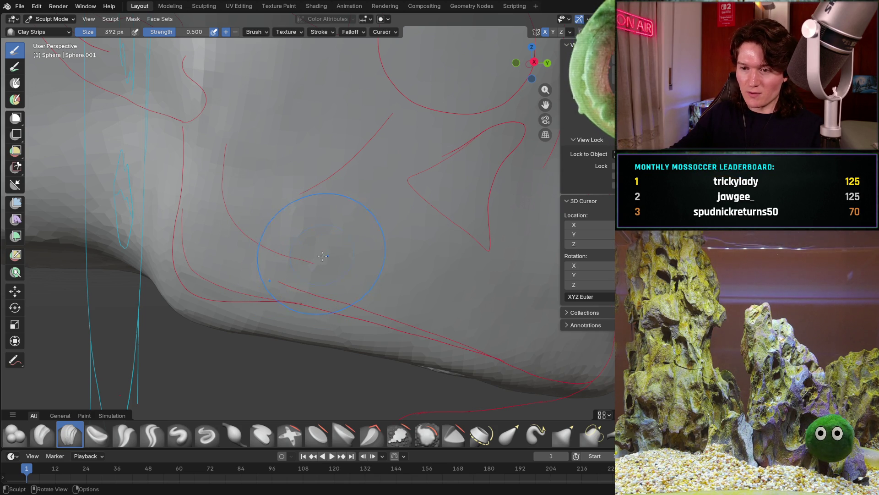
pyautogui.moveTo(322, 256); pyautogui.dragTo(314, 260)
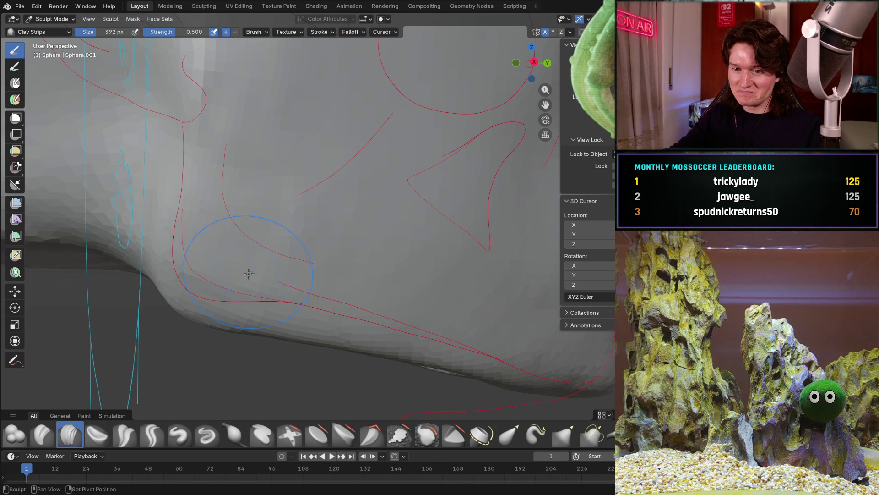
pyautogui.moveTo(245, 275); pyautogui.dragTo(304, 253, button='middle')
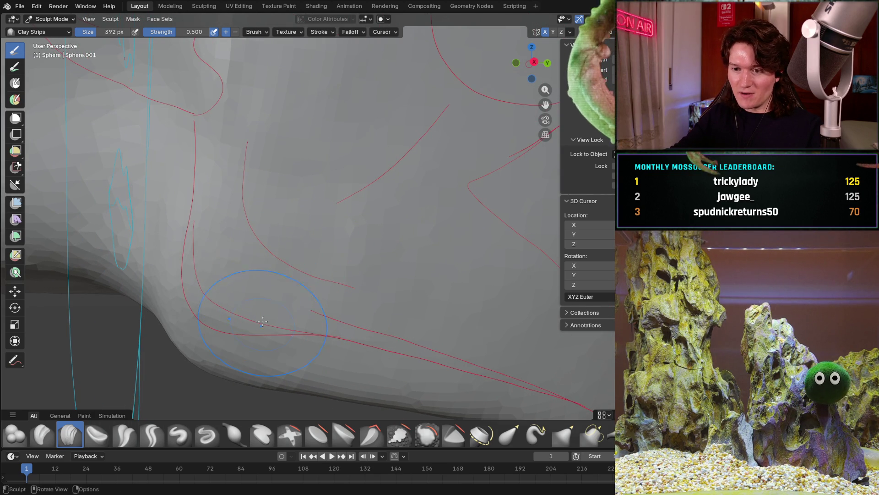
pyautogui.moveTo(301, 339); pyautogui.dragTo(343, 249, button='middle')
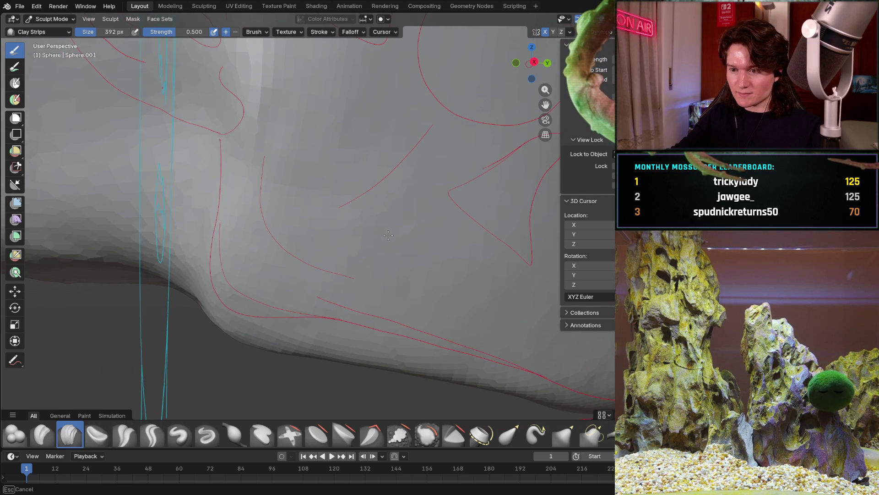
pyautogui.moveTo(495, 274); pyautogui.dragTo(204, 210, button='middle')
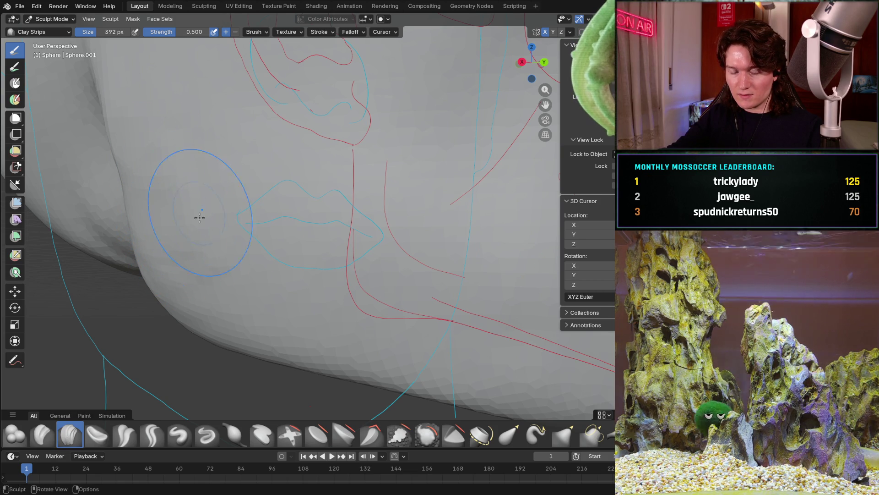
pyautogui.moveTo(193, 246)
pyautogui.mouseDown(button='middle')
pyautogui.moveTo(323, 155)
pyautogui.moveTo(277, 183)
pyautogui.moveTo(258, 270)
pyautogui.moveTo(283, 266)
pyautogui.moveTo(277, 258)
pyautogui.mouseUp(button='middle')
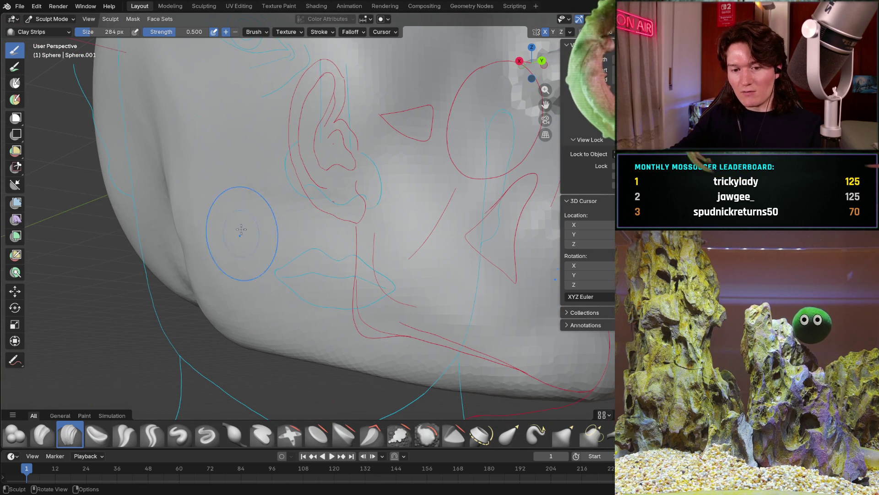
# Zoom and orbit around the chin and lower jaw to compare them with the blue front outline.
pyautogui.keyDown('ctrl'); pyautogui.moveTo(270, 256); pyautogui.dragTo(295, 256, button='middle'); pyautogui.keyUp('ctrl')
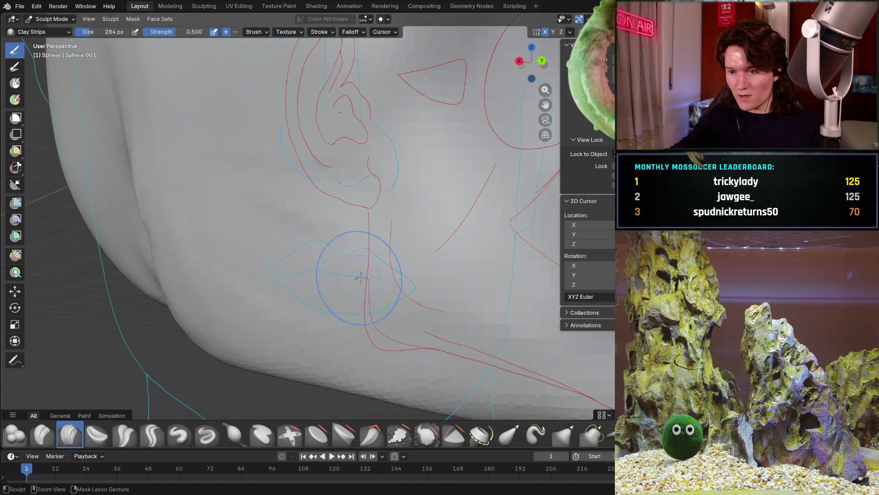
pyautogui.moveTo(386, 233)
pyautogui.mouseDown(button='middle')
pyautogui.moveTo(403, 247)
pyautogui.moveTo(337, 251)
pyautogui.moveTo(321, 258)
pyautogui.moveTo(326, 267)
pyautogui.mouseUp(button='middle')
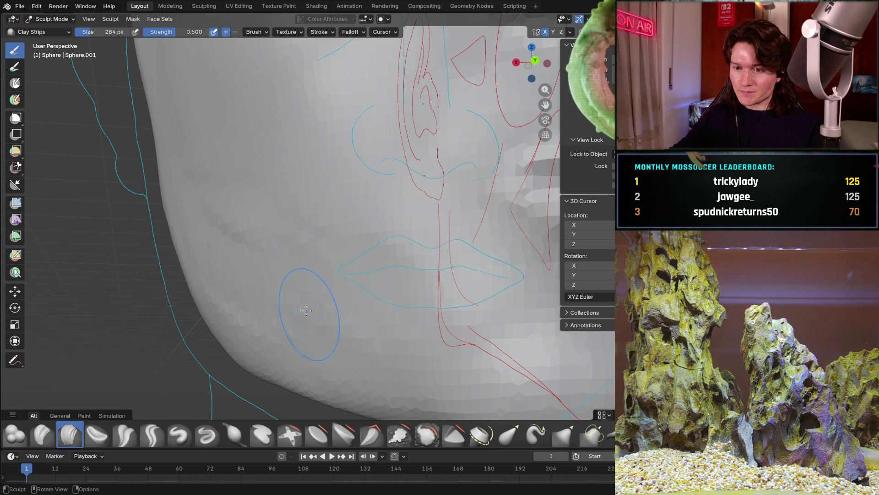
pyautogui.moveTo(310, 318)
pyautogui.mouseDown(button='middle')
pyautogui.moveTo(425, 302)
pyautogui.moveTo(412, 296)
pyautogui.moveTo(405, 265)
pyautogui.mouseUp(button='middle')
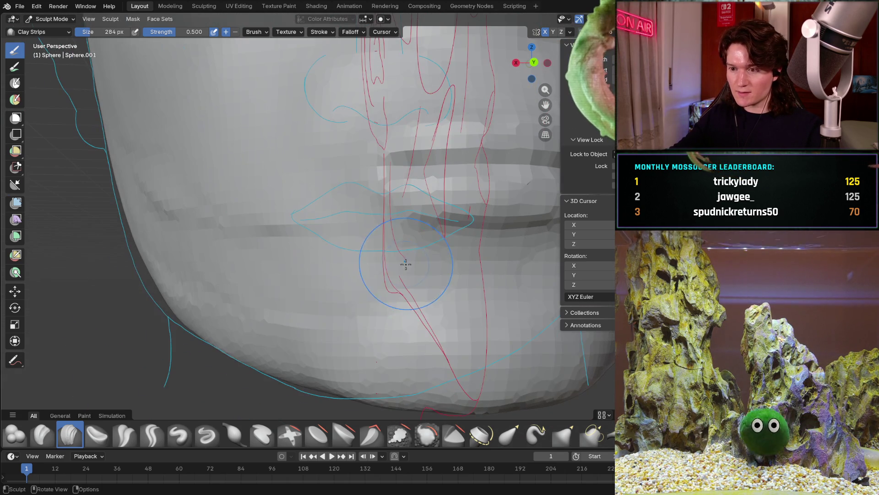
pyautogui.moveTo(329, 297); pyautogui.dragTo(320, 286, button='middle')
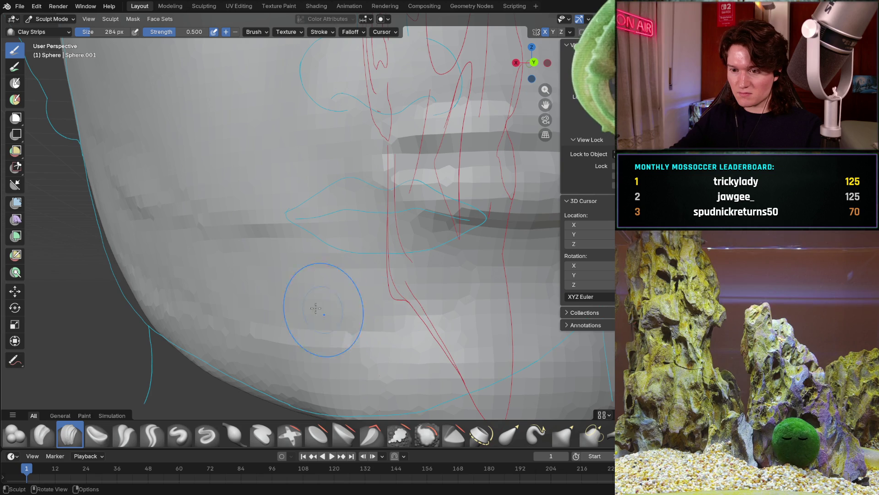
pyautogui.moveTo(356, 295)
pyautogui.mouseDown(button='middle')
pyautogui.moveTo(332, 255)
pyautogui.moveTo(397, 255)
pyautogui.moveTo(293, 279)
pyautogui.moveTo(297, 206)
pyautogui.mouseUp(button='middle')
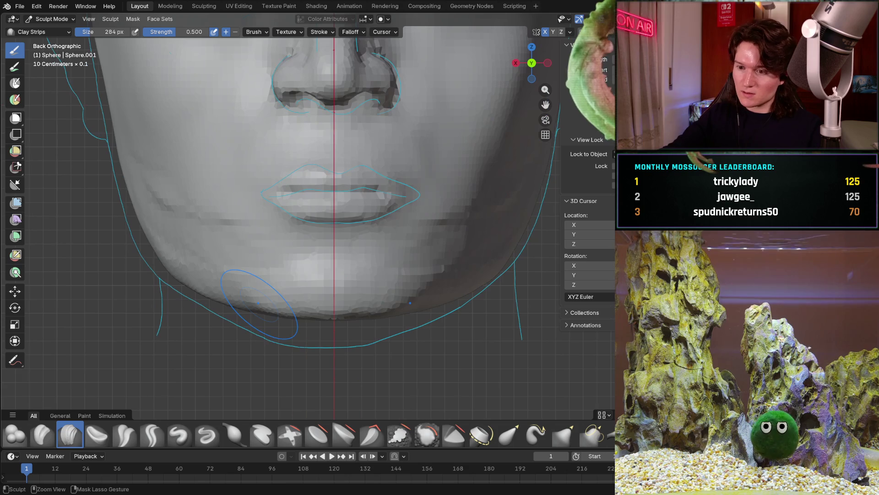
pyautogui.moveTo(297, 275); pyautogui.dragTo(367, 311, button='middle')
pyautogui.keyDown('ctrl'); pyautogui.moveTo(363, 350); pyautogui.dragTo(371, 301, button='middle'); pyautogui.keyUp('ctrl')
pyautogui.moveTo(369, 238); pyautogui.dragTo(379, 289, button='middle')
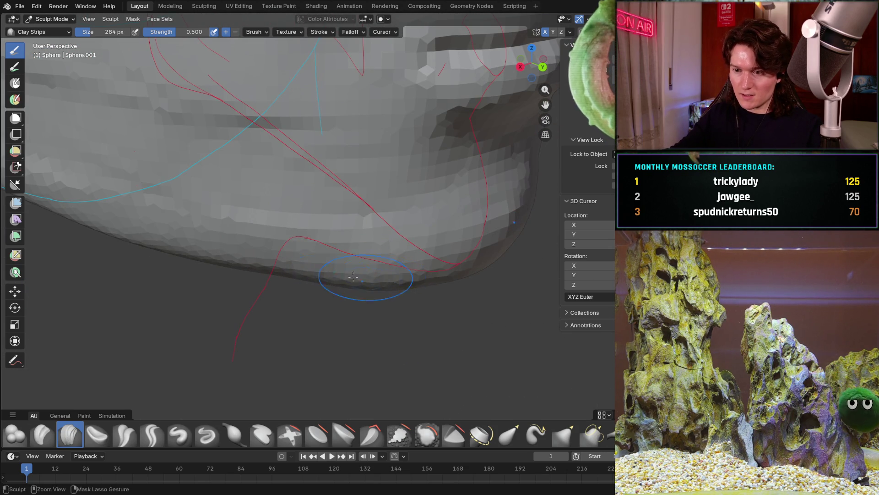
pyautogui.moveTo(412, 256)
pyautogui.mouseDown(button='middle')
pyautogui.moveTo(310, 206)
pyautogui.moveTo(253, 202)
pyautogui.moveTo(279, 203)
pyautogui.moveTo(258, 199)
pyautogui.moveTo(305, 231)
pyautogui.moveTo(405, 257)
pyautogui.moveTo(377, 275)
pyautogui.mouseUp(button='middle')
pyautogui.scroll(3, 376, 275)
pyautogui.scroll(3, 398, 288)
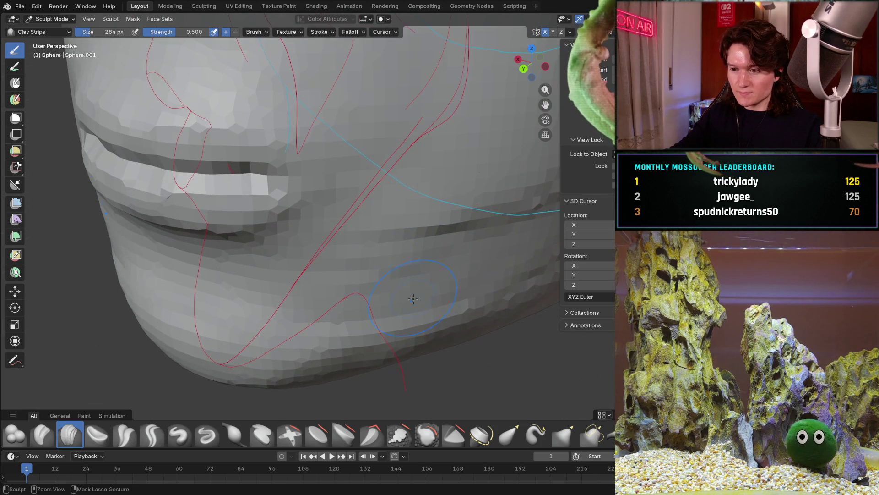
pyautogui.moveTo(405, 336)
pyautogui.mouseDown(button='middle')
pyautogui.moveTo(406, 258)
pyautogui.moveTo(477, 228)
pyautogui.mouseUp(button='middle')
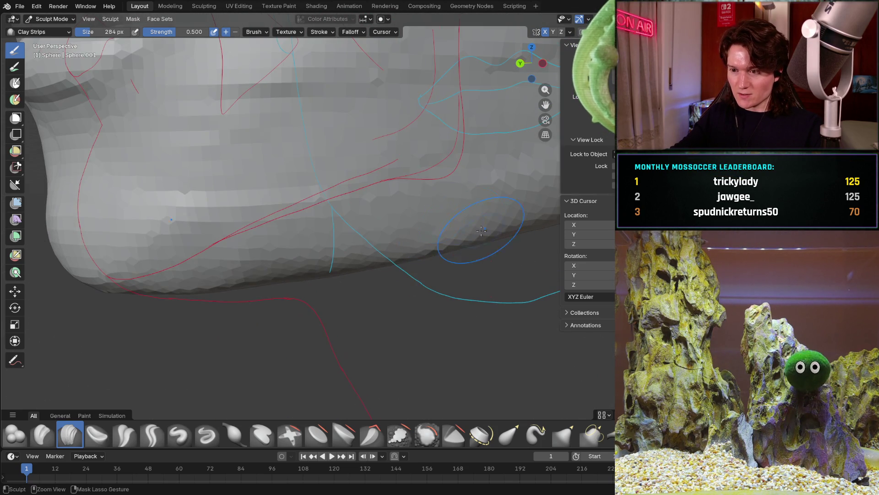
pyautogui.moveTo(376, 268)
pyautogui.mouseDown(button='middle')
pyautogui.moveTo(351, 242)
pyautogui.moveTo(375, 198)
pyautogui.mouseUp(button='middle')
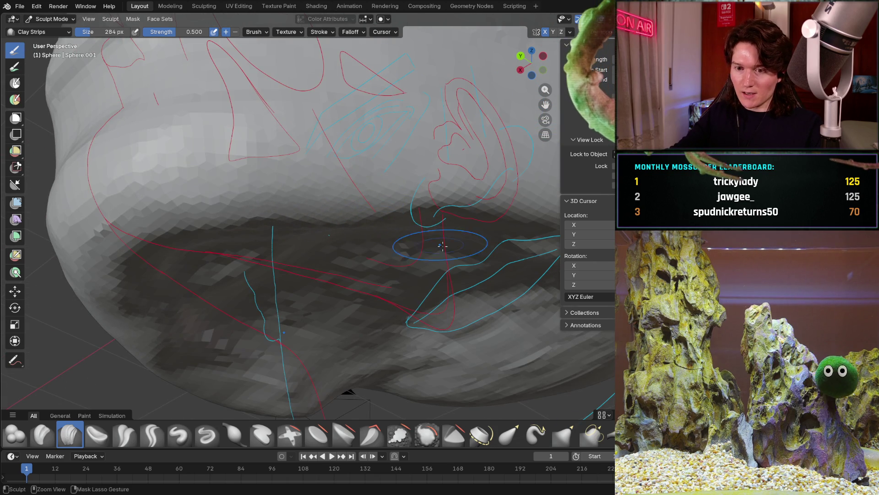
pyautogui.moveTo(435, 244); pyautogui.dragTo(334, 208, button='middle')
pyautogui.keyDown('ctrl'); pyautogui.moveTo(389, 208); pyautogui.dragTo(389, 227, button='middle'); pyautogui.keyUp('ctrl')
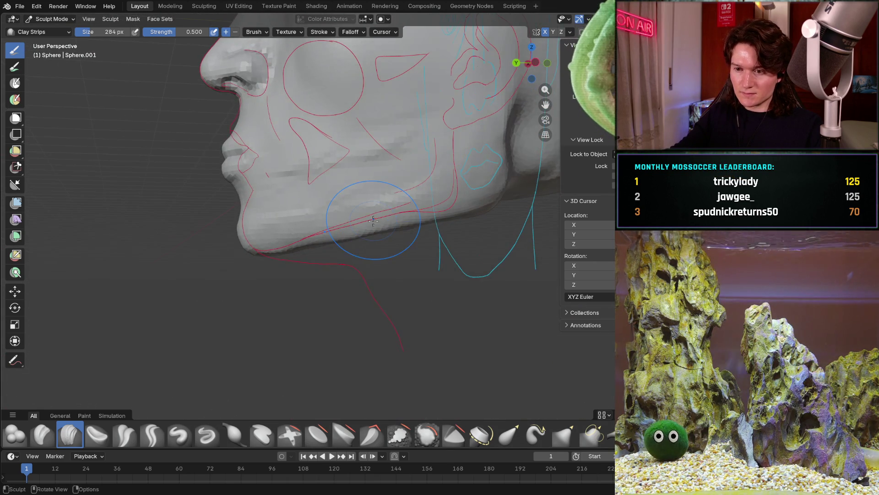
pyautogui.press('KP_3')
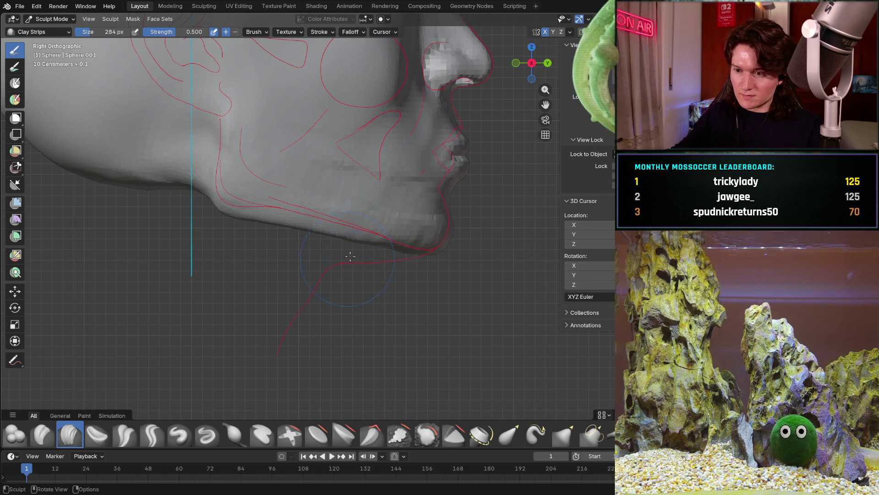
# From an oblique close-up, build up clay along the underside of the jaw.
pyautogui.moveTo(343, 263); pyautogui.dragTo(296, 275, button='middle')
pyautogui.scroll(3, 300, 220)
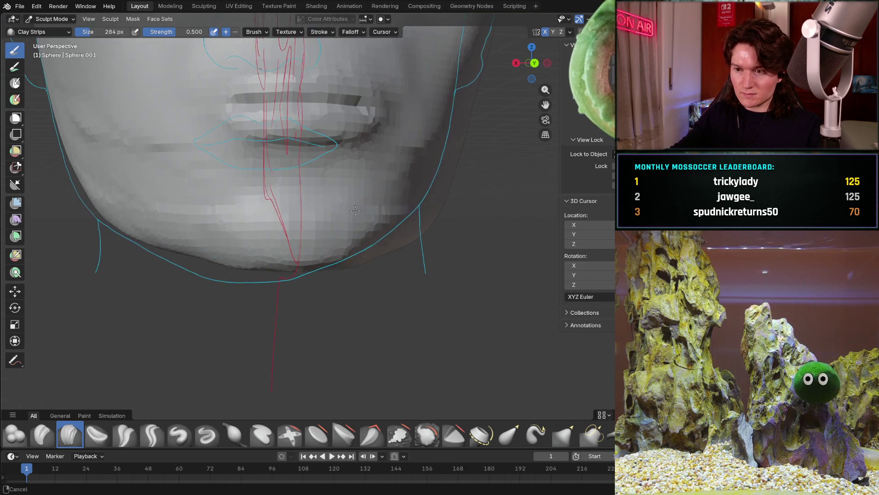
pyautogui.moveTo(298, 220); pyautogui.dragTo(311, 238, button='middle')
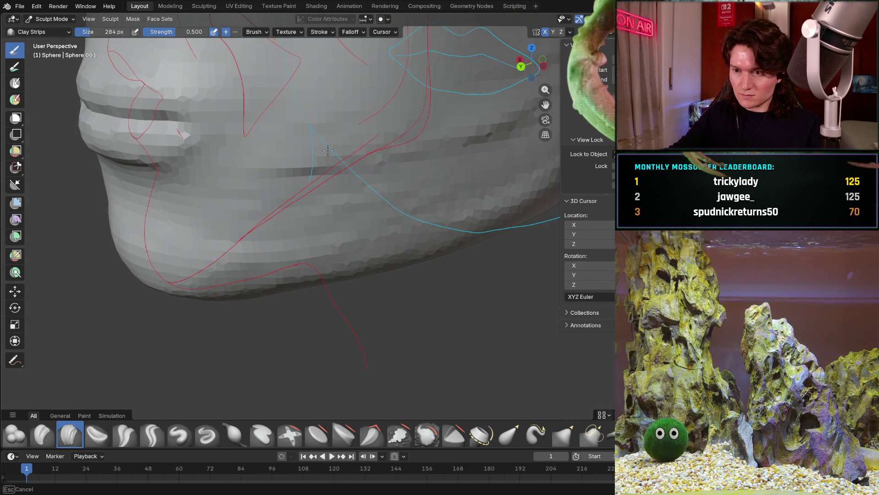
pyautogui.moveTo(448, 197); pyautogui.dragTo(357, 226, button='middle')
pyautogui.scroll(-2, 323, 241)
pyautogui.moveTo(290, 254)
pyautogui.mouseDown(button='middle')
pyautogui.moveTo(293, 237)
pyautogui.moveTo(324, 227)
pyautogui.moveTo(288, 218)
pyautogui.mouseUp(button='middle')
pyautogui.scroll(5, 287, 219)
pyautogui.moveTo(323, 231)
pyautogui.mouseDown()
pyautogui.moveTo(330, 235)
pyautogui.moveTo(152, 247)
pyautogui.moveTo(131, 261)
pyautogui.moveTo(247, 253)
pyautogui.moveTo(303, 236)
pyautogui.mouseUp()
pyautogui.scroll(-5, 303, 235)
# Lay further clay strips along the jaw underside from the side and review the full profile.
pyautogui.moveTo(303, 235)
pyautogui.mouseDown(button='middle')
pyautogui.moveTo(268, 235)
pyautogui.moveTo(296, 213)
pyautogui.mouseUp(button='middle')
pyautogui.scroll(5, 304, 206)
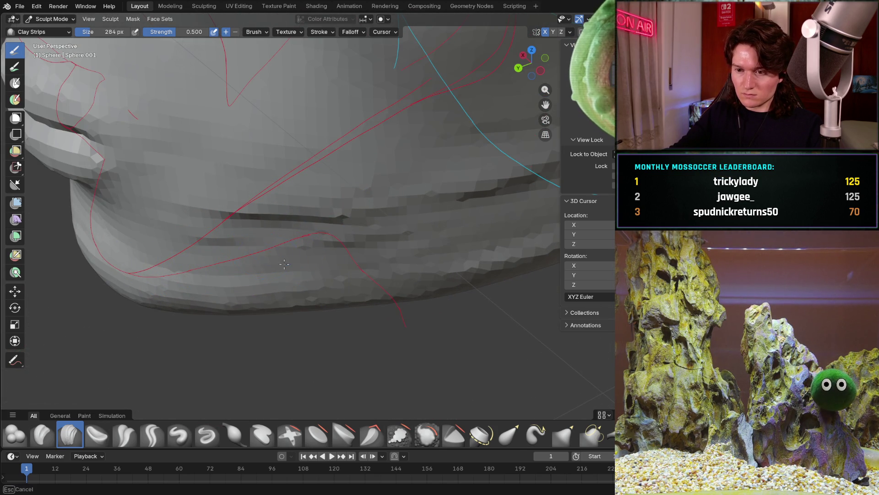
pyautogui.scroll(-5, 412, 254)
pyautogui.moveTo(385, 248); pyautogui.dragTo(364, 240, button='middle')
pyautogui.scroll(4, 365, 241)
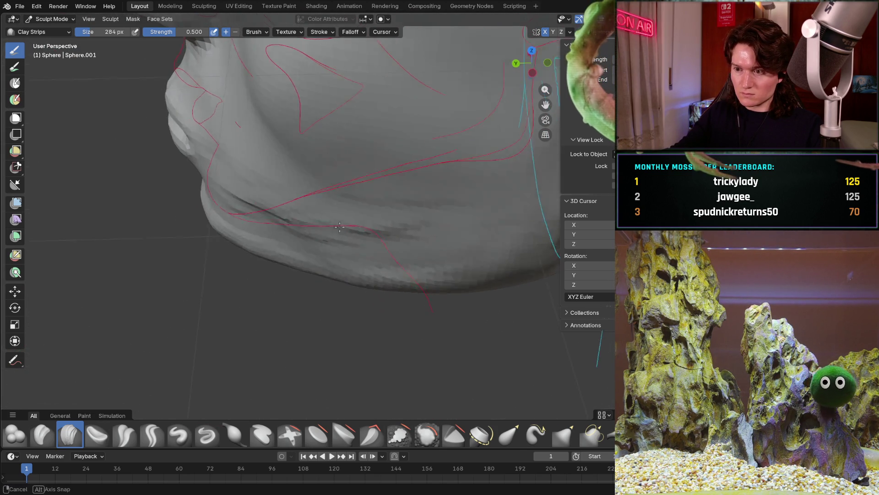
pyautogui.scroll(2, 354, 239)
pyautogui.keyDown('ctrl'); pyautogui.moveTo(427, 244); pyautogui.dragTo(441, 224, button='middle'); pyautogui.keyUp('ctrl')
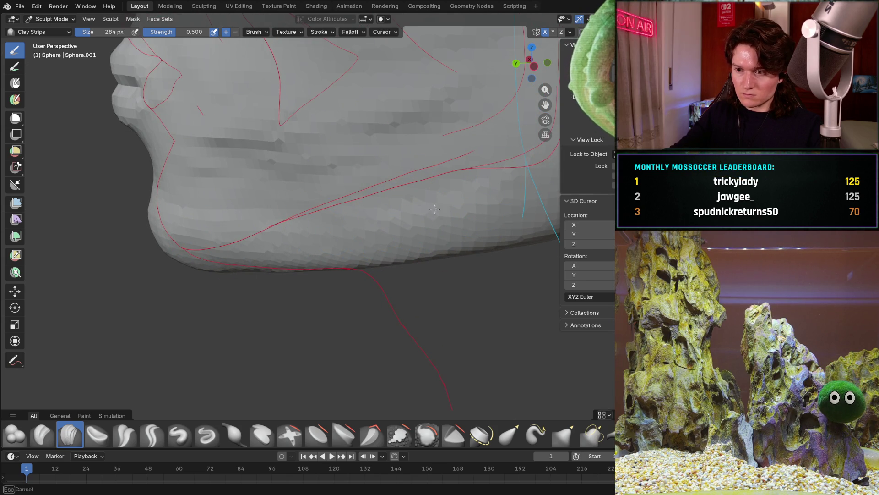
pyautogui.moveTo(376, 202); pyautogui.dragTo(424, 238, button='middle')
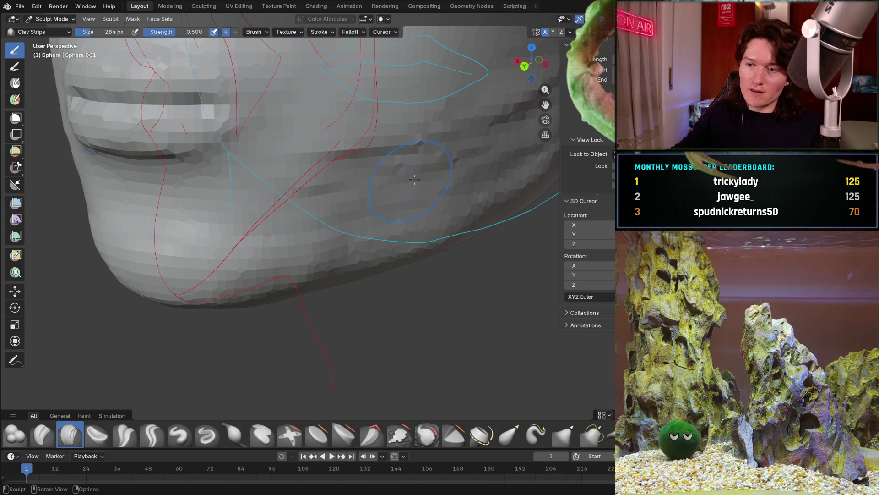
pyautogui.scroll(-4, 353, 257)
pyautogui.moveTo(353, 257)
pyautogui.mouseDown(button='middle')
pyautogui.moveTo(364, 225)
pyautogui.moveTo(322, 224)
pyautogui.mouseUp(button='middle')
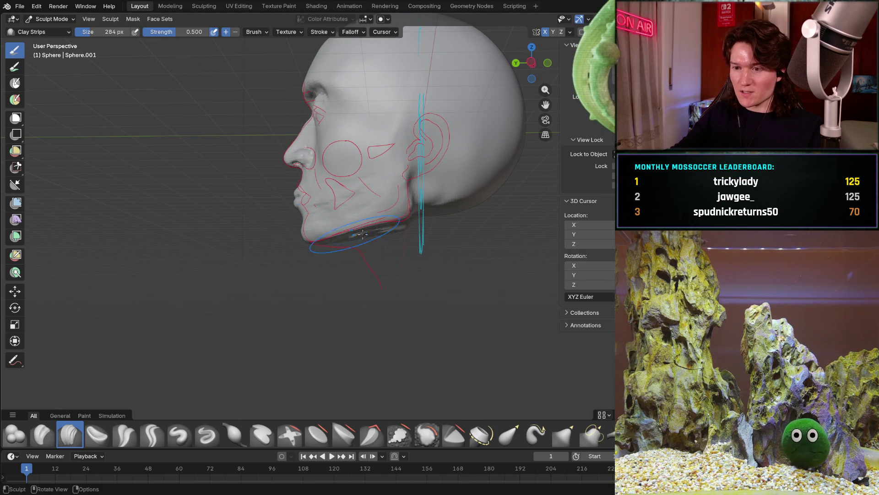
pyautogui.scroll(5, 380, 236)
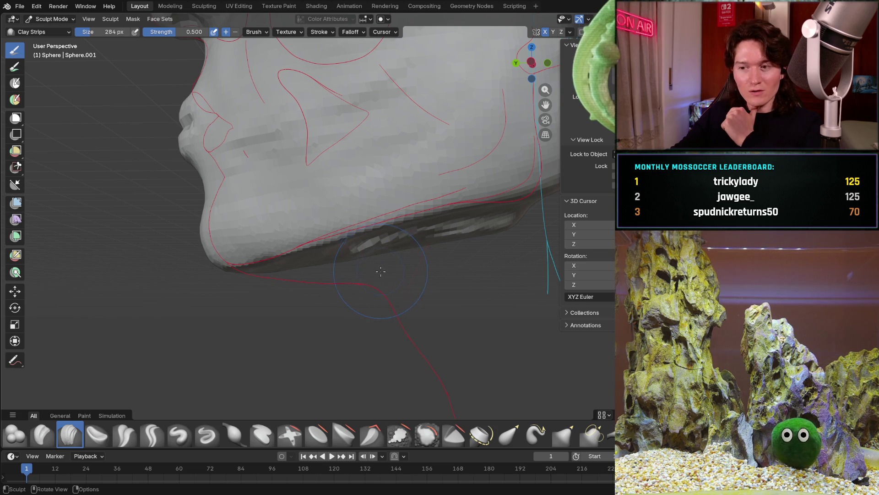
pyautogui.scroll(3, 374, 253)
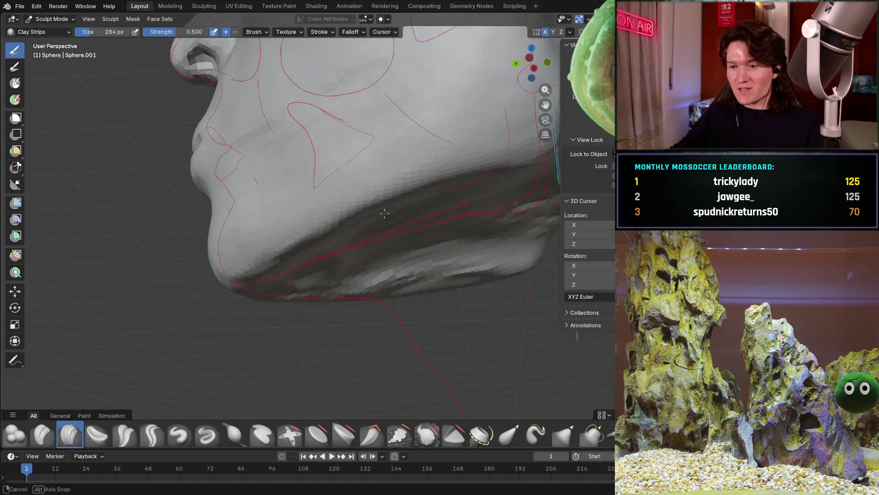
# Orbit around the cheek, mouth and side profile to check the jaw against the reference curves.
pyautogui.moveTo(344, 255)
pyautogui.mouseDown(button='middle')
pyautogui.moveTo(318, 259)
pyautogui.moveTo(368, 183)
pyautogui.mouseUp(button='middle')
pyautogui.scroll(3, 369, 183)
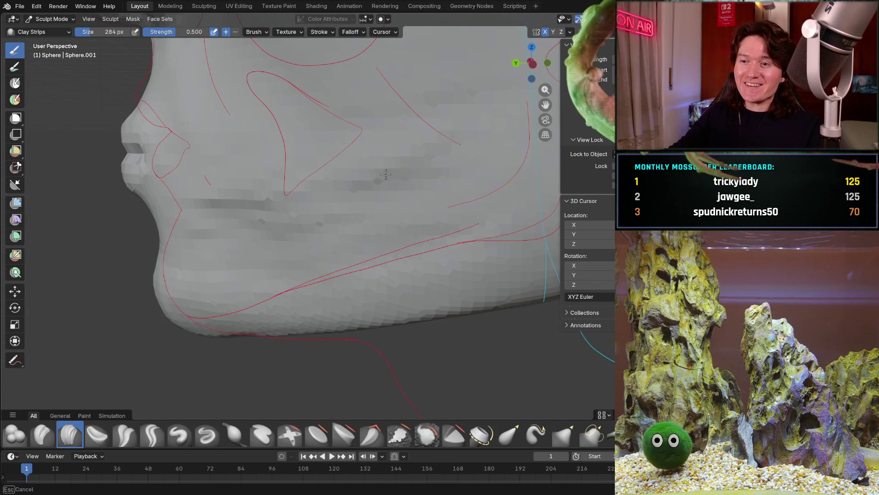
pyautogui.moveTo(351, 204); pyautogui.dragTo(463, 256, button='middle')
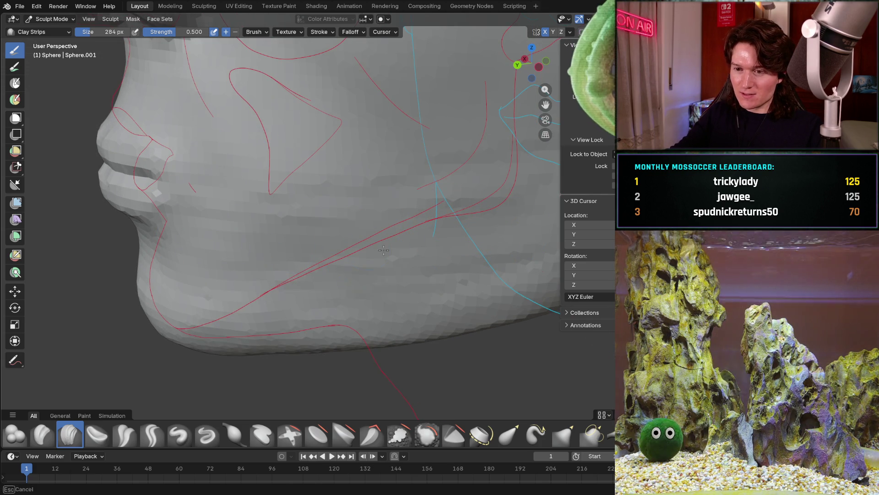
pyautogui.moveTo(230, 241)
pyautogui.mouseDown(button='middle')
pyautogui.moveTo(399, 232)
pyautogui.moveTo(357, 226)
pyautogui.mouseUp(button='middle')
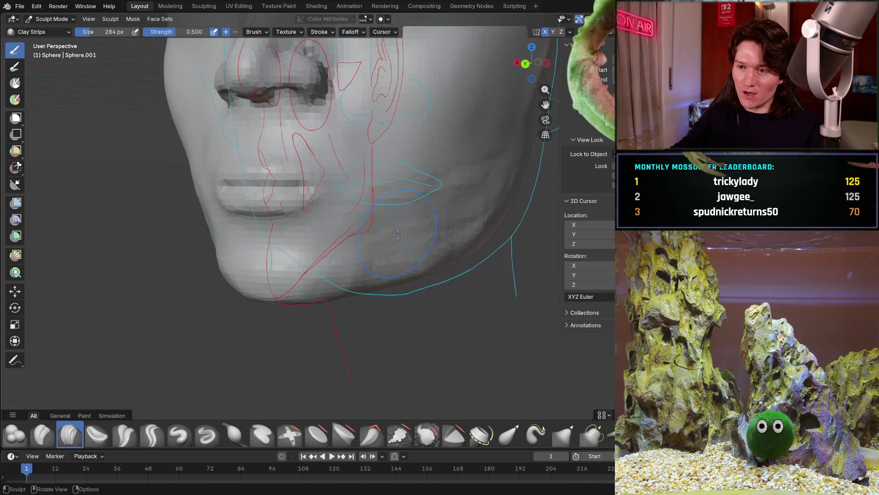
pyautogui.scroll(2, 344, 234)
pyautogui.scroll(2, 339, 242)
pyautogui.scroll(2, 339, 242)
pyautogui.scroll(3, 330, 261)
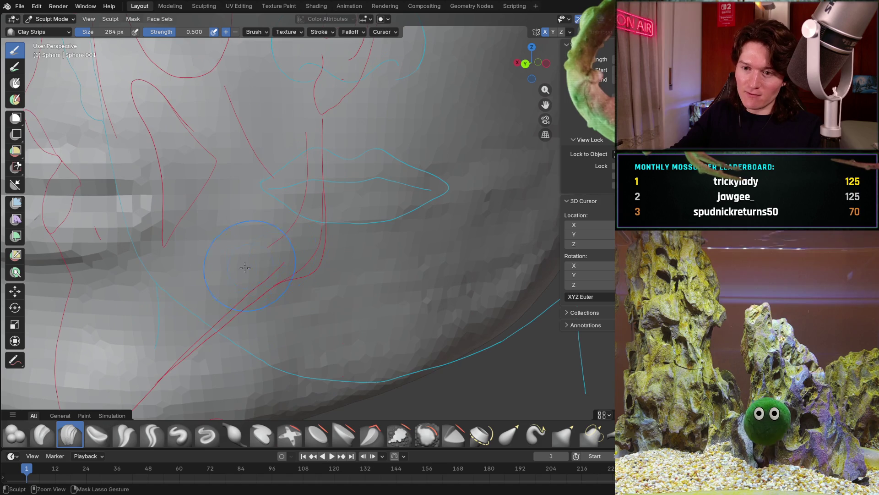
pyautogui.moveTo(458, 246)
pyautogui.mouseDown(button='middle')
pyautogui.moveTo(387, 265)
pyautogui.moveTo(389, 271)
pyautogui.mouseUp(button='middle')
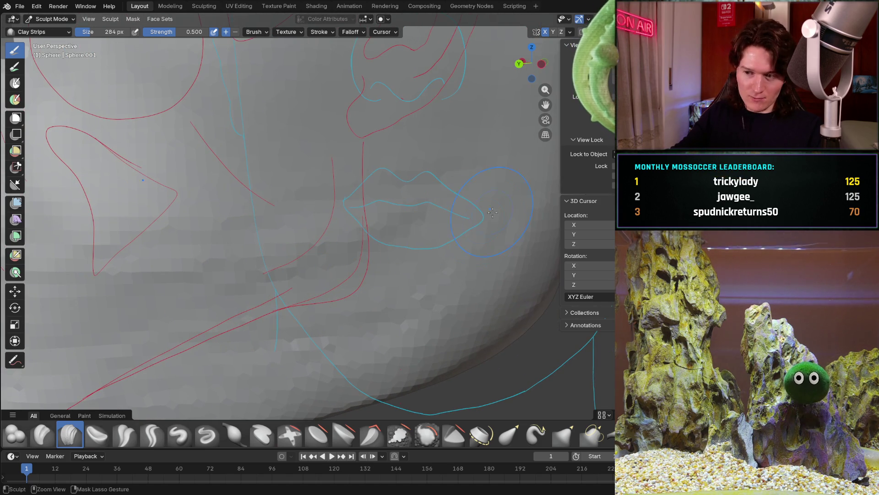
pyautogui.moveTo(431, 221); pyautogui.dragTo(208, 263, button='middle')
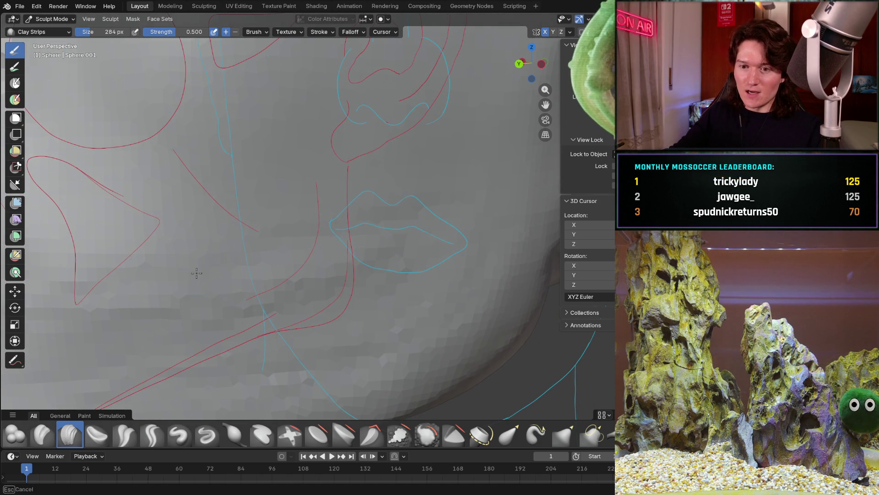
pyautogui.scroll(-4, 395, 229)
pyautogui.scroll(4, 213, 314)
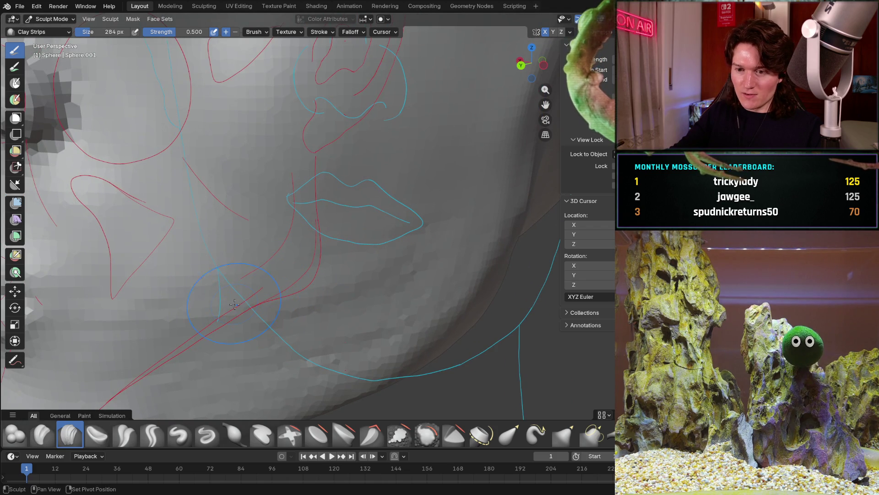
pyautogui.moveTo(255, 304); pyautogui.dragTo(273, 249, button='middle')
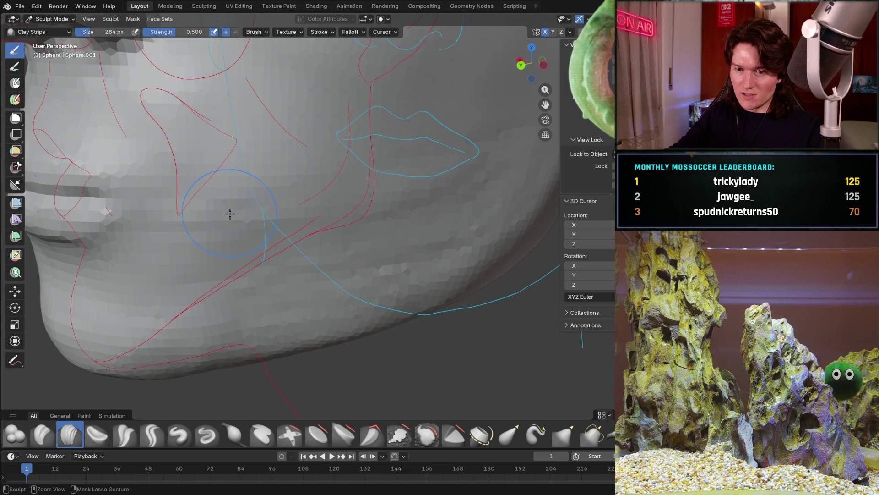
pyautogui.moveTo(210, 265)
pyautogui.mouseDown(button='middle')
pyautogui.moveTo(386, 263)
pyautogui.moveTo(323, 233)
pyautogui.mouseUp(button='middle')
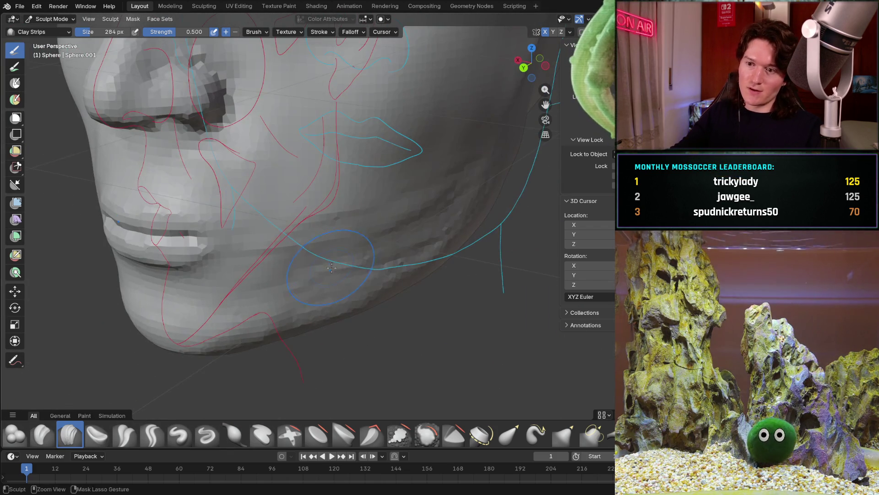
pyautogui.moveTo(447, 189)
pyautogui.mouseDown(button='middle')
pyautogui.moveTo(310, 206)
pyautogui.moveTo(412, 206)
pyautogui.moveTo(364, 218)
pyautogui.moveTo(310, 206)
pyautogui.mouseUp(button='middle')
pyautogui.scroll(3, 387, 205)
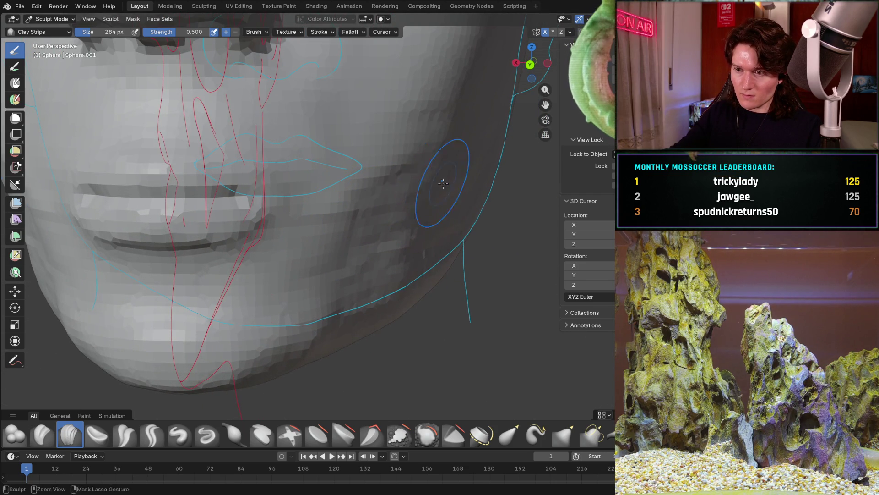
pyautogui.moveTo(450, 151)
pyautogui.mouseDown(button='middle')
pyautogui.moveTo(358, 207)
pyautogui.moveTo(273, 294)
pyautogui.moveTo(295, 207)
pyautogui.moveTo(309, 268)
pyautogui.mouseUp(button='middle')
pyautogui.scroll(2, 310, 268)
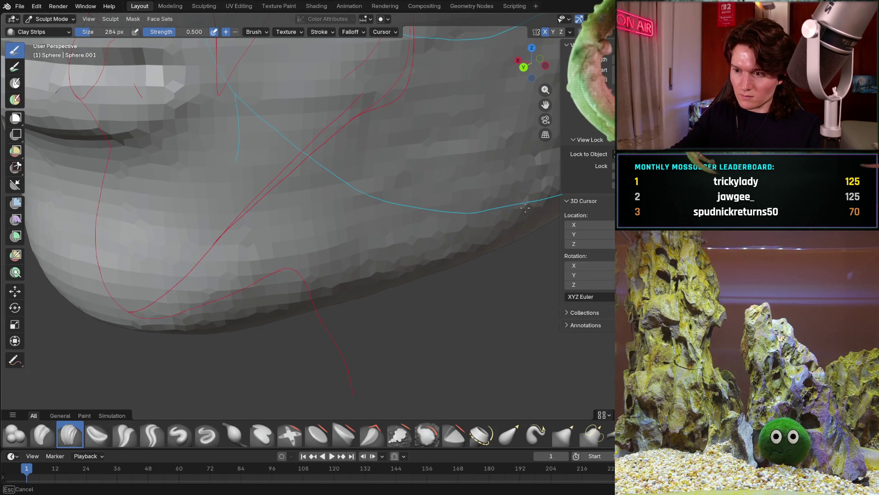
pyautogui.scroll(-4, 437, 208)
pyautogui.moveTo(385, 207)
pyautogui.mouseDown(button='middle')
pyautogui.moveTo(324, 272)
pyautogui.moveTo(412, 206)
pyautogui.moveTo(357, 220)
pyautogui.mouseUp(button='middle')
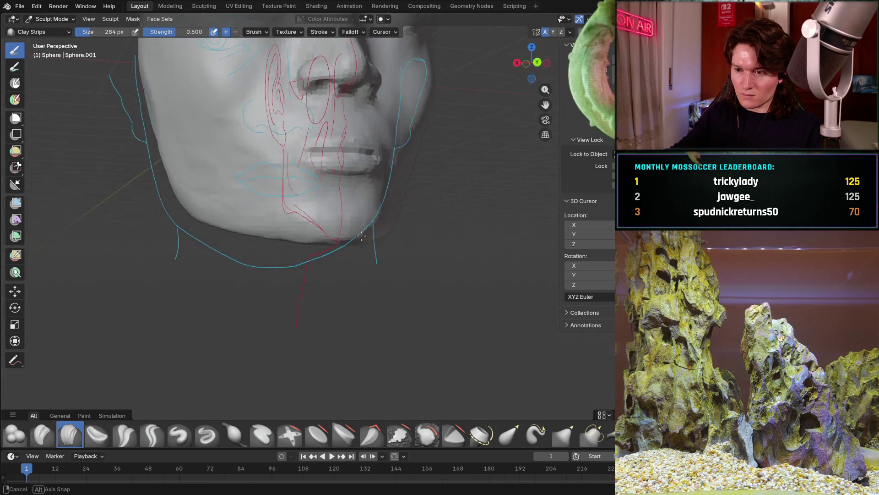
pyautogui.scroll(2, 344, 234)
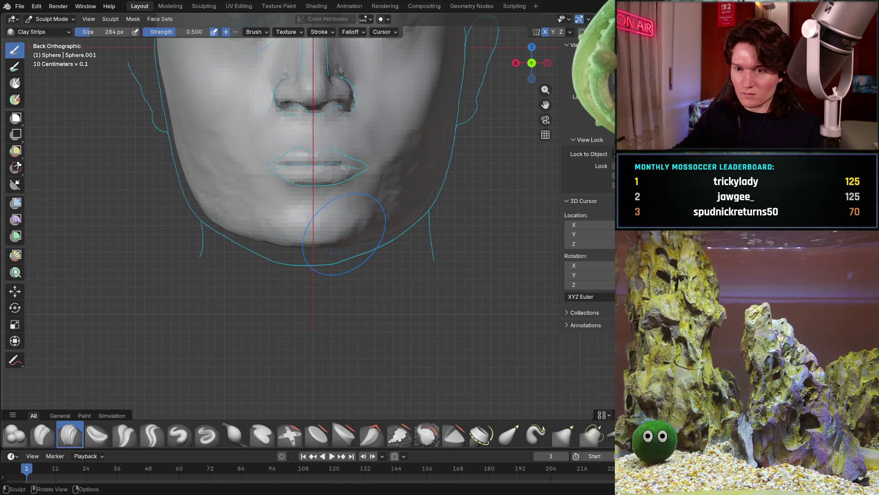
pyautogui.scroll(-2, 307, 283)
pyautogui.moveTo(306, 284); pyautogui.dragTo(350, 291, button='middle')
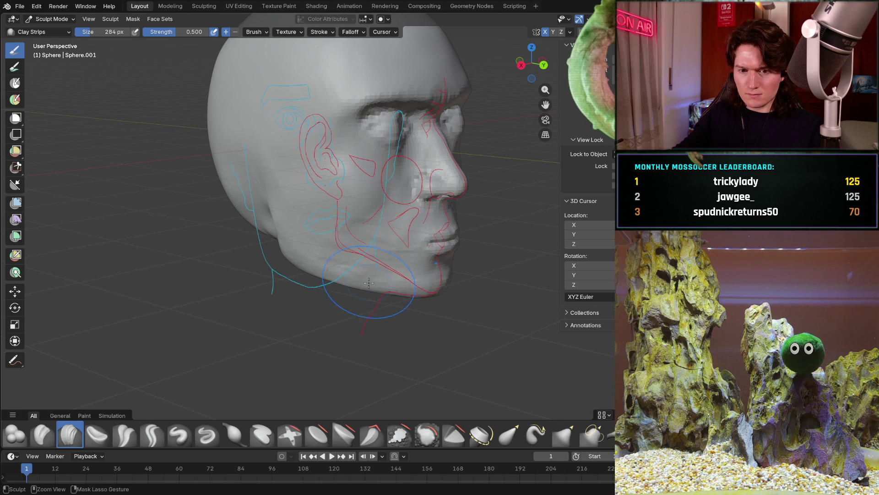
pyautogui.scroll(2, 364, 271)
pyautogui.scroll(2, 371, 265)
pyautogui.scroll(2, 385, 255)
pyautogui.scroll(2, 389, 254)
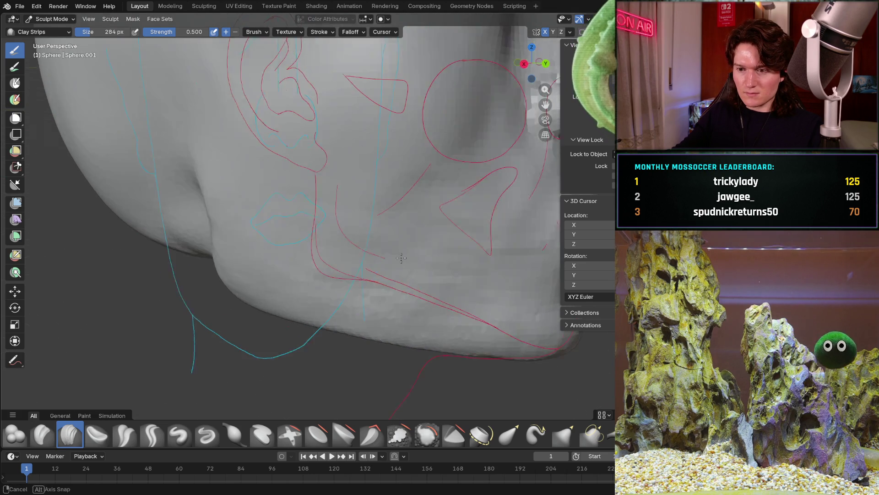
pyautogui.scroll(1, 371, 247)
pyautogui.scroll(1, 351, 237)
pyautogui.scroll(1, 337, 229)
pyautogui.moveTo(332, 227)
pyautogui.mouseDown(button='middle')
pyautogui.moveTo(274, 294)
pyautogui.moveTo(363, 221)
pyautogui.mouseUp(button='middle')
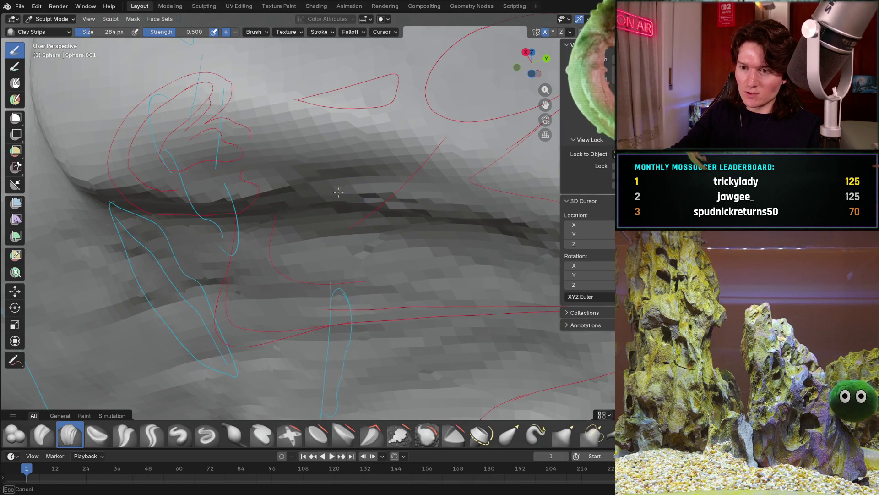
# Build up and deepen the jaw crease beside the reference strokes, adding clay along the jaw side.
pyautogui.moveTo(198, 210)
pyautogui.mouseDown()
pyautogui.moveTo(288, 193)
pyautogui.moveTo(440, 220)
pyautogui.mouseUp()
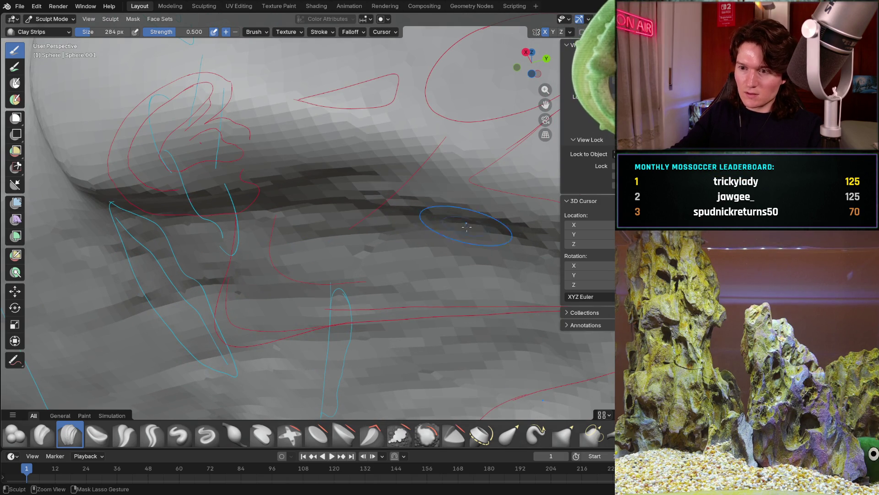
pyautogui.moveTo(440, 220); pyautogui.dragTo(385, 141, button='middle')
pyautogui.moveTo(385, 141); pyautogui.dragTo(173, 117)
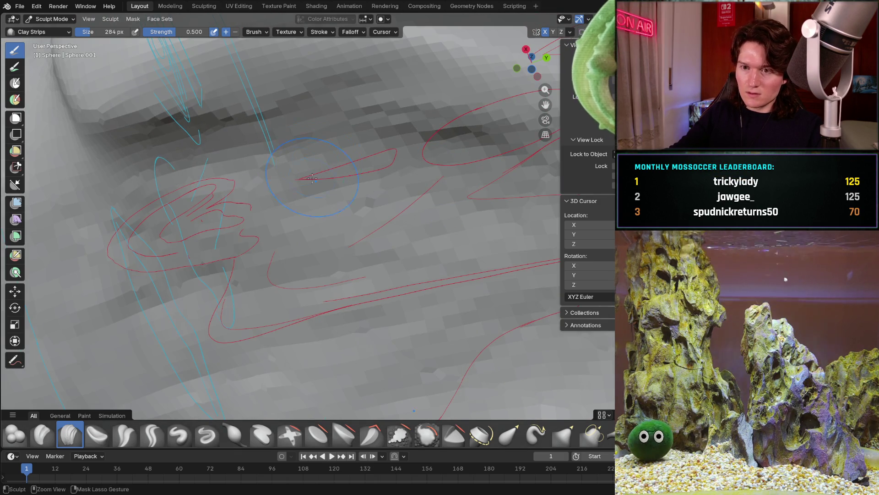
pyautogui.keyDown('ctrl'); pyautogui.moveTo(325, 304); pyautogui.dragTo(273, 248, button='middle'); pyautogui.keyUp('ctrl')
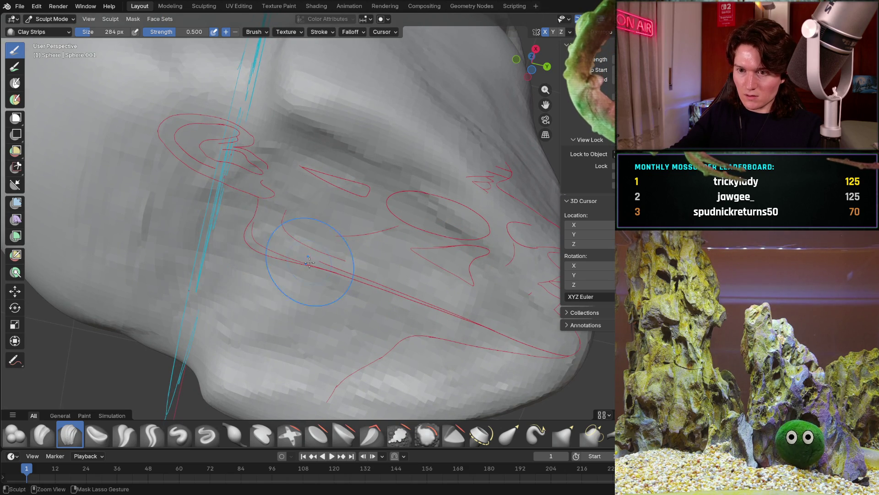
pyautogui.moveTo(261, 273)
pyautogui.mouseDown()
pyautogui.moveTo(296, 255)
pyautogui.moveTo(303, 330)
pyautogui.mouseUp()
pyautogui.moveTo(303, 330)
pyautogui.mouseDown(button='middle')
pyautogui.moveTo(335, 207)
pyautogui.moveTo(371, 219)
pyautogui.mouseUp(button='middle')
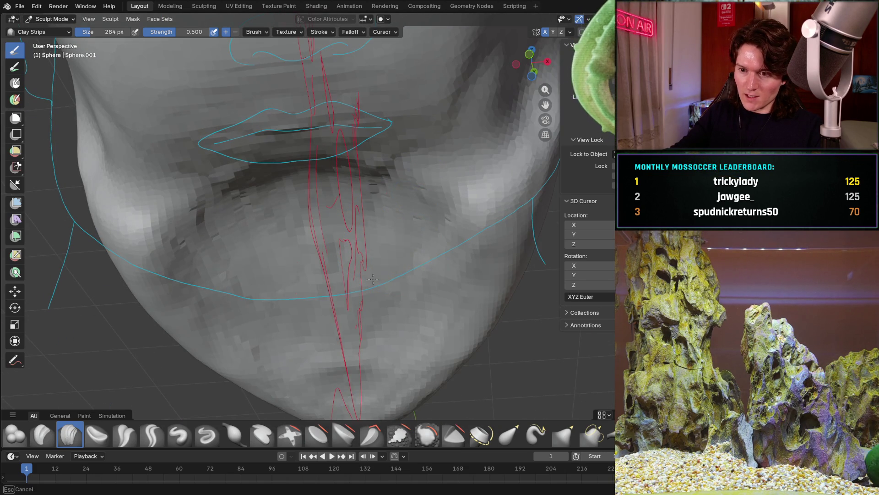
# Sculpt the chin surface along the red curves and the underside of the jaw from beneath.
pyautogui.keyDown('ctrl'); pyautogui.moveTo(289, 274); pyautogui.dragTo(227, 239, button='middle'); pyautogui.keyUp('ctrl')
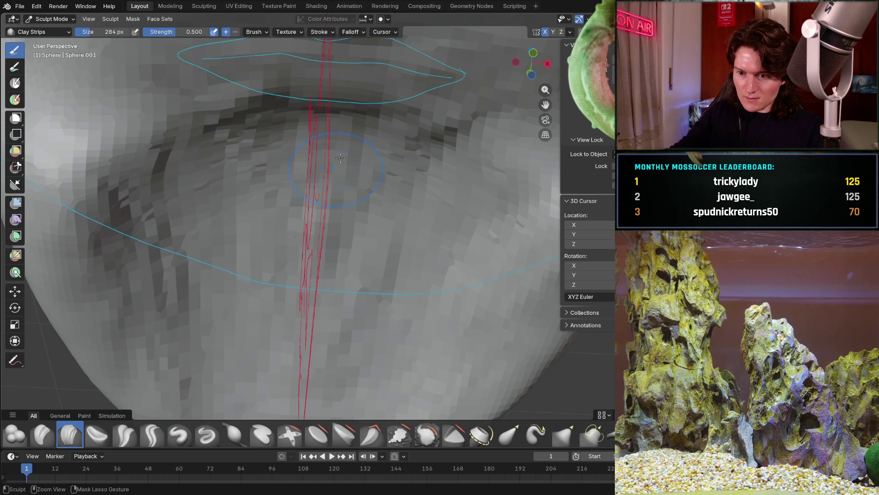
pyautogui.moveTo(339, 193)
pyautogui.keyDown('ctrl'); pyautogui.mouseDown(button='middle')
pyautogui.moveTo(323, 206)
pyautogui.moveTo(371, 140)
pyautogui.mouseUp(button='middle'); pyautogui.keyUp('ctrl')
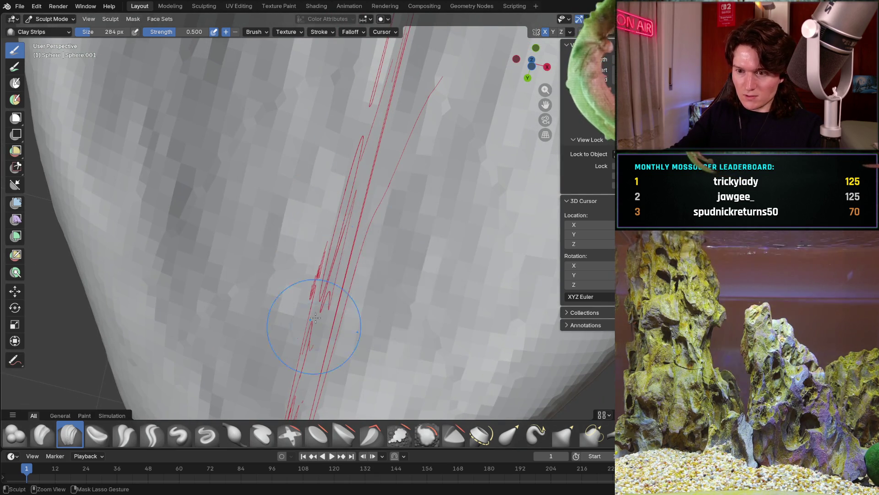
pyautogui.moveTo(312, 332); pyautogui.dragTo(427, 130)
pyautogui.moveTo(427, 131)
pyautogui.keyDown('ctrl'); pyautogui.mouseDown(button='middle')
pyautogui.moveTo(412, 145)
pyautogui.moveTo(433, 257)
pyautogui.moveTo(395, 277)
pyautogui.mouseUp(button='middle'); pyautogui.keyUp('ctrl')
pyautogui.moveTo(296, 289)
pyautogui.mouseDown(button='middle')
pyautogui.moveTo(302, 274)
pyautogui.moveTo(327, 266)
pyautogui.moveTo(329, 227)
pyautogui.mouseUp(button='middle')
pyautogui.moveTo(328, 227); pyautogui.dragTo(330, 217)
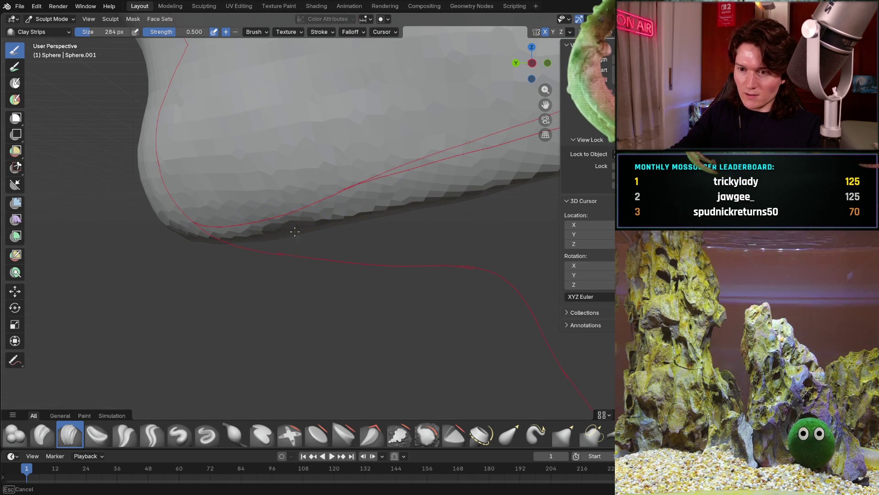
pyautogui.moveTo(380, 208)
pyautogui.mouseDown(button='middle')
pyautogui.moveTo(399, 226)
pyautogui.moveTo(419, 215)
pyautogui.mouseUp(button='middle')
pyautogui.scroll(2, 420, 215)
pyautogui.scroll(2, 385, 234)
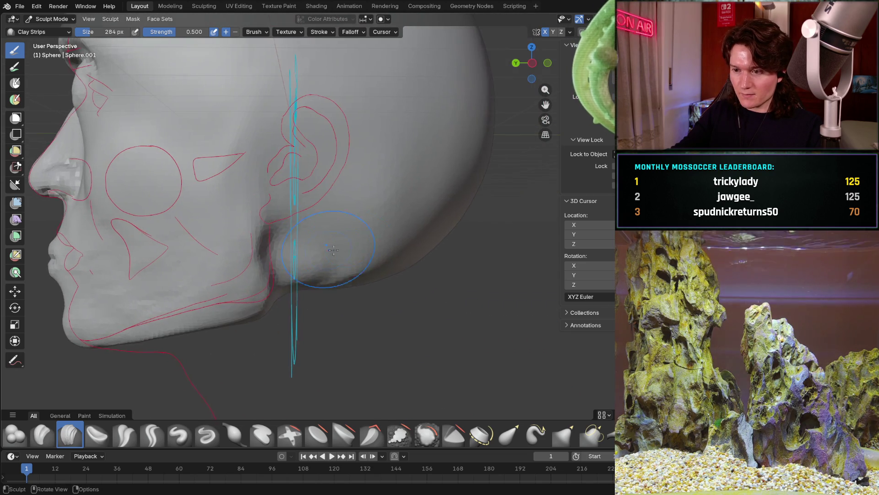
pyautogui.scroll(2, 344, 247)
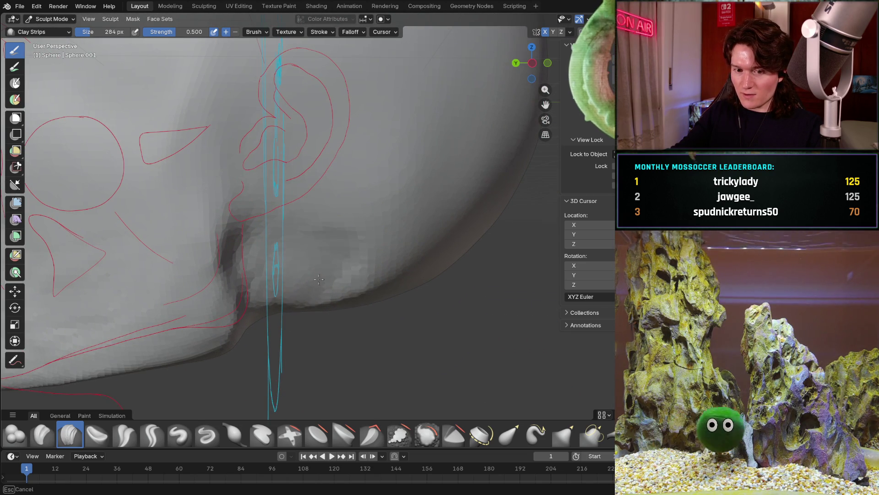
# Add Clay Strips to the rear jaw below the ear and check the result from the side profile.
pyautogui.moveTo(323, 274); pyautogui.dragTo(316, 270)
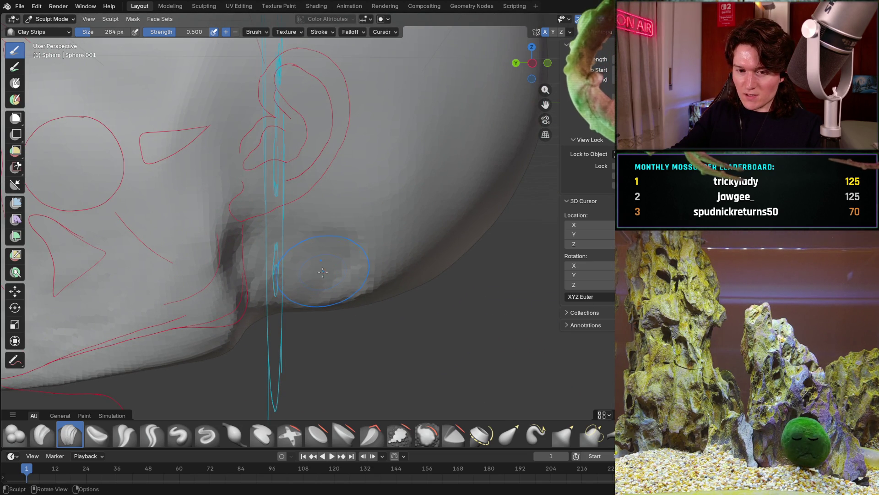
pyautogui.moveTo(319, 271); pyautogui.dragTo(298, 232, button='middle')
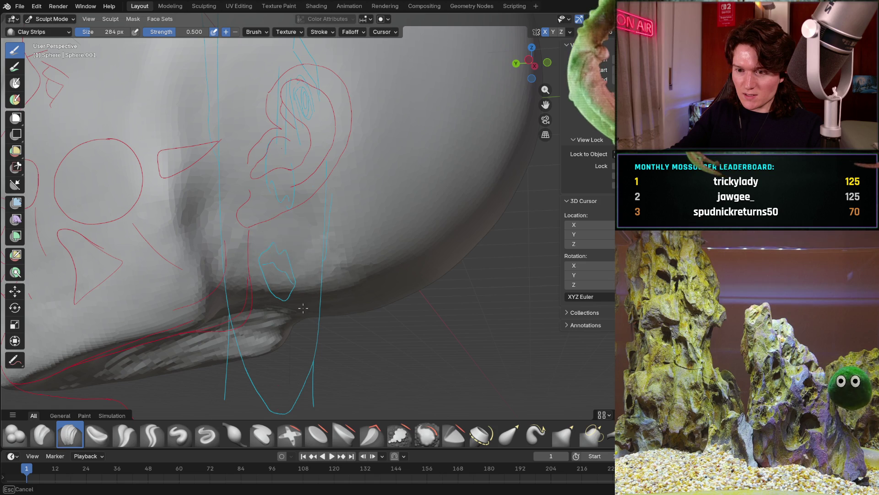
pyautogui.moveTo(301, 280); pyautogui.dragTo(308, 256, button='middle')
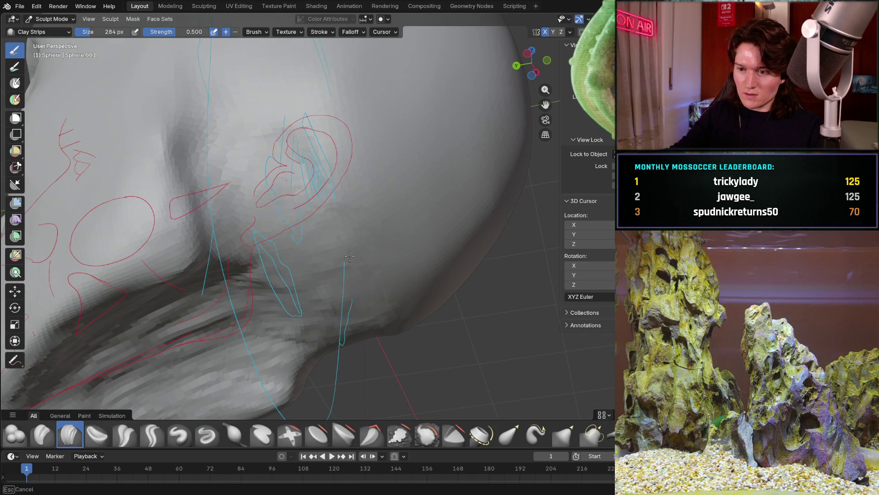
pyautogui.moveTo(337, 227); pyautogui.dragTo(363, 297)
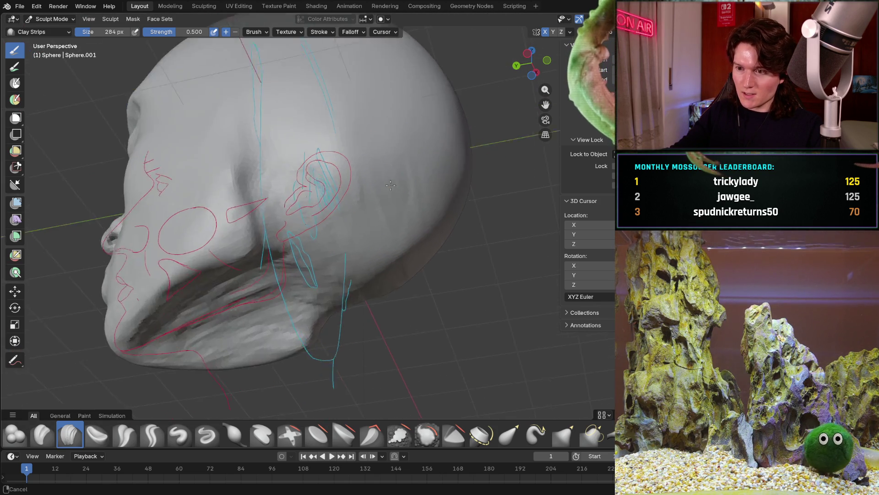
pyautogui.moveTo(391, 296)
pyautogui.mouseDown(button='middle')
pyautogui.moveTo(330, 138)
pyautogui.moveTo(342, 198)
pyautogui.moveTo(369, 220)
pyautogui.mouseUp(button='middle')
pyautogui.moveTo(351, 144)
pyautogui.keyDown('shift'); pyautogui.mouseDown(button='middle')
pyautogui.moveTo(390, 236)
pyautogui.moveTo(335, 236)
pyautogui.mouseUp(button='middle'); pyautogui.keyUp('shift')
pyautogui.scroll(4, 364, 236)
pyautogui.scroll(3, 342, 234)
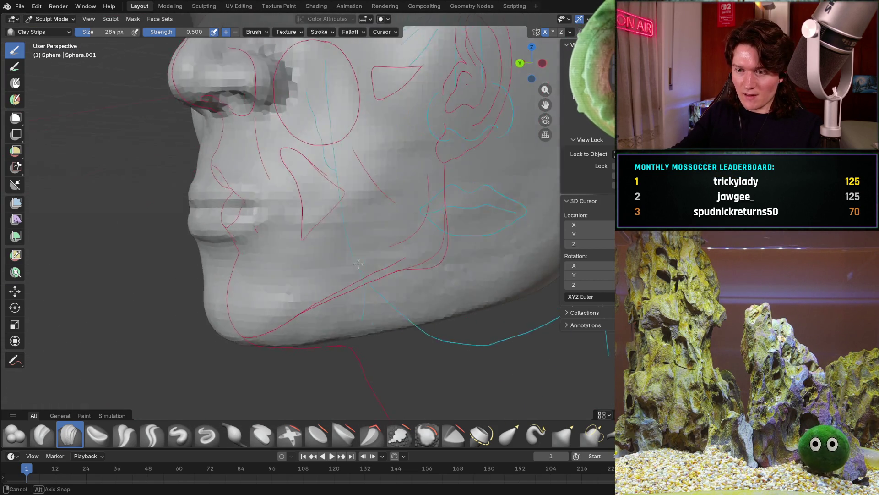
pyautogui.scroll(3, 335, 236)
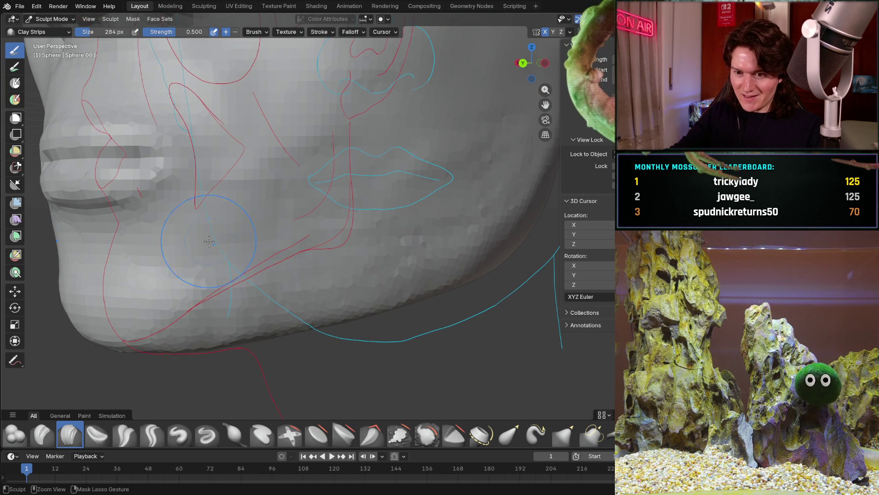
pyautogui.scroll(2, 287, 217)
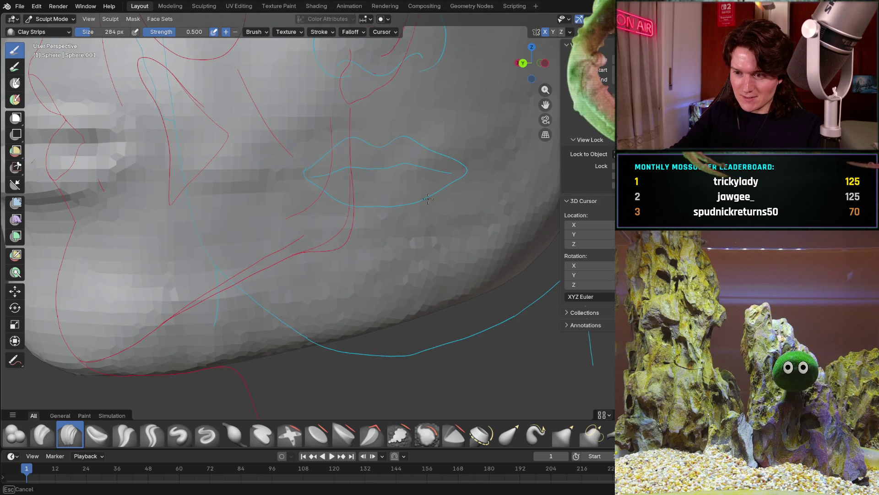
# Sculpt the lower cheek beside the mouth corner toward the blue lines from a frontal view.
pyautogui.keyDown('shift'); pyautogui.moveTo(420, 170); pyautogui.dragTo(360, 237, button='middle'); pyautogui.keyUp('shift')
pyautogui.moveTo(415, 228); pyautogui.dragTo(428, 193, button='middle')
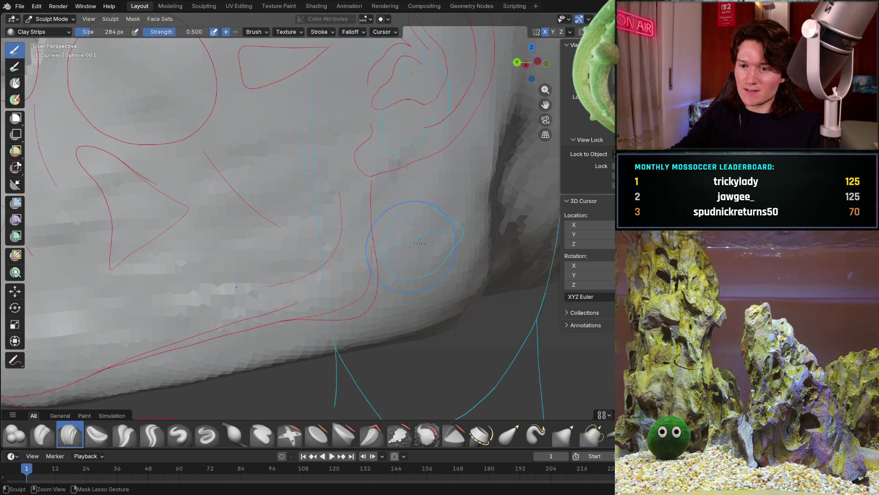
pyautogui.moveTo(373, 266)
pyautogui.mouseDown(button='middle')
pyautogui.moveTo(321, 273)
pyautogui.moveTo(385, 227)
pyautogui.moveTo(409, 240)
pyautogui.moveTo(281, 218)
pyautogui.moveTo(252, 185)
pyautogui.moveTo(332, 199)
pyautogui.moveTo(288, 219)
pyautogui.mouseUp(button='middle')
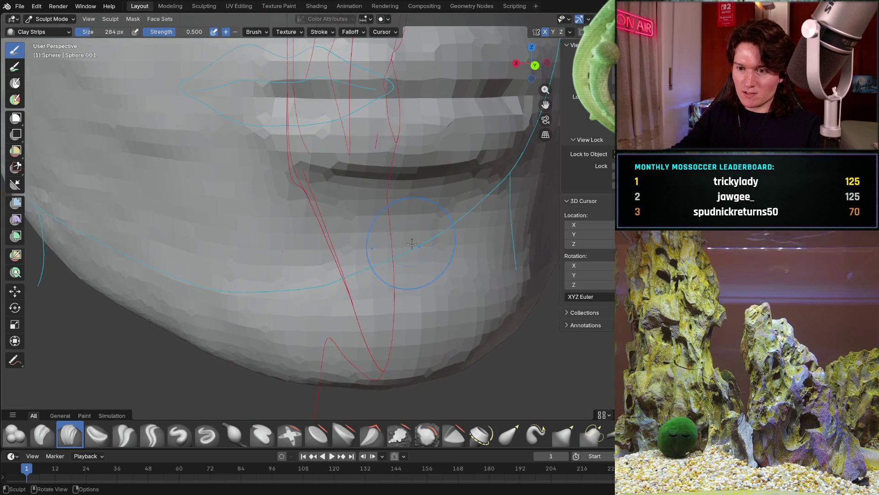
pyautogui.scroll(2, 219, 233)
pyautogui.moveTo(219, 234); pyautogui.dragTo(246, 236)
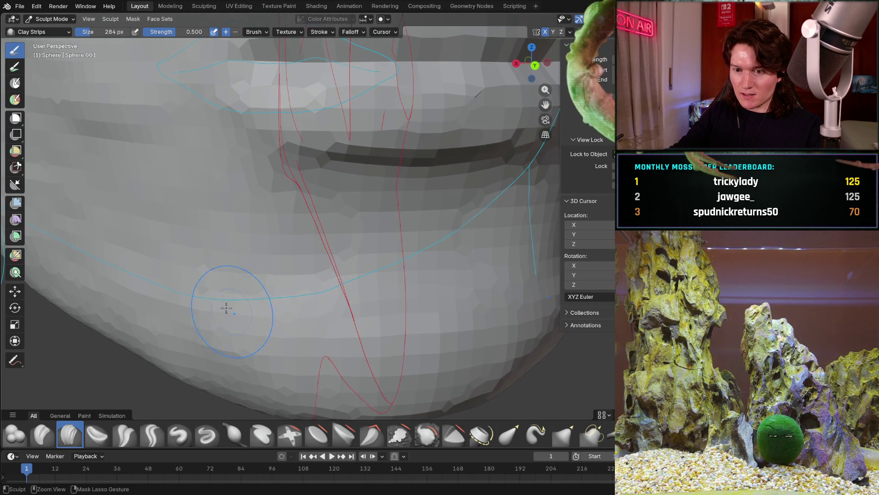
pyautogui.scroll(-4, 237, 314)
pyautogui.moveTo(237, 302); pyautogui.dragTo(219, 280, button='middle')
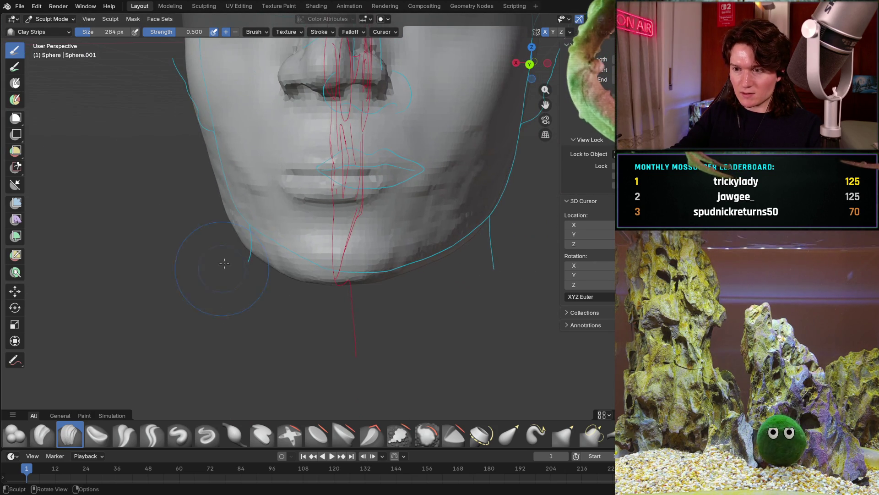
pyautogui.moveTo(406, 201); pyautogui.dragTo(366, 243, button='middle')
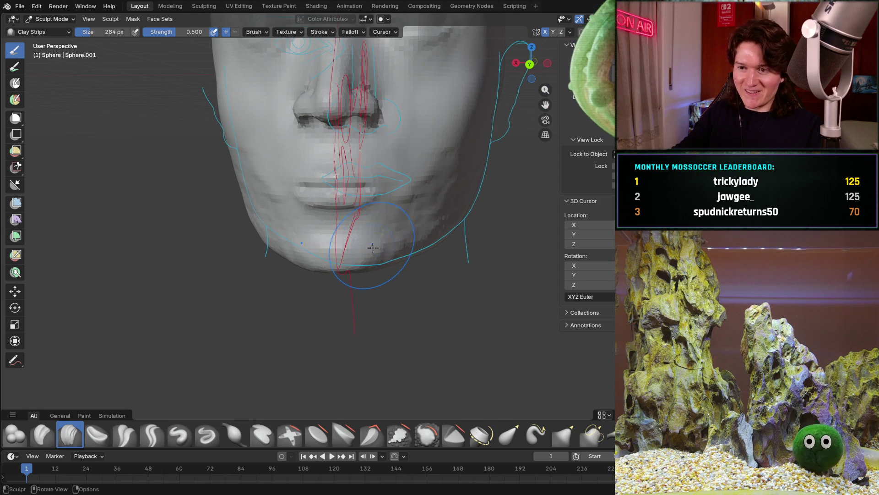
pyautogui.scroll(3, 372, 243)
pyautogui.scroll(4, 343, 254)
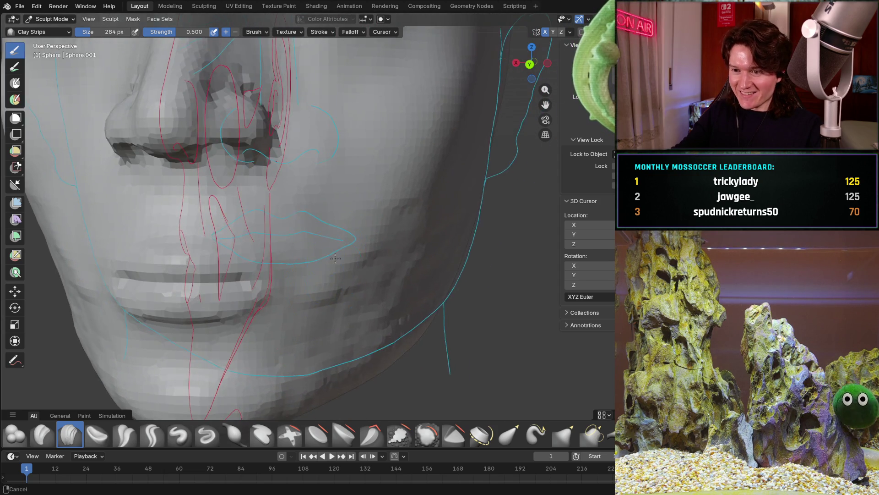
pyautogui.moveTo(330, 271); pyautogui.dragTo(314, 294, button='middle')
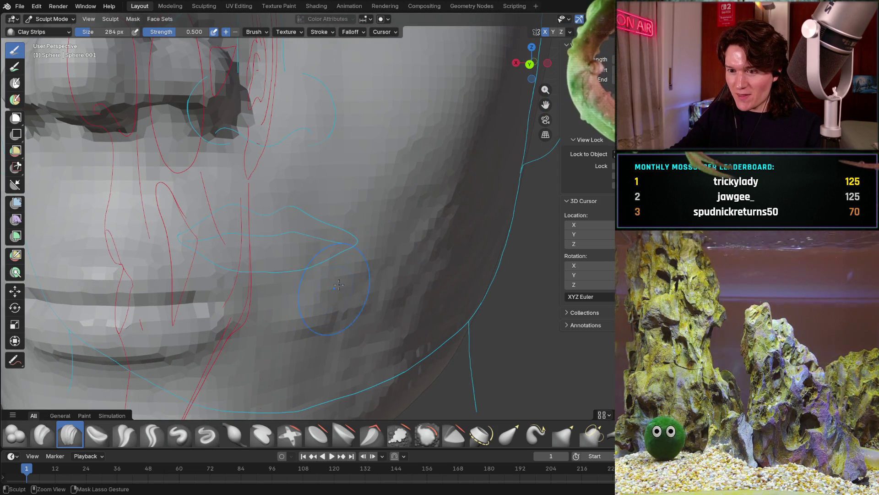
pyautogui.scroll(-4, 328, 309)
pyautogui.moveTo(344, 274)
pyautogui.mouseDown(button='middle')
pyautogui.moveTo(395, 229)
pyautogui.moveTo(358, 220)
pyautogui.moveTo(384, 211)
pyautogui.mouseUp(button='middle')
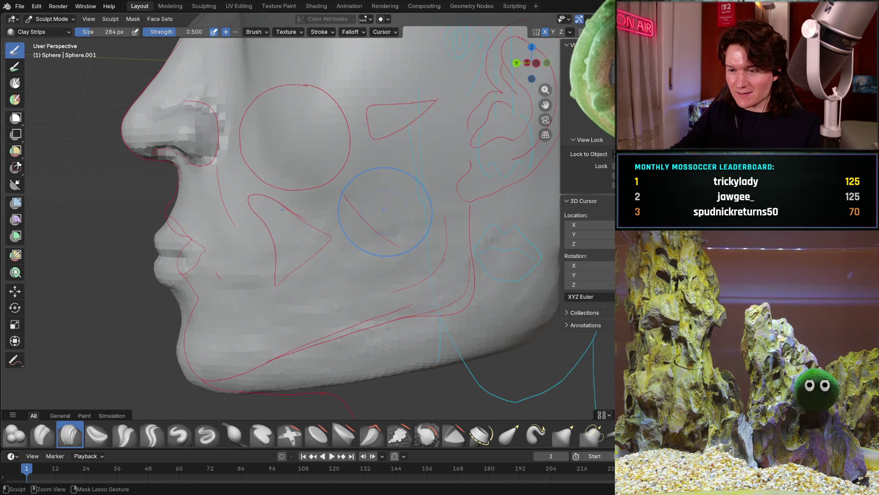
pyautogui.scroll(-2, 441, 206)
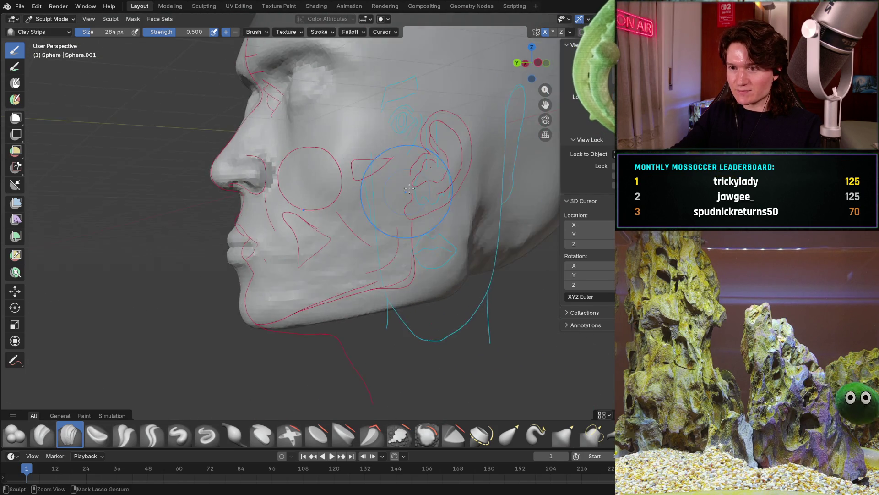
pyautogui.scroll(-2, 412, 202)
pyautogui.scroll(-3, 353, 200)
# In Right Orthographic view, build clay on the jaw below the ear and check it along the cheek.
pyautogui.moveTo(309, 207)
pyautogui.mouseDown(button='middle')
pyautogui.moveTo(384, 227)
pyautogui.moveTo(408, 259)
pyautogui.mouseUp(button='middle')
pyautogui.scroll(4, 408, 258)
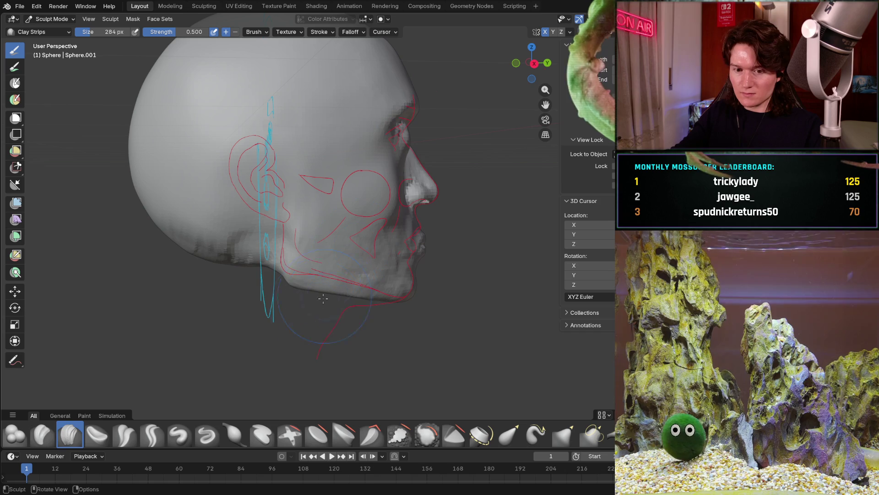
pyautogui.moveTo(245, 304); pyautogui.dragTo(275, 289, button='middle')
pyautogui.scroll(3, 301, 260)
pyautogui.moveTo(302, 261); pyautogui.dragTo(275, 247, button='middle')
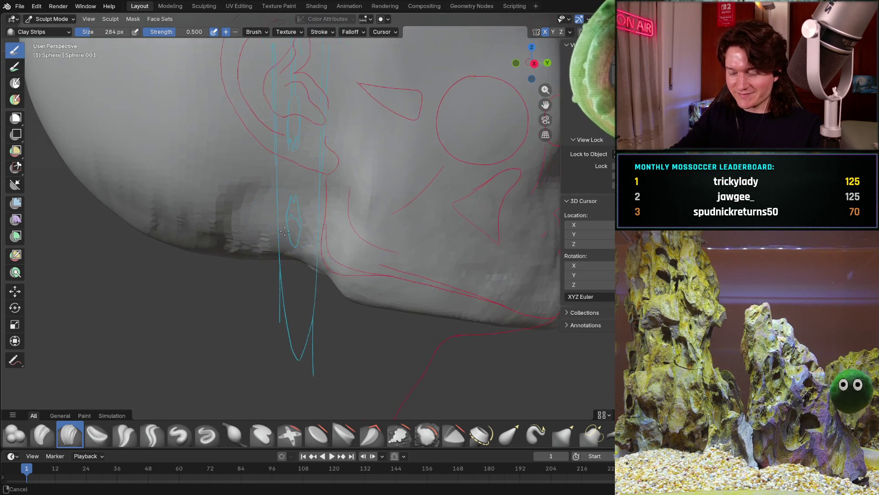
pyautogui.press('KP_3')
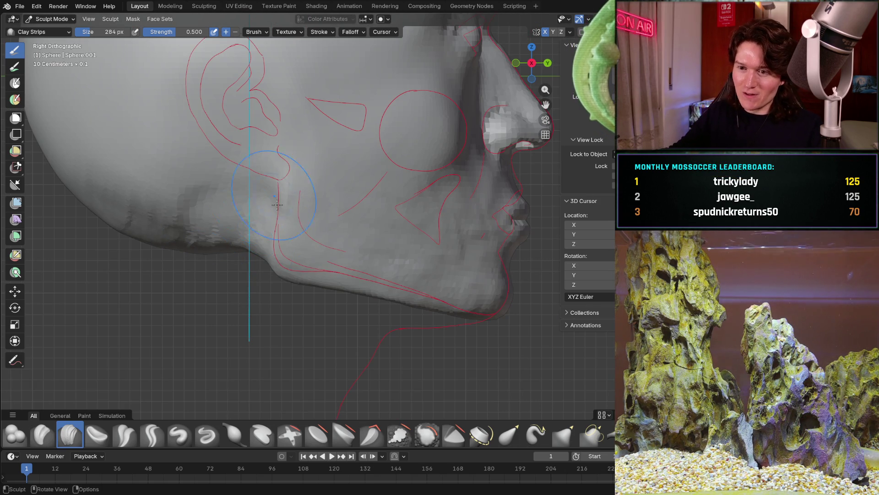
pyautogui.scroll(2, 270, 193)
pyautogui.scroll(2, 262, 233)
pyautogui.scroll(2, 254, 267)
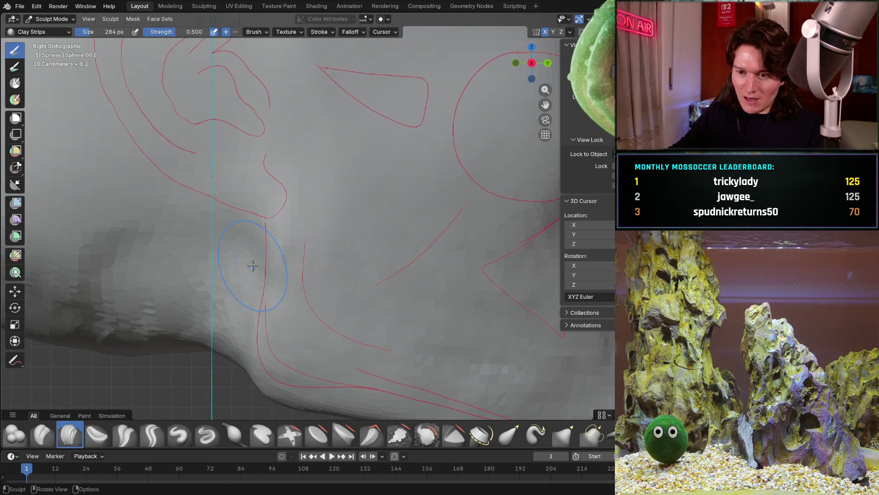
pyautogui.moveTo(255, 267); pyautogui.dragTo(284, 273)
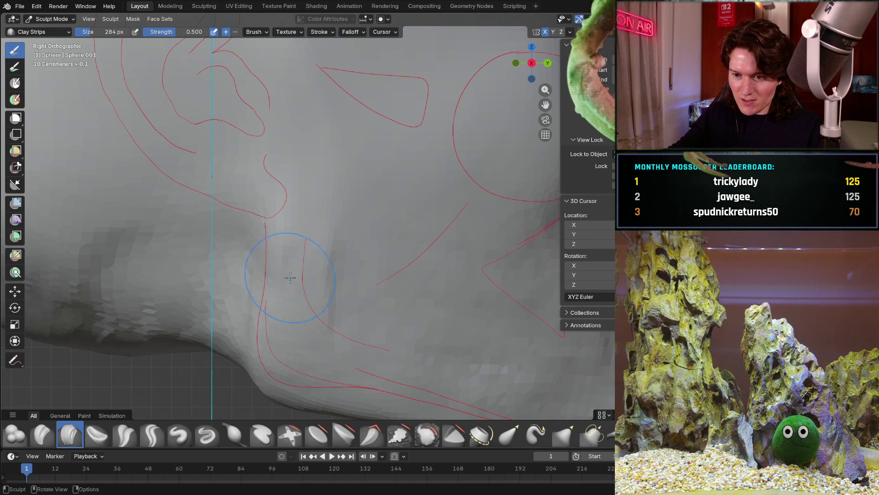
pyautogui.moveTo(303, 258); pyautogui.dragTo(347, 297, button='middle')
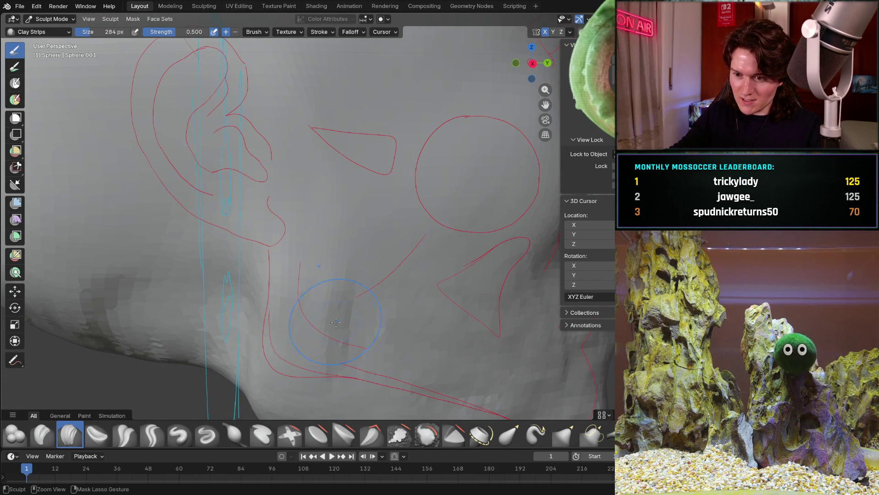
pyautogui.moveTo(332, 348)
pyautogui.keyDown('shift'); pyautogui.mouseDown(button='middle')
pyautogui.moveTo(344, 237)
pyautogui.moveTo(353, 245)
pyautogui.mouseUp(button='middle'); pyautogui.keyUp('shift')
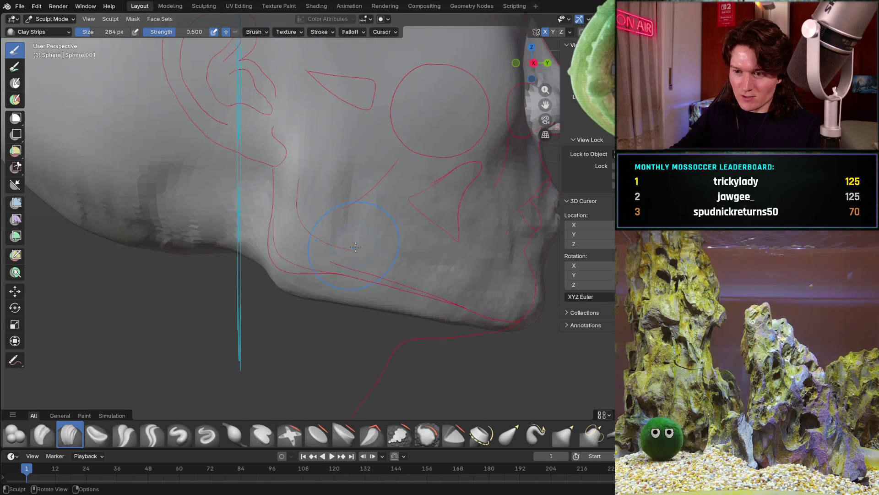
pyautogui.scroll(3, 353, 245)
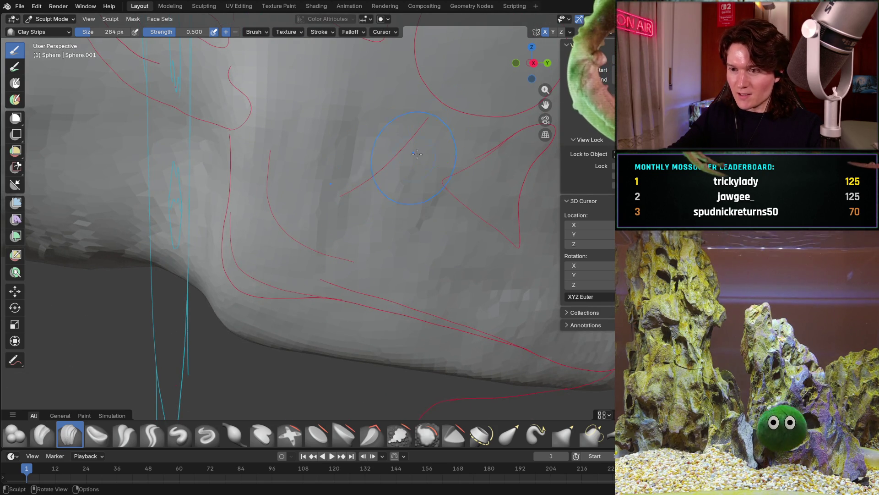
pyautogui.keyDown('shift'); pyautogui.moveTo(412, 163); pyautogui.dragTo(314, 157, button='middle'); pyautogui.keyUp('shift')
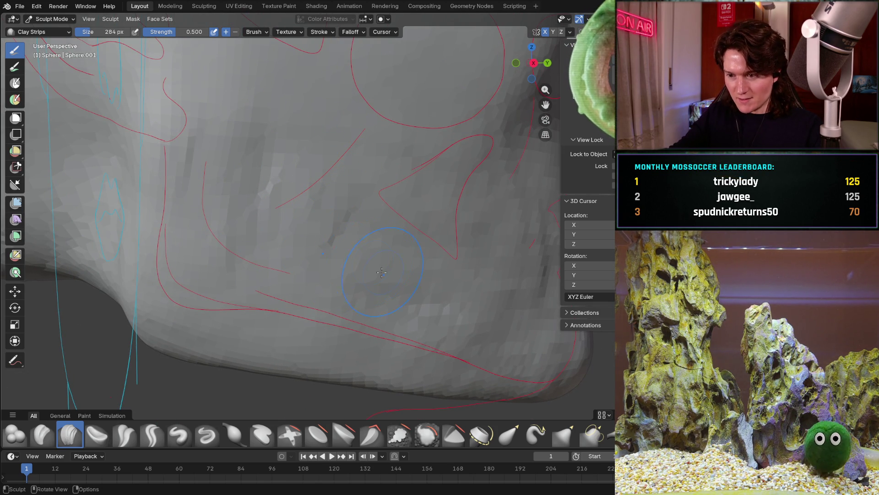
pyautogui.moveTo(384, 273)
pyautogui.mouseDown(button='middle')
pyautogui.moveTo(331, 244)
pyautogui.moveTo(387, 255)
pyautogui.moveTo(382, 227)
pyautogui.mouseUp(button='middle')
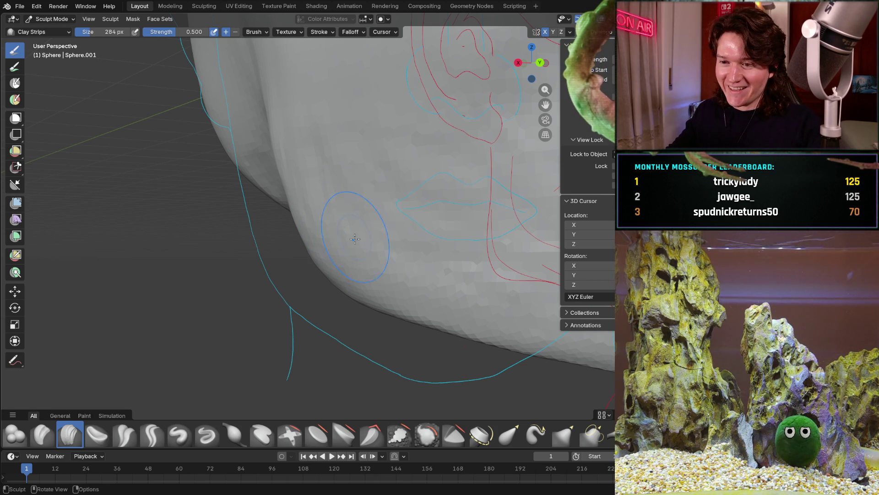
pyautogui.moveTo(352, 236)
pyautogui.mouseDown(button='middle')
pyautogui.moveTo(343, 220)
pyautogui.moveTo(369, 200)
pyautogui.mouseUp(button='middle')
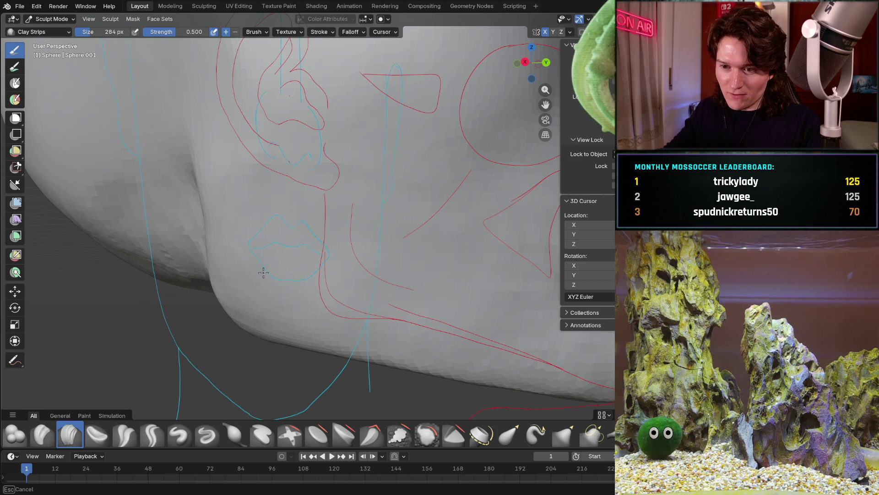
pyautogui.moveTo(433, 325)
pyautogui.mouseDown(button='middle')
pyautogui.moveTo(468, 196)
pyautogui.moveTo(456, 242)
pyautogui.mouseUp(button='middle')
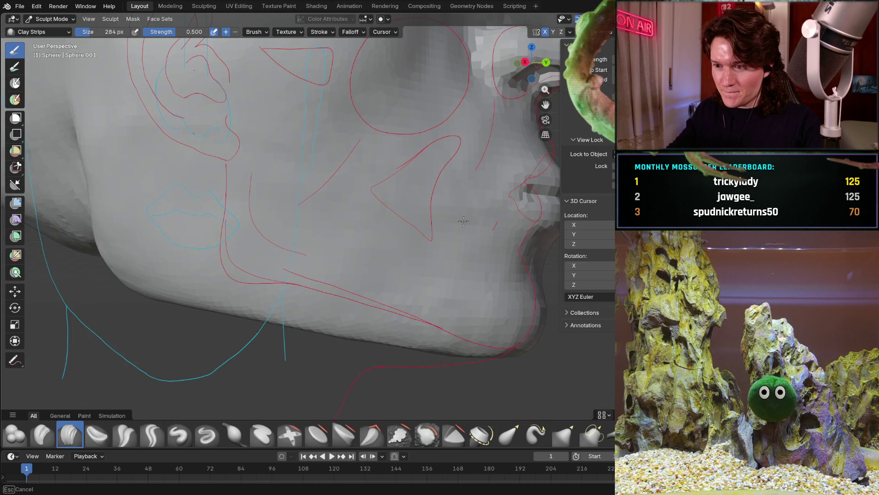
pyautogui.moveTo(460, 261); pyautogui.dragTo(346, 285)
pyautogui.keyDown('shift'); pyautogui.moveTo(331, 236); pyautogui.dragTo(392, 262, button='middle'); pyautogui.keyUp('shift')
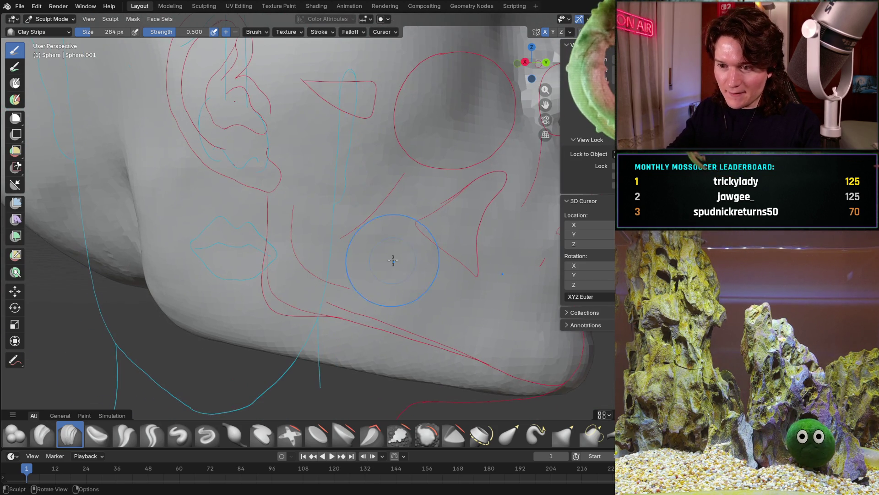
pyautogui.keyDown('ctrl'); pyautogui.moveTo(411, 291); pyautogui.dragTo(371, 232, button='middle'); pyautogui.keyUp('ctrl')
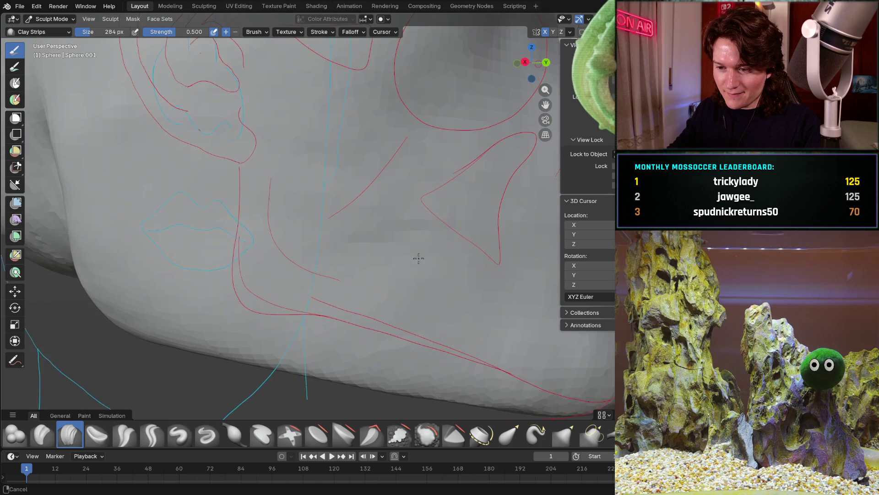
pyautogui.moveTo(386, 330)
pyautogui.mouseDown(button='middle')
pyautogui.moveTo(358, 241)
pyautogui.moveTo(372, 195)
pyautogui.mouseUp(button='middle')
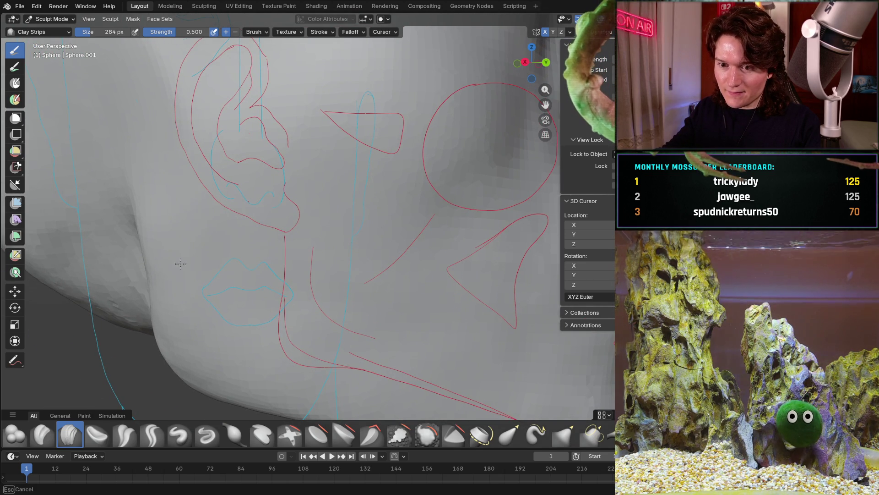
pyautogui.moveTo(188, 260)
pyautogui.keyDown('ctrl'); pyautogui.mouseDown(button='middle')
pyautogui.moveTo(206, 234)
pyautogui.moveTo(295, 200)
pyautogui.mouseUp(button='middle'); pyautogui.keyUp('ctrl')
pyautogui.moveTo(321, 233)
pyautogui.mouseDown(button='middle')
pyautogui.moveTo(357, 227)
pyautogui.moveTo(385, 206)
pyautogui.moveTo(403, 255)
pyautogui.mouseUp(button='middle')
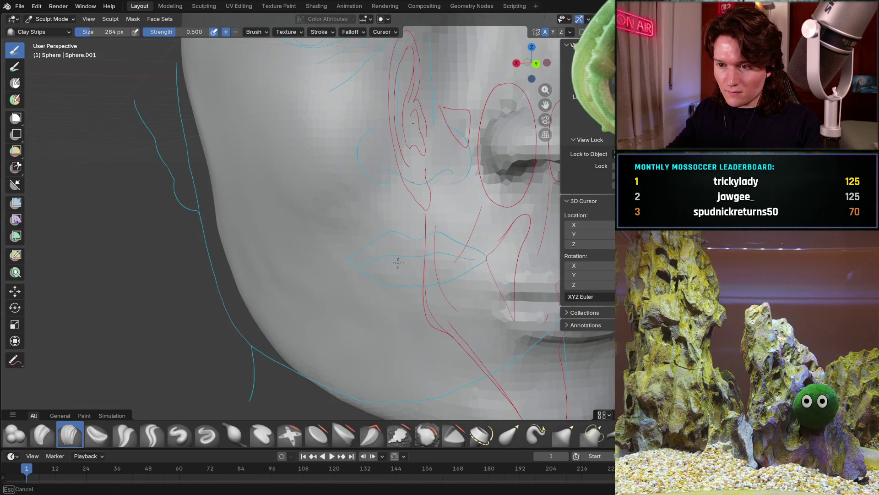
pyautogui.moveTo(343, 292); pyautogui.dragTo(283, 239, button='middle')
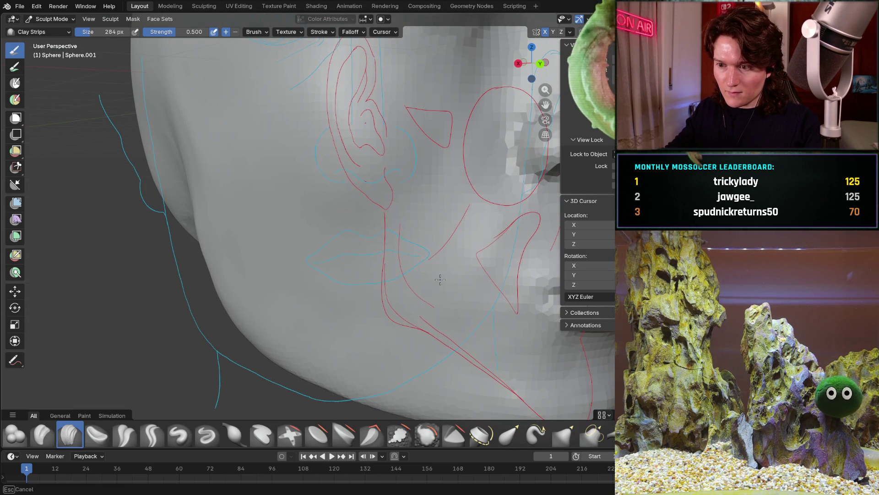
pyautogui.moveTo(439, 187)
pyautogui.keyDown('ctrl'); pyautogui.mouseDown(button='middle')
pyautogui.moveTo(412, 206)
pyautogui.moveTo(357, 220)
pyautogui.moveTo(383, 235)
pyautogui.mouseUp(button='middle'); pyautogui.keyUp('ctrl')
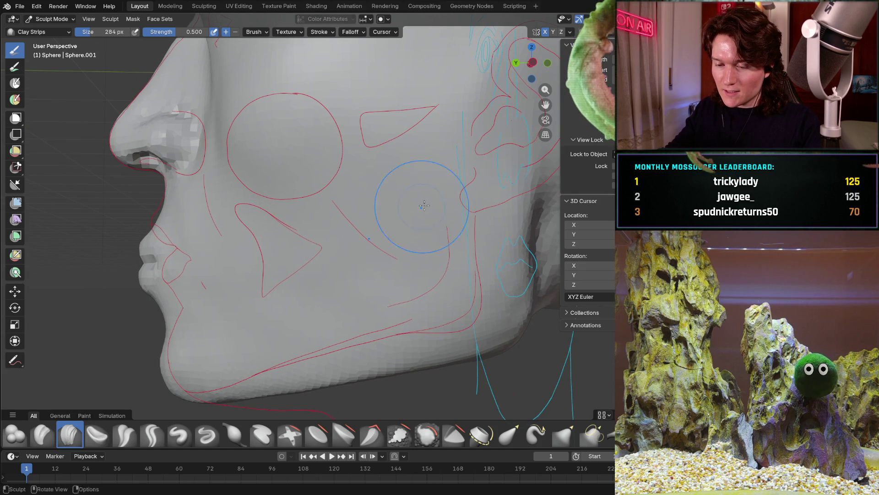
pyautogui.scroll(-3, 389, 248)
pyautogui.moveTo(389, 247); pyautogui.dragTo(206, 227, button='middle')
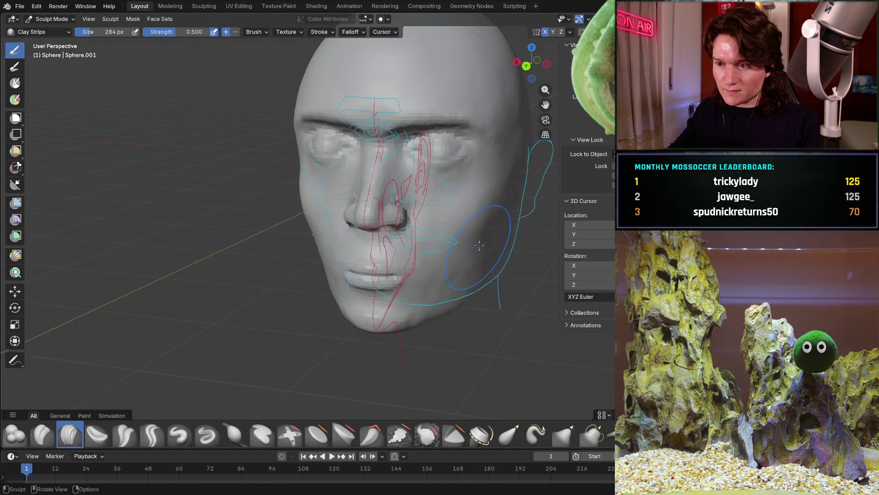
pyautogui.moveTo(413, 227); pyautogui.dragTo(385, 227, button='middle')
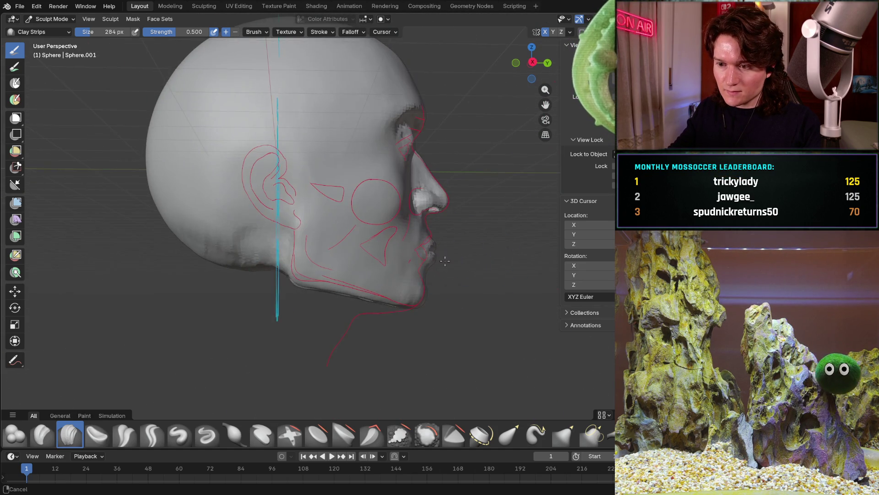
pyautogui.scroll(3, 433, 246)
pyautogui.scroll(2, 434, 246)
pyautogui.scroll(3, 433, 246)
pyautogui.scroll(3, 426, 255)
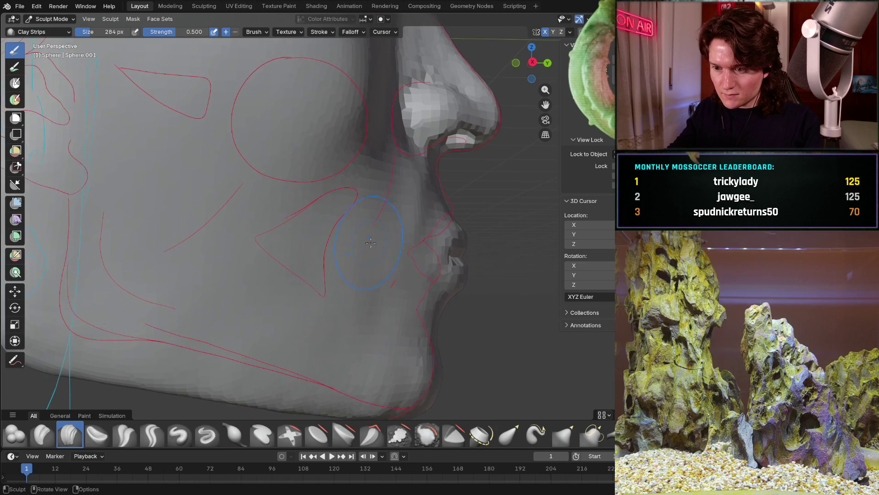
pyautogui.scroll(2, 399, 288)
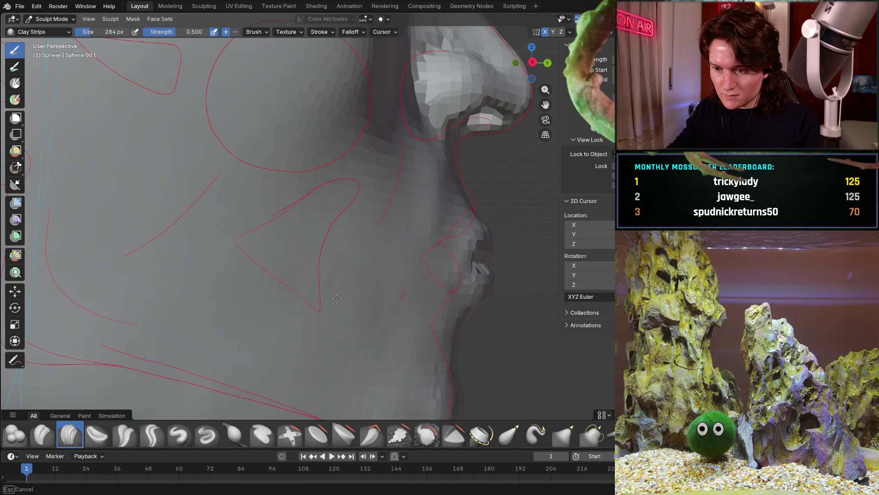
pyautogui.scroll(2, 389, 227)
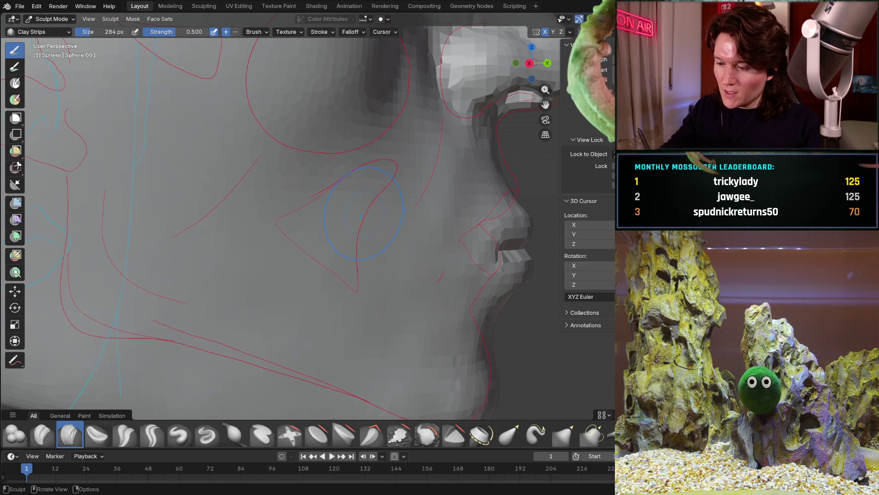
# Shrink the Clay Strips brush (F) in side view and add clay inside the cheek triangle outline.
pyautogui.press('KP_3')
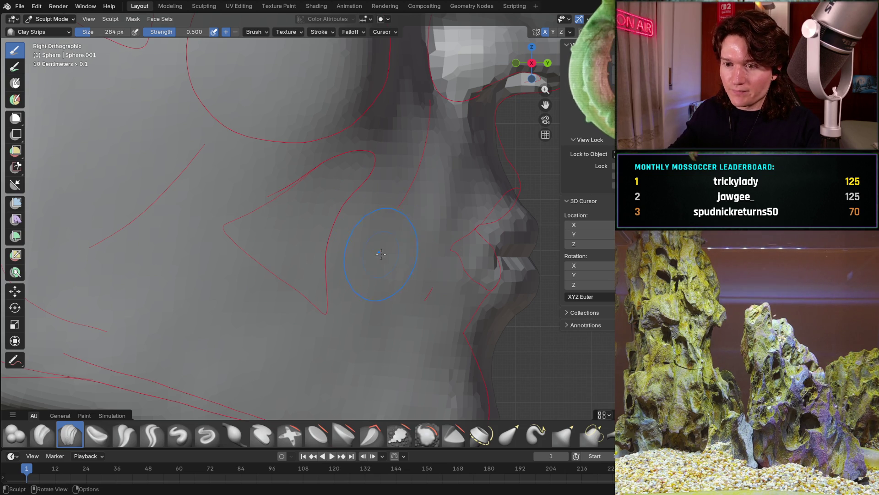
pyautogui.scroll(-4, 389, 229)
pyautogui.scroll(4, 336, 235)
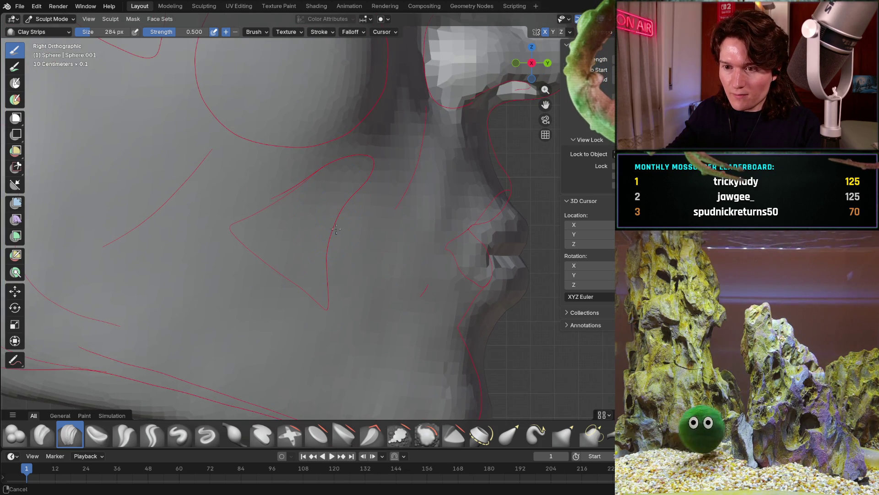
pyautogui.scroll(1, 336, 236)
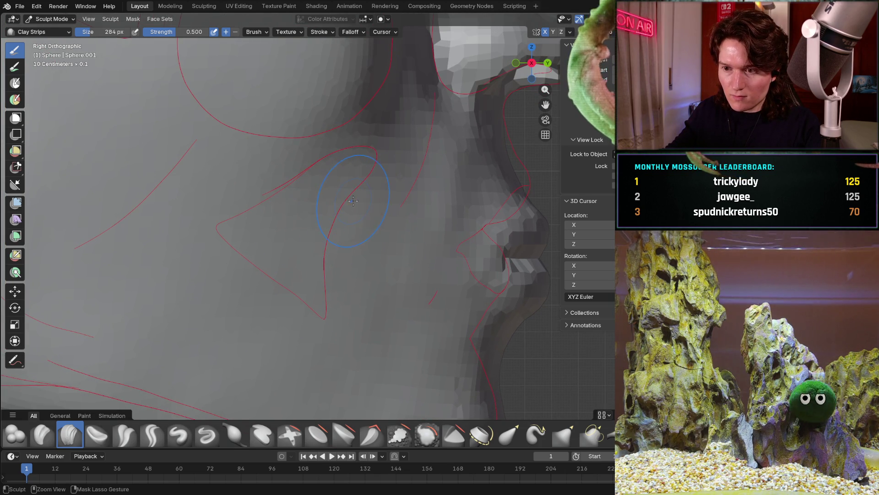
pyautogui.press('f')
pyautogui.click(349, 196)
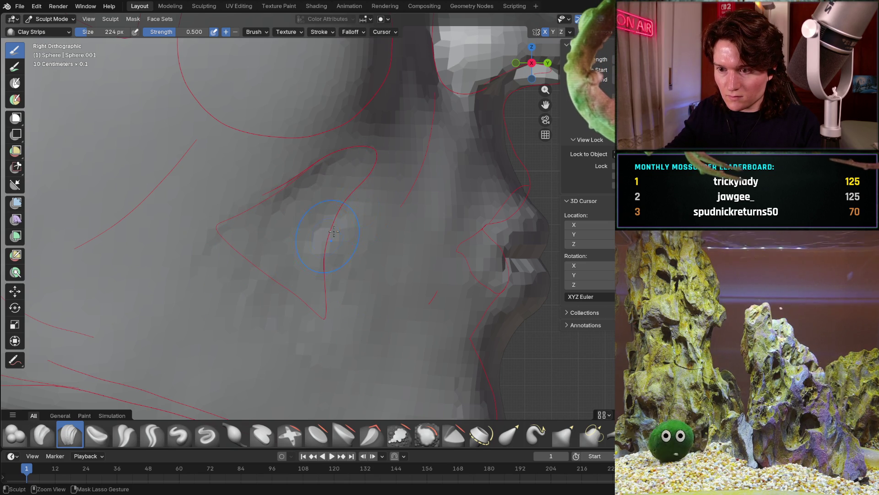
pyautogui.moveTo(301, 249); pyautogui.dragTo(220, 242)
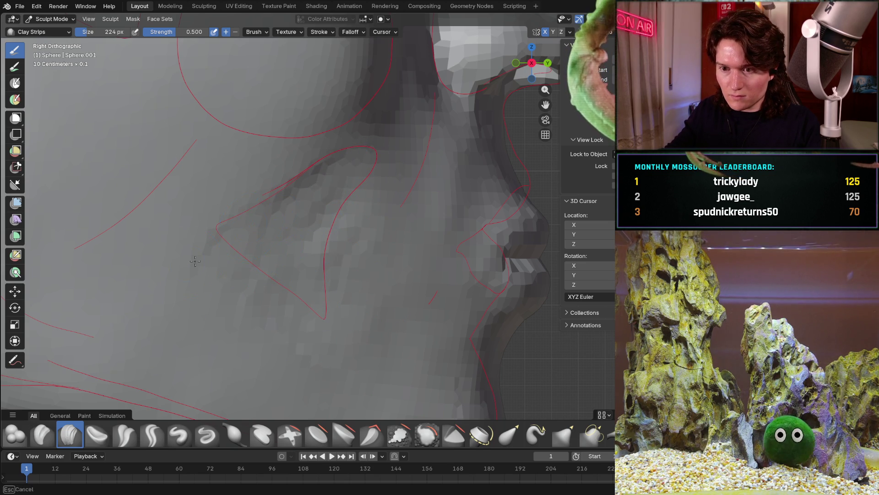
pyautogui.moveTo(230, 325)
pyautogui.mouseDown(button='middle')
pyautogui.moveTo(334, 242)
pyautogui.moveTo(318, 246)
pyautogui.moveTo(323, 241)
pyautogui.mouseUp(button='middle')
pyautogui.scroll(-4, 341, 238)
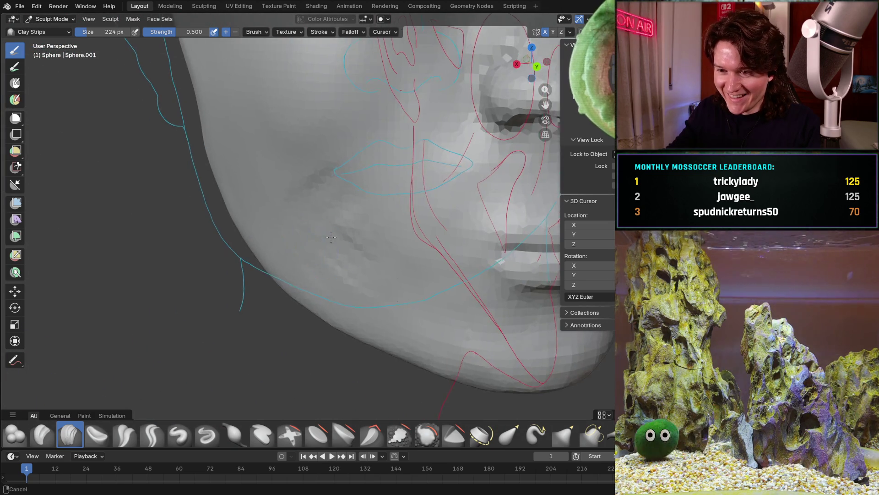
pyautogui.scroll(4, 330, 233)
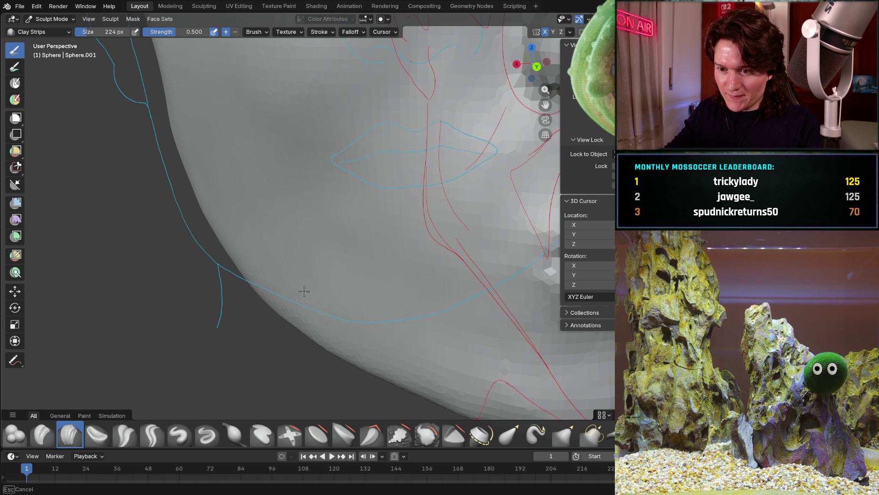
pyautogui.scroll(-5, 356, 222)
# Shrink the brush further to 84 px for finer cheek work and review from three-quarter view.
pyautogui.moveTo(357, 222)
pyautogui.mouseDown(button='middle')
pyautogui.moveTo(403, 200)
pyautogui.moveTo(348, 219)
pyautogui.mouseUp(button='middle')
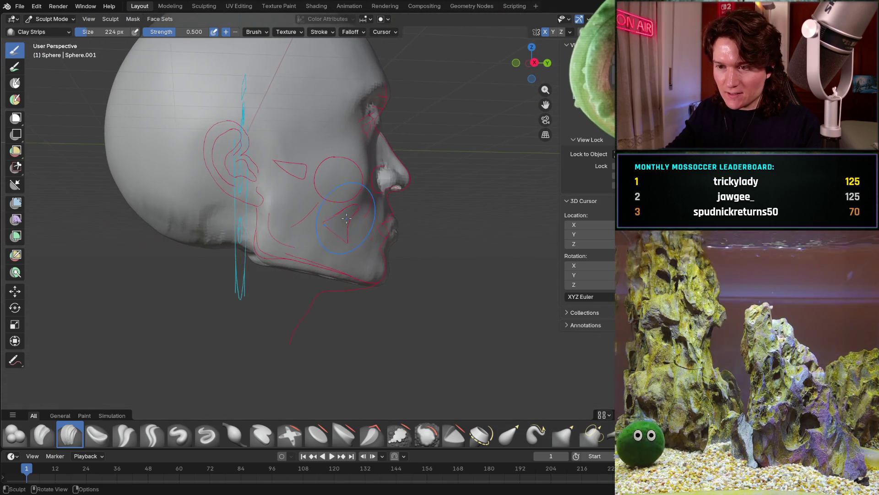
pyautogui.press('KP_3')
pyautogui.moveTo(371, 275)
pyautogui.keyDown('ctrl'); pyautogui.mouseDown(button='middle')
pyautogui.moveTo(392, 201)
pyautogui.moveTo(358, 181)
pyautogui.mouseUp(button='middle'); pyautogui.keyUp('ctrl')
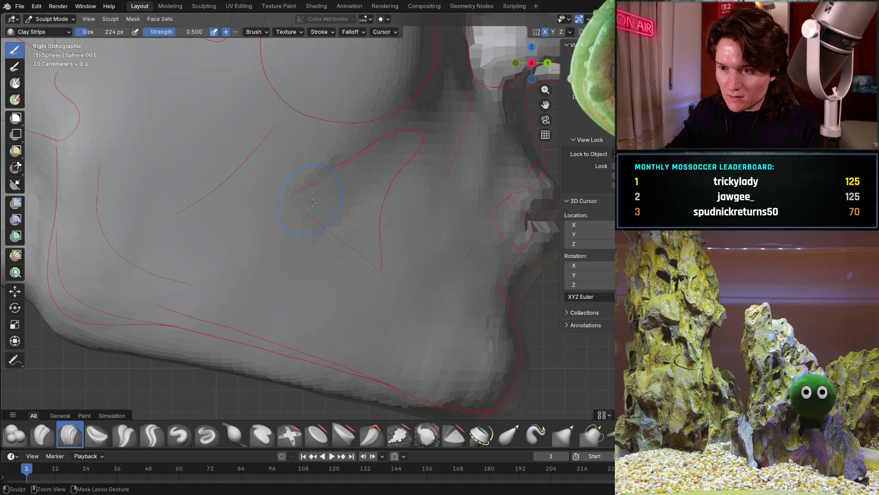
pyautogui.press('f')
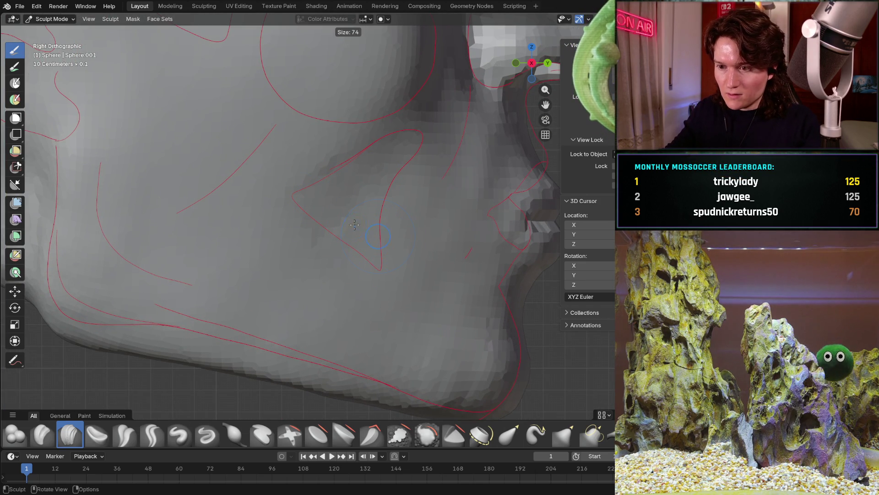
pyautogui.click(368, 203)
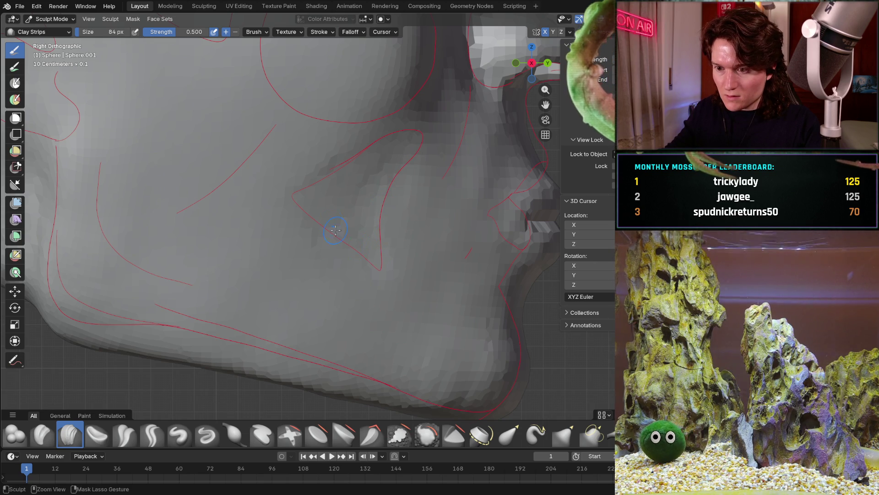
pyautogui.moveTo(317, 218); pyautogui.dragTo(311, 191, button='middle')
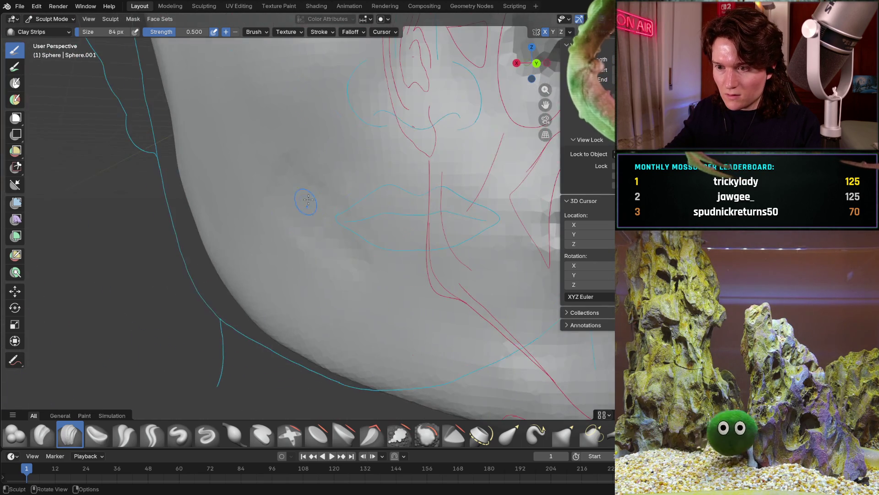
# Enlarge the Clay Strips brush radius to 236 px and inspect the chin from angled views.
pyautogui.press('ctrl+KP_1')
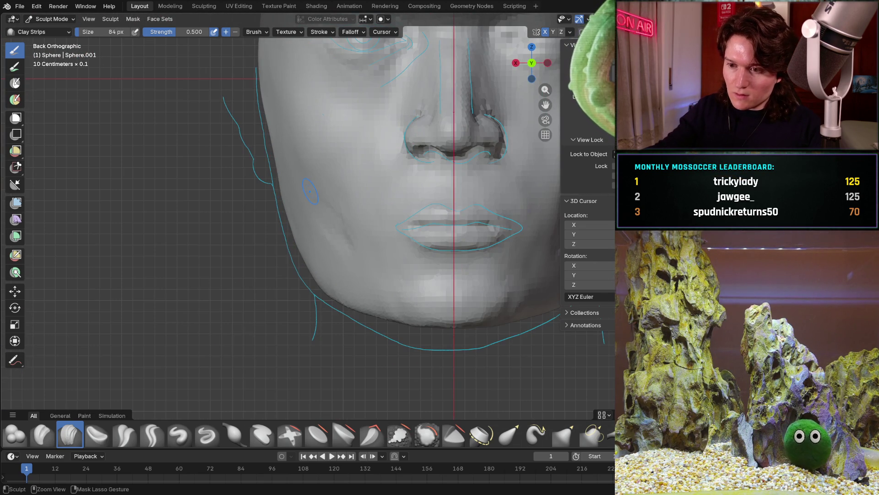
pyautogui.scroll(5, 347, 242)
pyautogui.press('f')
pyautogui.click(357, 203)
pyautogui.moveTo(358, 206); pyautogui.dragTo(392, 196, button='middle')
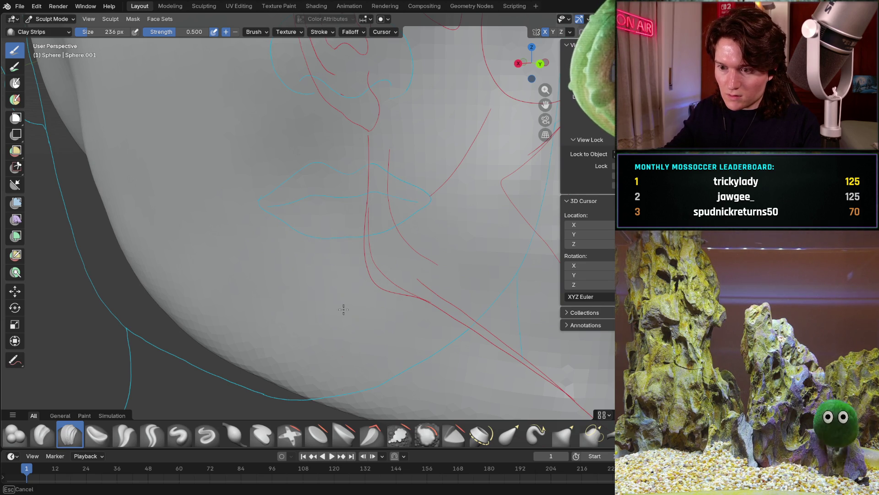
pyautogui.moveTo(309, 237)
pyautogui.mouseDown(button='middle')
pyautogui.moveTo(429, 201)
pyautogui.moveTo(356, 217)
pyautogui.mouseUp(button='middle')
pyautogui.scroll(4, 371, 213)
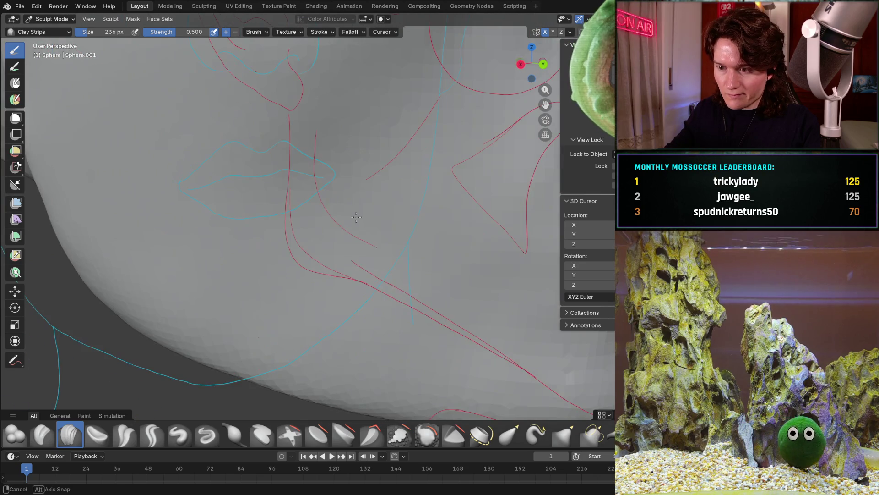
pyautogui.moveTo(445, 290); pyautogui.dragTo(456, 280, button='middle')
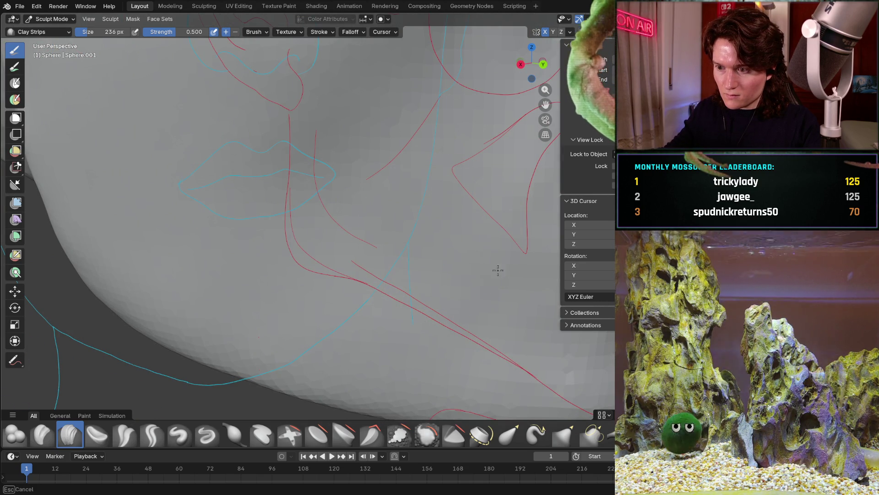
# Orbit through front, three-quarter and side views to check the jaw, chin and nose against the curves.
pyautogui.moveTo(373, 268)
pyautogui.mouseDown(button='middle')
pyautogui.moveTo(447, 238)
pyautogui.moveTo(387, 214)
pyautogui.moveTo(402, 212)
pyautogui.mouseUp(button='middle')
pyautogui.scroll(-3, 413, 227)
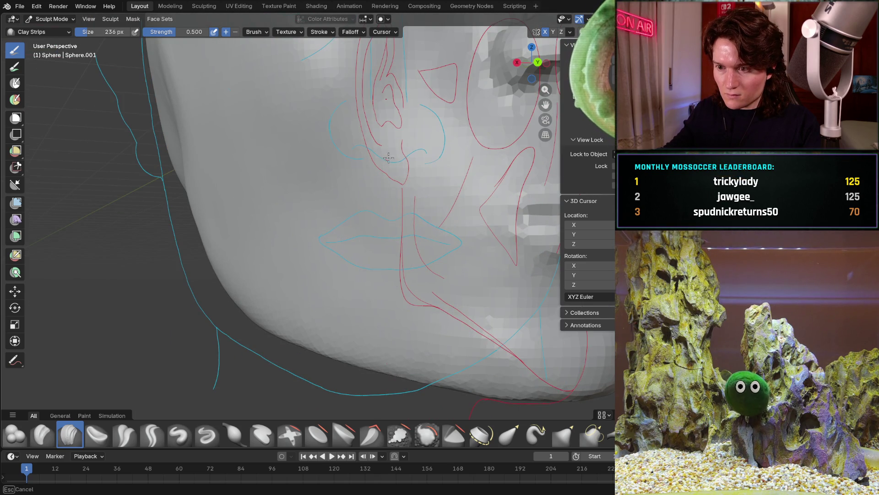
pyautogui.moveTo(456, 294); pyautogui.dragTo(360, 263, button='middle')
pyautogui.scroll(3, 360, 263)
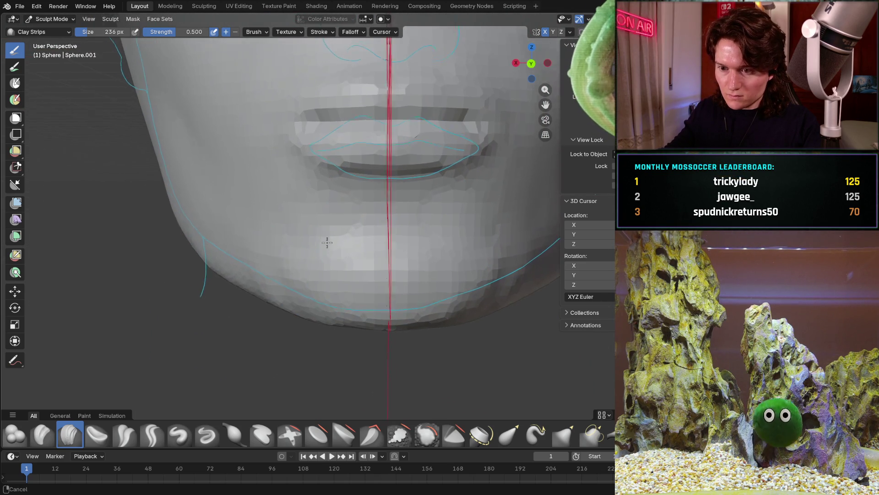
pyautogui.moveTo(309, 301)
pyautogui.mouseDown(button='middle')
pyautogui.moveTo(316, 254)
pyautogui.moveTo(324, 258)
pyautogui.moveTo(247, 266)
pyautogui.moveTo(261, 249)
pyautogui.mouseUp(button='middle')
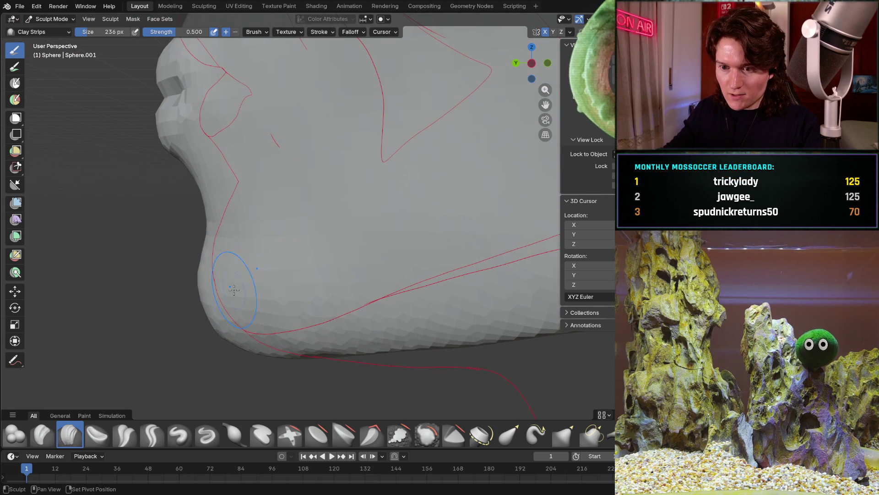
pyautogui.scroll(-4, 356, 168)
pyautogui.moveTo(296, 295)
pyautogui.mouseDown(button='middle')
pyautogui.moveTo(309, 276)
pyautogui.moveTo(398, 236)
pyautogui.moveTo(316, 227)
pyautogui.mouseUp(button='middle')
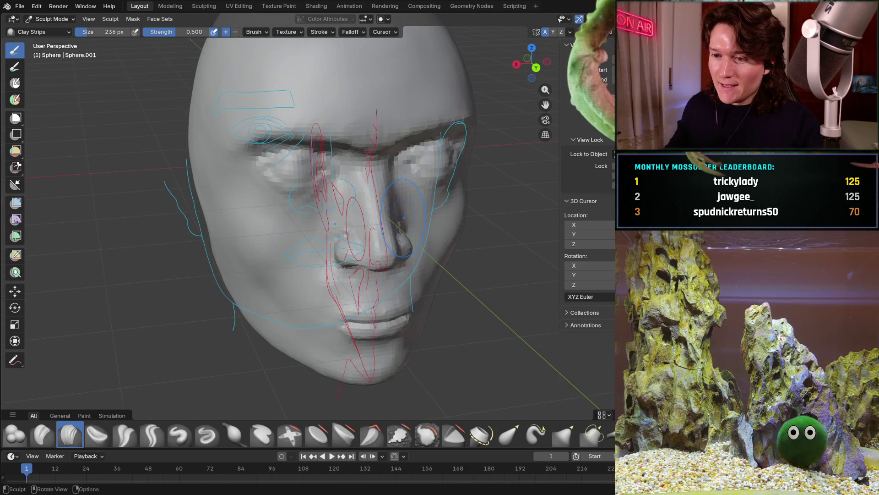
pyautogui.press('KP_3')
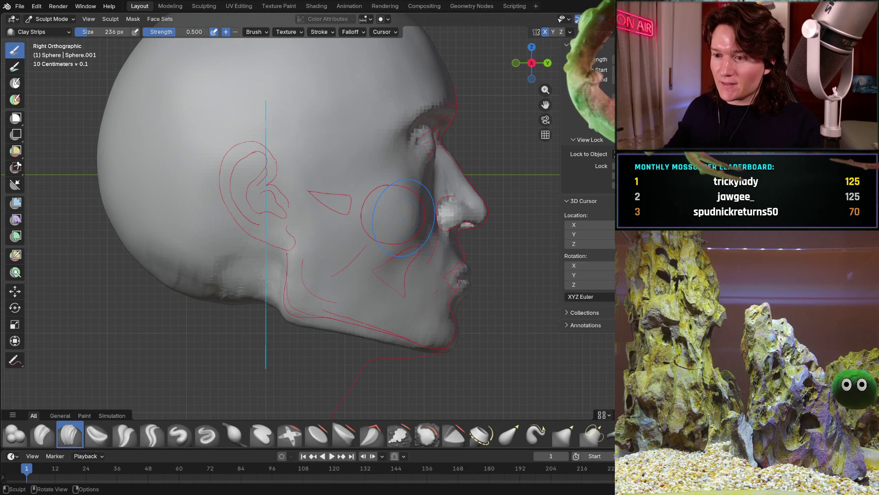
pyautogui.scroll(3, 428, 265)
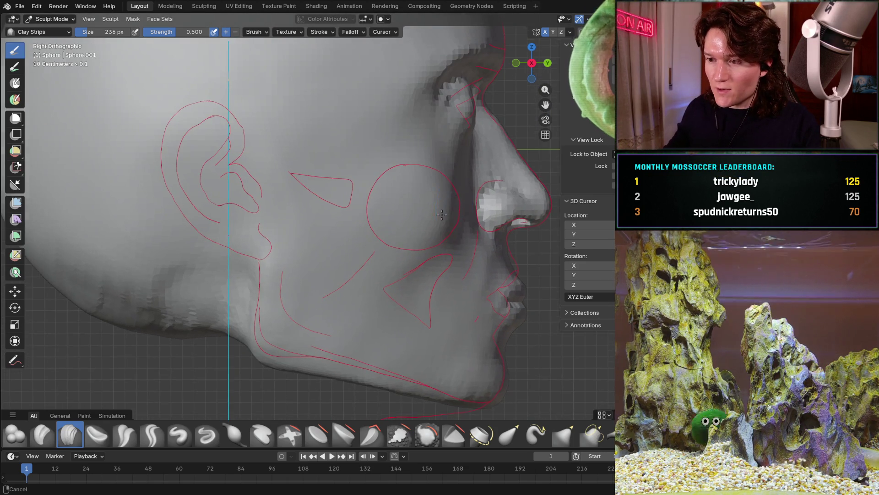
pyautogui.scroll(3, 413, 241)
pyautogui.scroll(3, 399, 206)
pyautogui.moveTo(396, 178)
pyautogui.mouseDown(button='middle')
pyautogui.moveTo(332, 226)
pyautogui.moveTo(338, 270)
pyautogui.mouseUp(button='middle')
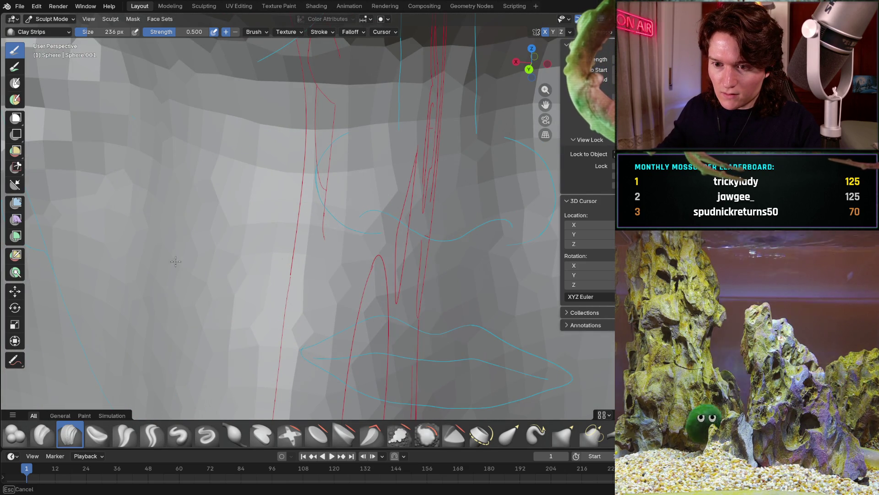
pyautogui.moveTo(188, 225)
pyautogui.mouseDown(button='middle')
pyautogui.moveTo(220, 193)
pyautogui.moveTo(234, 206)
pyautogui.moveTo(233, 254)
pyautogui.mouseUp(button='middle')
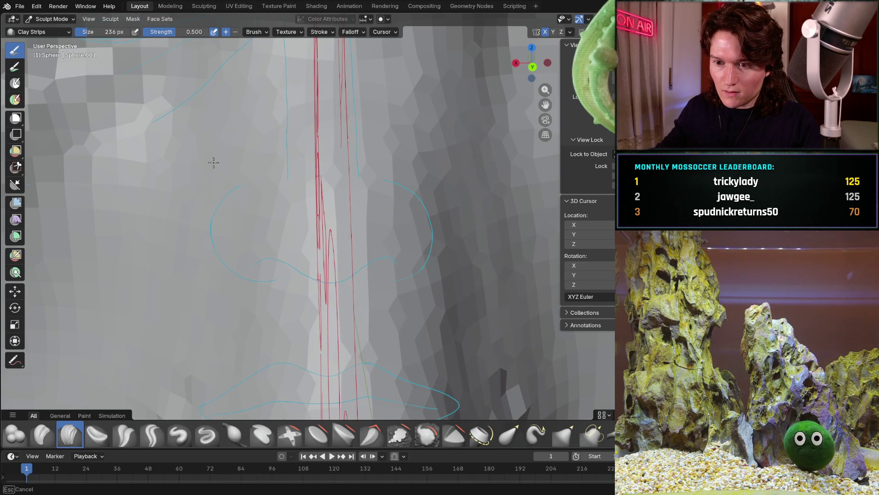
pyautogui.moveTo(173, 282); pyautogui.dragTo(230, 235, button='middle')
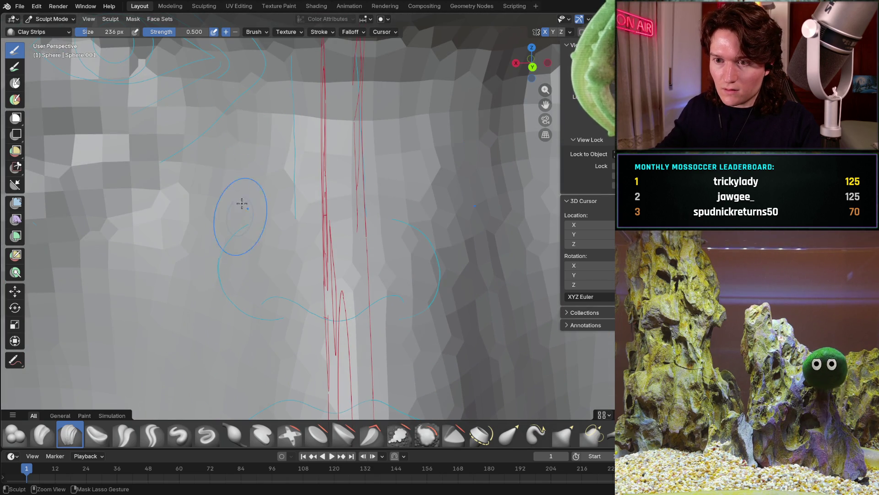
pyautogui.scroll(-4, 261, 116)
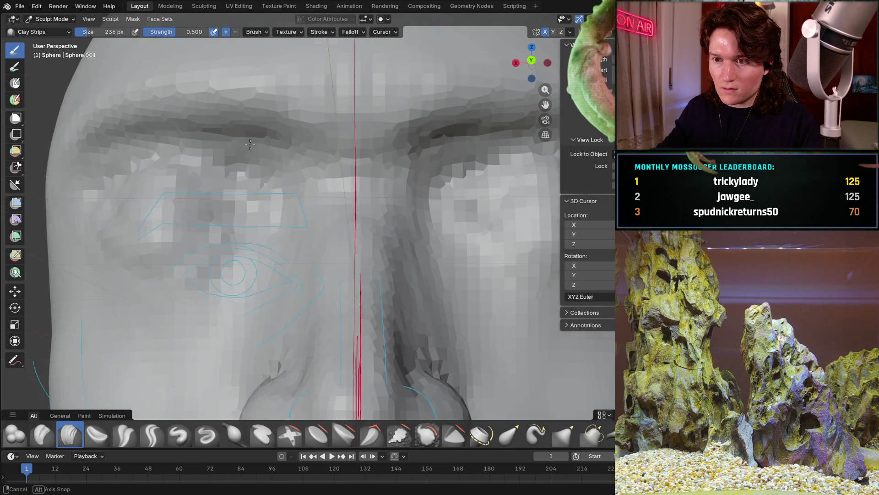
pyautogui.scroll(4, 259, 143)
pyautogui.scroll(1, 260, 144)
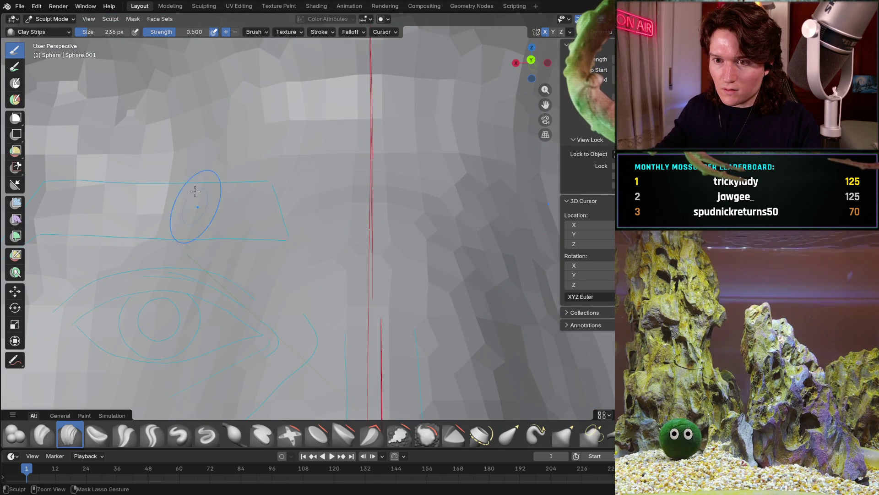
pyautogui.scroll(-3, 239, 208)
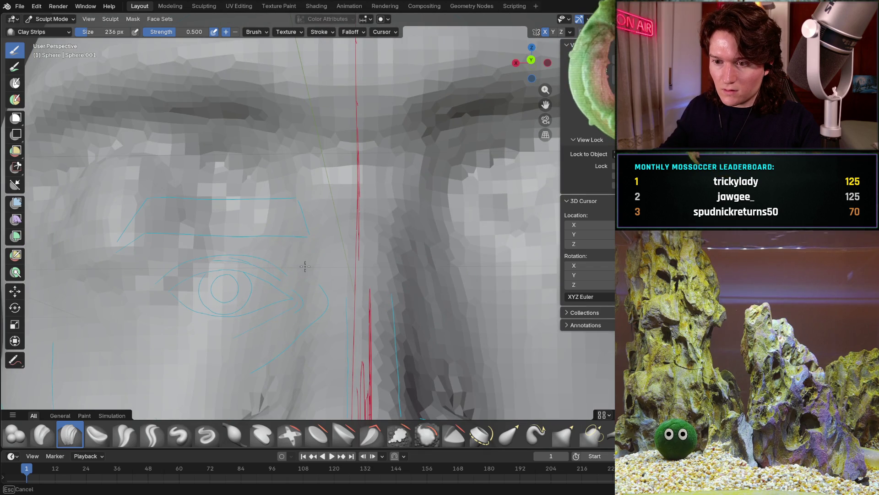
pyautogui.scroll(-4, 280, 330)
pyautogui.scroll(4, 327, 192)
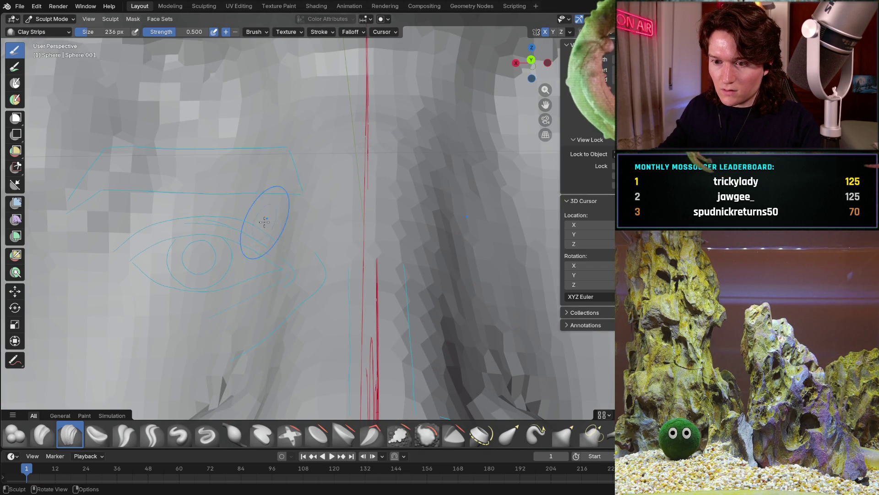
pyautogui.moveTo(265, 218); pyautogui.dragTo(302, 222, button='middle')
pyautogui.scroll(-4, 216, 357)
pyautogui.scroll(4, 309, 242)
pyautogui.press('KP_3')
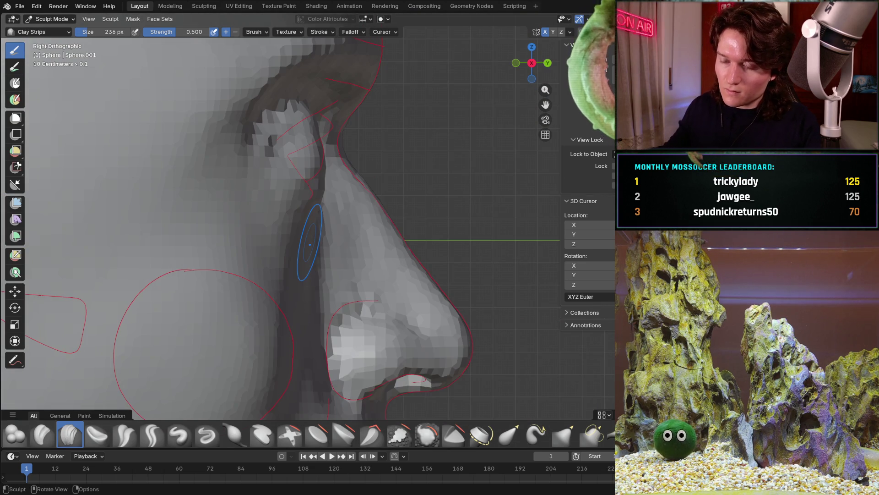
pyautogui.scroll(3, 400, 248)
pyautogui.scroll(2, 400, 249)
pyautogui.moveTo(384, 234)
pyautogui.mouseDown(button='middle')
pyautogui.moveTo(325, 191)
pyautogui.moveTo(323, 207)
pyautogui.mouseUp(button='middle')
pyautogui.scroll(-3, 302, 227)
pyautogui.scroll(3, 295, 289)
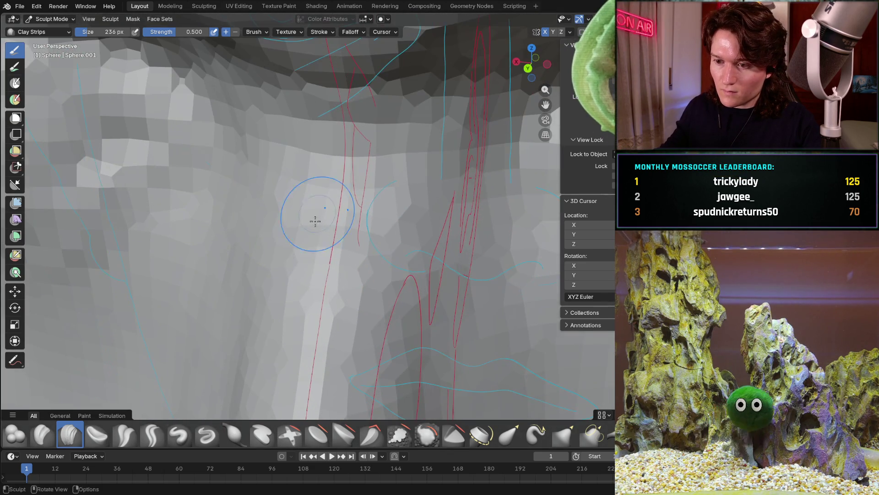
pyautogui.scroll(-2, 291, 333)
pyautogui.scroll(2, 309, 324)
pyautogui.moveTo(316, 340); pyautogui.dragTo(328, 345)
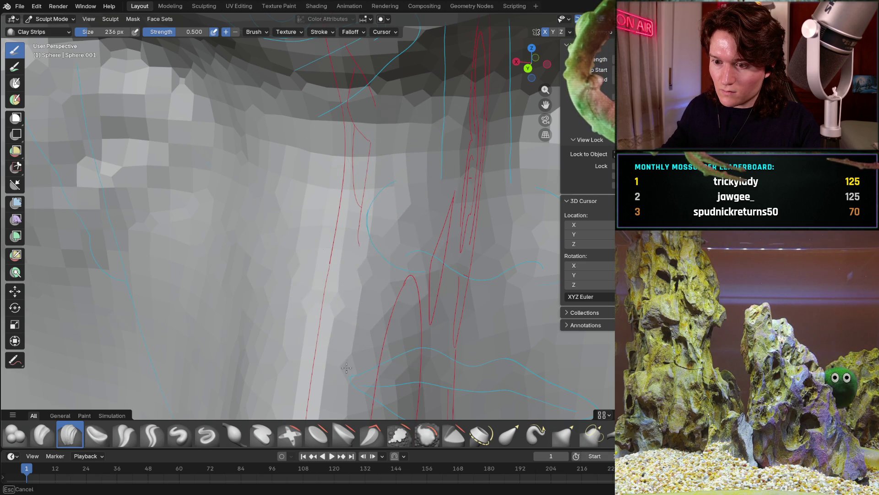
pyautogui.moveTo(347, 342); pyautogui.dragTo(347, 290, button='middle')
pyautogui.moveTo(356, 249)
pyautogui.mouseDown(button='middle')
pyautogui.moveTo(309, 206)
pyautogui.moveTo(343, 172)
pyautogui.mouseUp(button='middle')
pyautogui.press('KP_1')
pyautogui.moveTo(343, 206); pyautogui.dragTo(310, 241, button='middle')
pyautogui.press('KP_3')
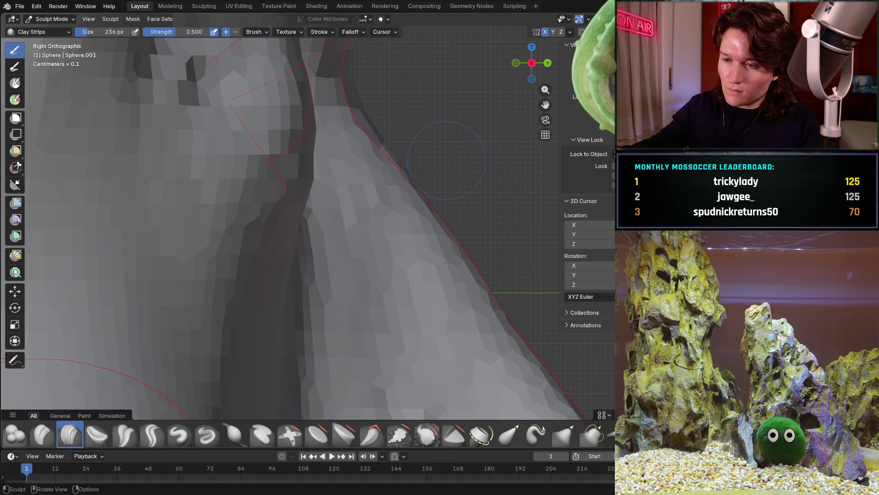